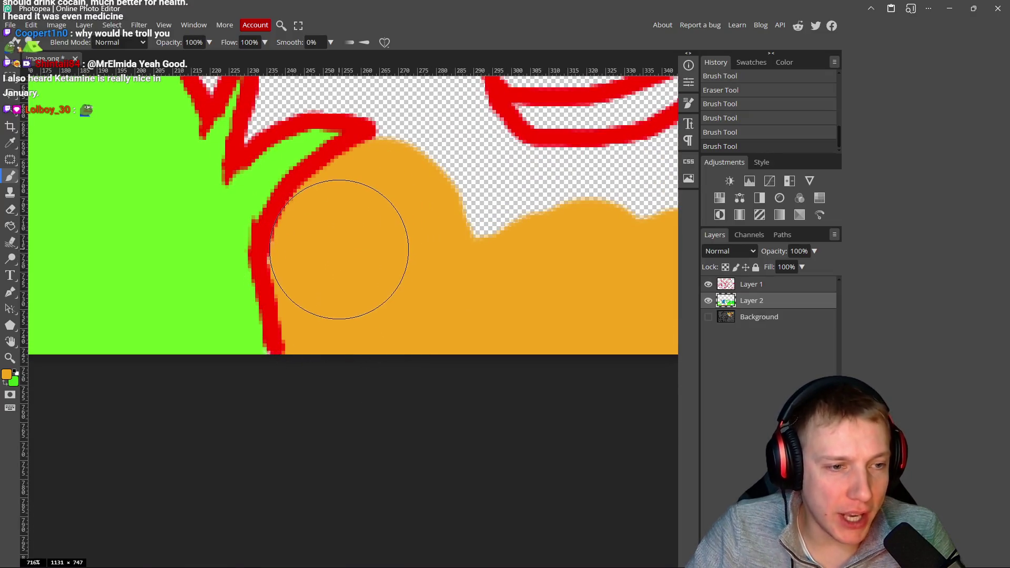
scroll(338, 266, "up", 5)
- Paint orange into the transparent dip and bump above the orange ground patch
left_click_drag(406, 328, 369, 200)
left_click_drag(355, 194, 319, 323)
mouse_move(318, 323)
left_mouse_down()
mouse_move(339, 320)
mouse_move(372, 253)
mouse_move(361, 252)
mouse_move(404, 243)
mouse_move(433, 219)
mouse_move(447, 179)
mouse_move(386, 221)
mouse_move(250, 228)
mouse_move(311, 263)
mouse_move(361, 271)
mouse_move(331, 248)
mouse_move(226, 229)
mouse_move(189, 207)
left_mouse_up()
- With a smaller brush, fill the transparent strips along and below the red outline in orange
key("[")
key("[")
key("[")
left_click_drag(190, 208, 281, 255)
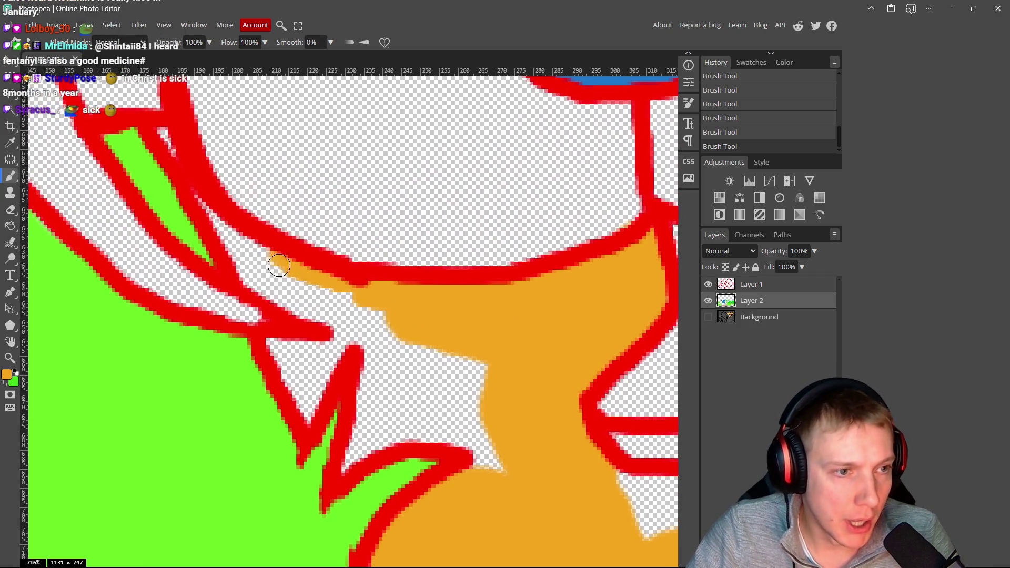
left_click_drag(201, 202, 266, 260)
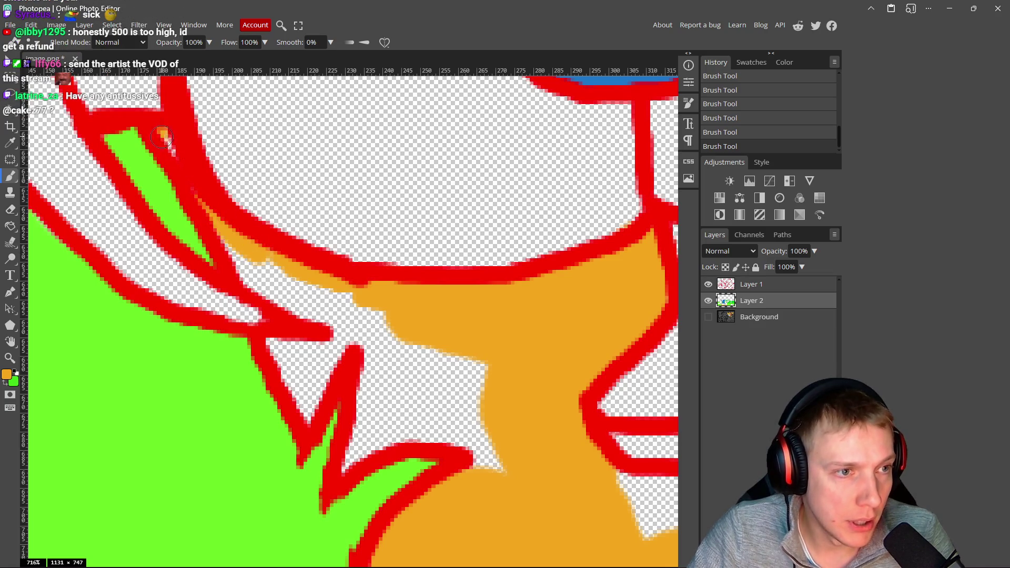
mouse_move(217, 223)
left_mouse_down()
mouse_move(276, 289)
mouse_move(305, 281)
mouse_move(349, 305)
mouse_move(327, 357)
mouse_move(286, 344)
mouse_move(283, 371)
mouse_move(302, 373)
left_mouse_up()
mouse_move(377, 345)
left_mouse_down()
mouse_move(429, 361)
mouse_move(370, 368)
mouse_move(361, 465)
mouse_move(387, 429)
mouse_move(444, 435)
left_mouse_up()
mouse_move(370, 446)
left_mouse_down()
mouse_move(516, 452)
mouse_move(471, 405)
mouse_move(444, 420)
mouse_move(413, 401)
mouse_move(390, 363)
mouse_move(368, 433)
left_mouse_up()
scroll(416, 377, "down", 15)
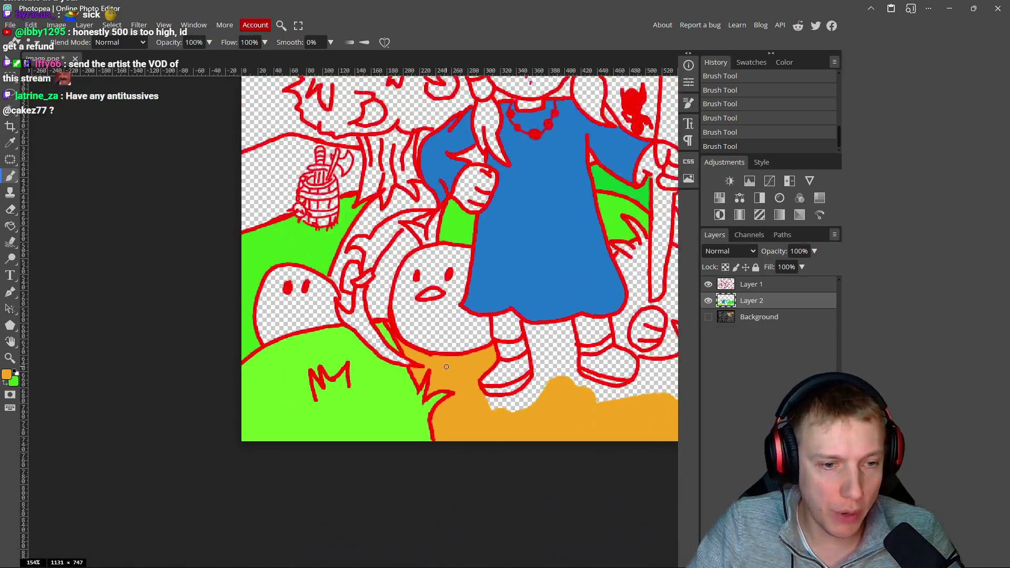
scroll(433, 354, "up", 2)
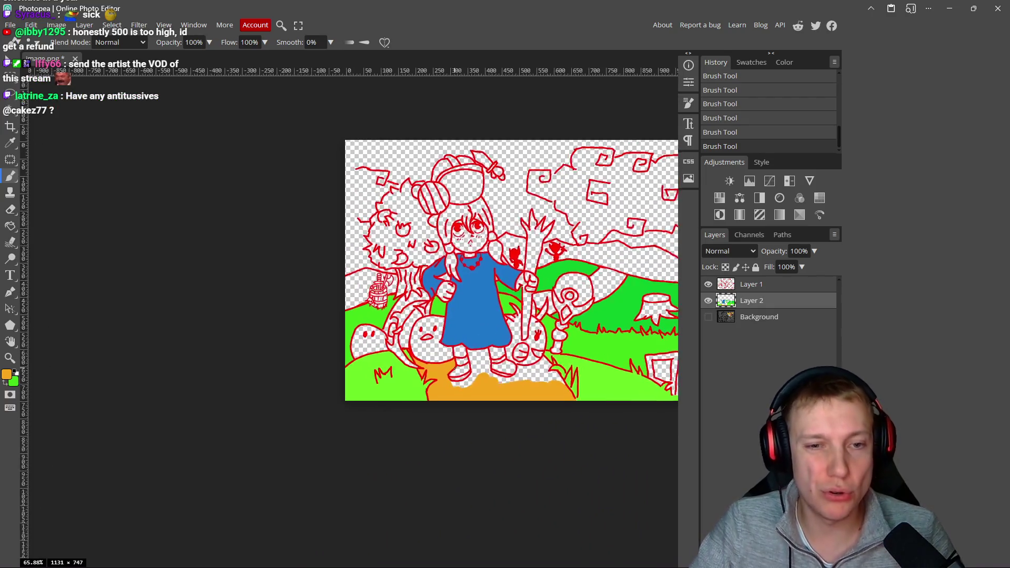
- Zoom to the character's feet and paint orange over the transparent patch between the legs
scroll(433, 354, "down", 1)
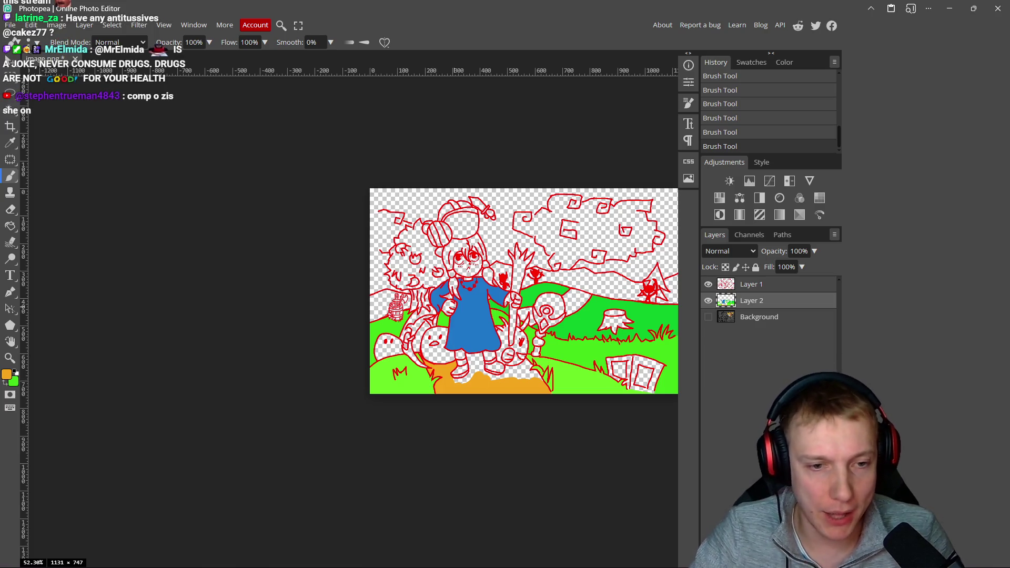
scroll(405, 335, "up", 6)
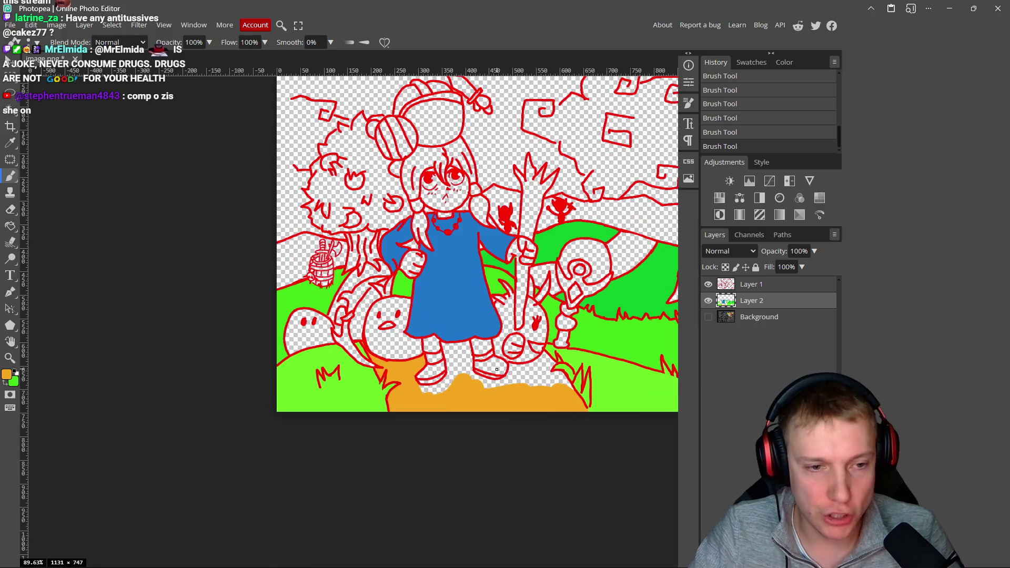
scroll(437, 306, "up", 2)
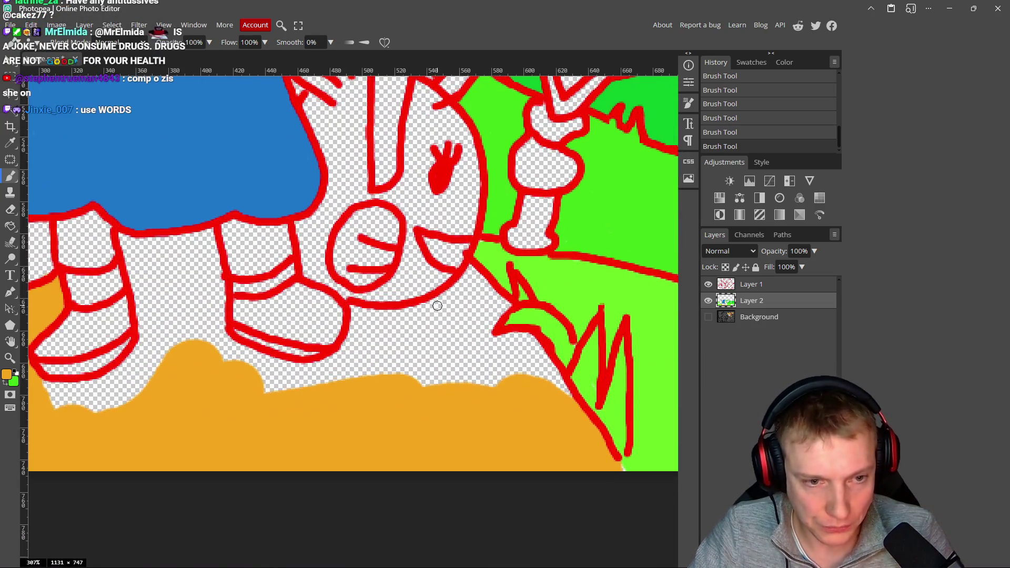
left_click_drag(478, 300, 400, 269)
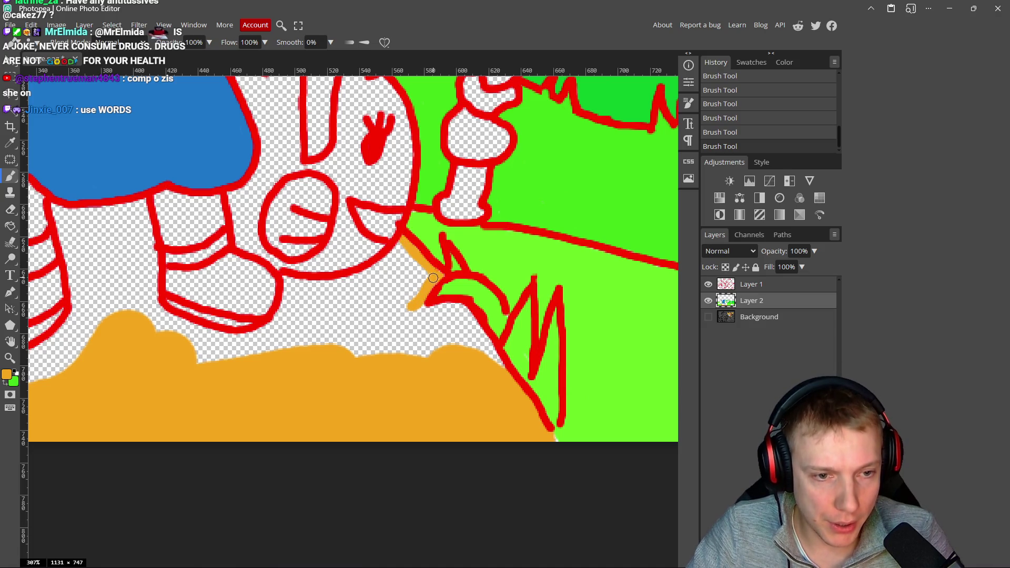
mouse_move(365, 311)
left_mouse_down()
mouse_move(390, 267)
mouse_move(294, 291)
mouse_move(288, 325)
mouse_move(256, 343)
mouse_move(410, 273)
mouse_move(426, 312)
mouse_move(469, 329)
left_mouse_up()
mouse_move(478, 366)
left_mouse_down()
mouse_move(426, 341)
mouse_move(399, 345)
mouse_move(393, 317)
mouse_move(319, 301)
mouse_move(336, 354)
mouse_move(358, 360)
mouse_move(296, 321)
mouse_move(285, 228)
mouse_move(213, 231)
mouse_move(225, 304)
mouse_move(259, 290)
mouse_move(271, 249)
mouse_move(269, 310)
mouse_move(200, 371)
mouse_move(119, 374)
mouse_move(228, 398)
left_mouse_up()
scroll(424, 368, "left", 3)
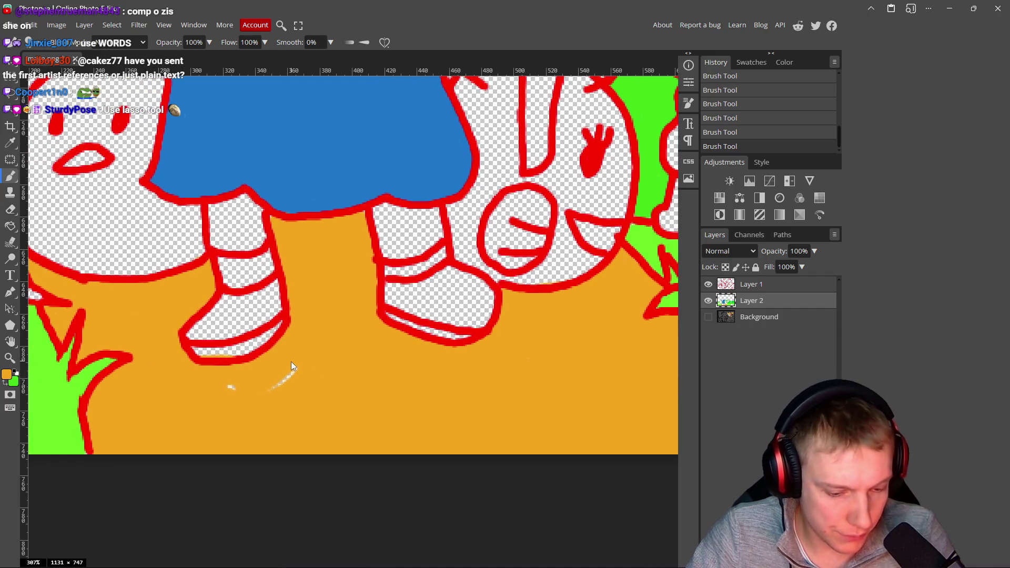
- Undo and redo the last orange stroke to compare, then zoom back out
key("ctrl+z")
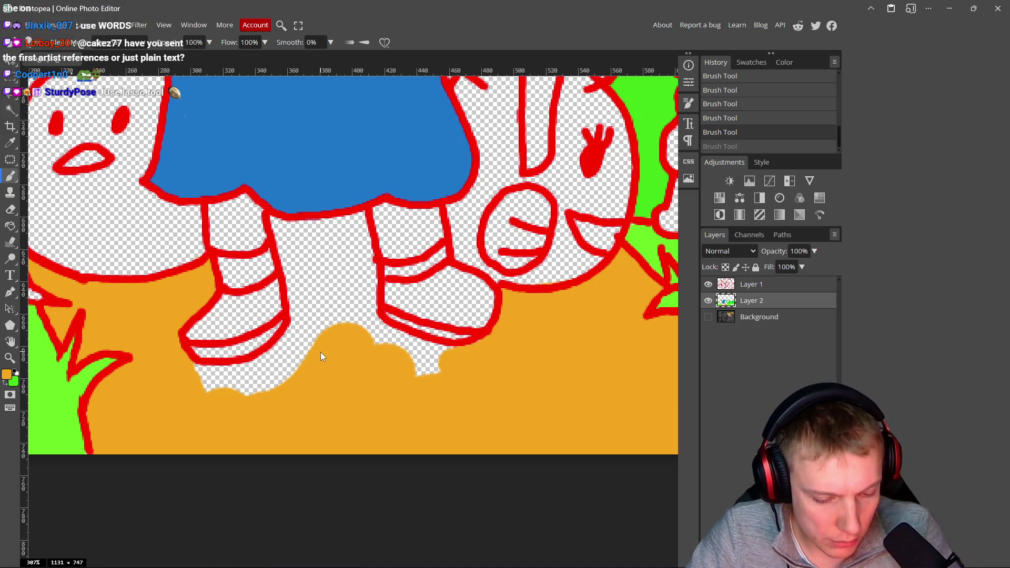
key("ctrl+shift+z")
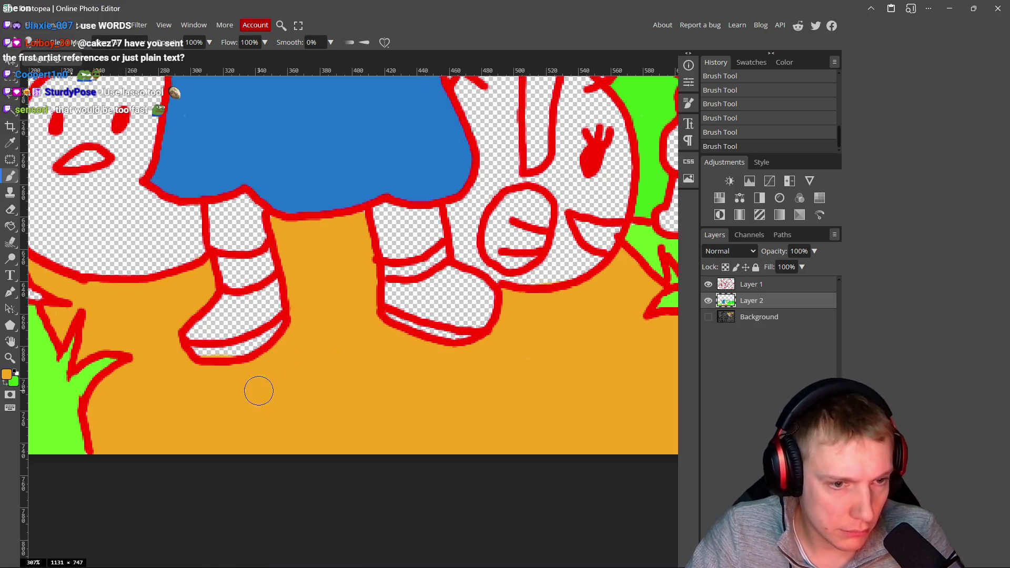
scroll(327, 342, "down", 5)
scroll(325, 309, "up", 1)
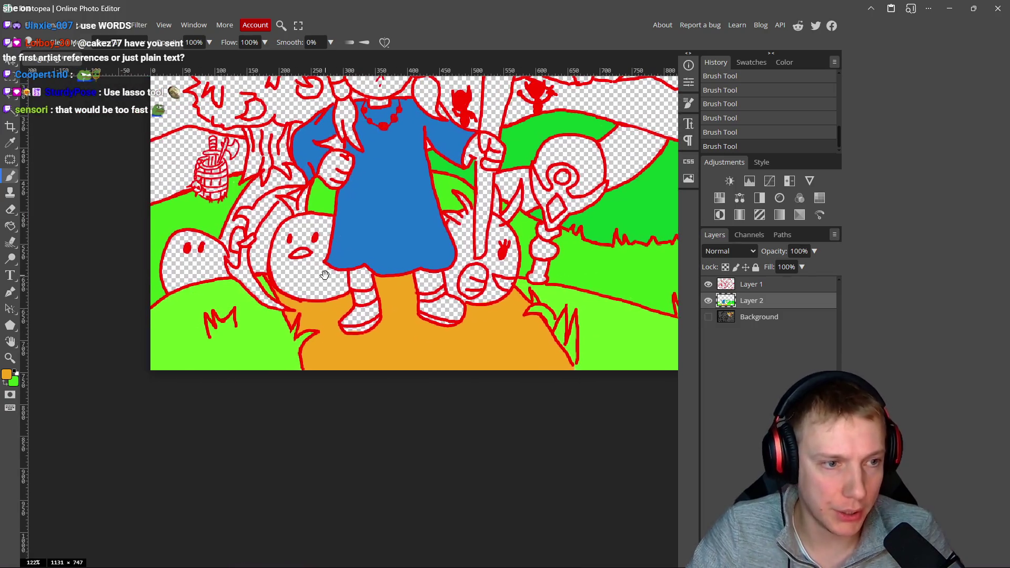
scroll(390, 294, "up", 1)
scroll(390, 295, "down", 2)
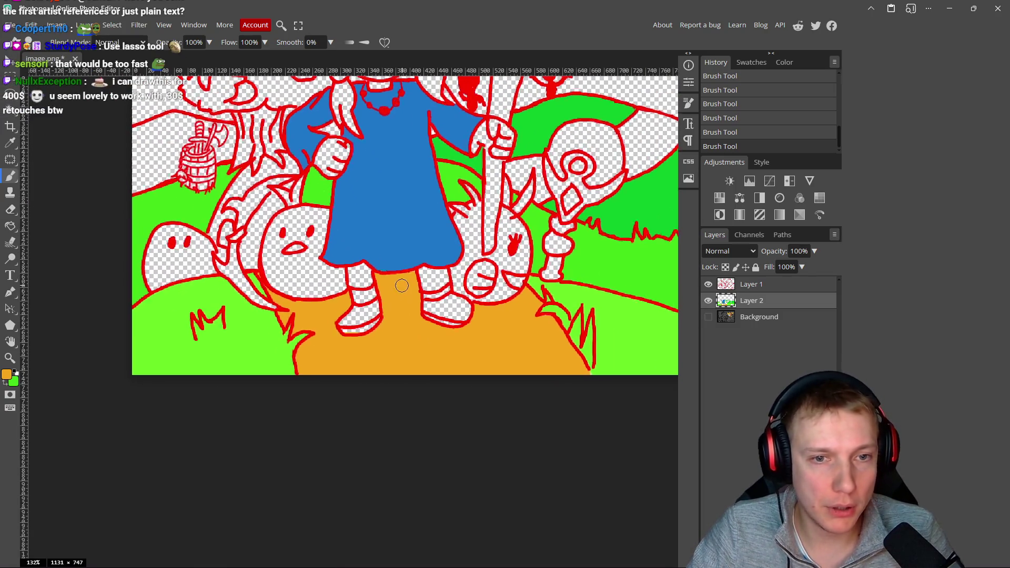
scroll(377, 277, "up", 1)
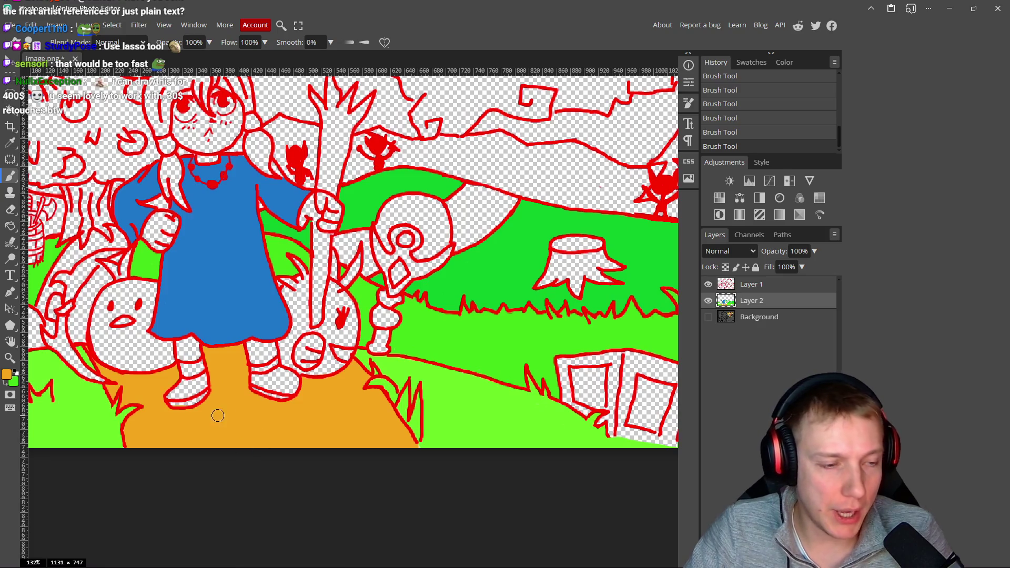
scroll(200, 408, "down", 1)
scroll(178, 400, "up", 1)
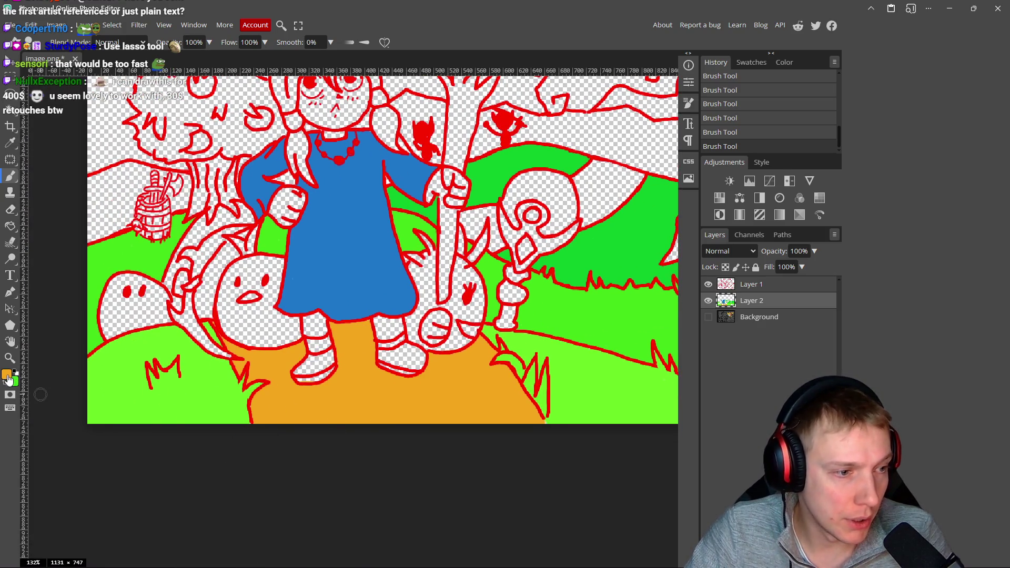
- Set the foreground colour to a slightly deeper orange
left_click(7, 375)
left_click_drag(196, 128, 204, 133)
left_click_drag(216, 242, 216, 245)
left_click(306, 126)
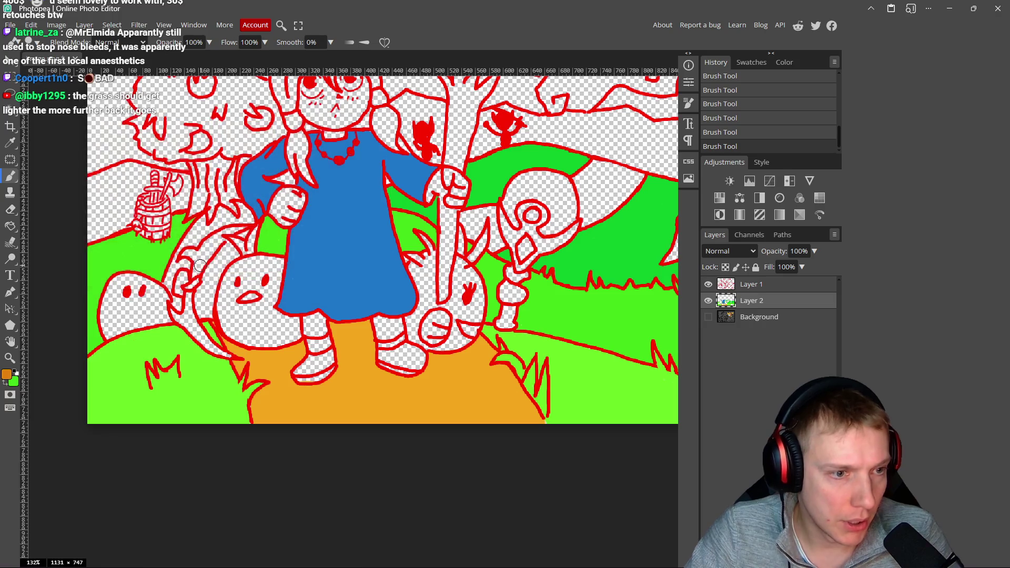
- Paint the new orange into the white area between the red outlines, undoing one stray stroke
scroll(300, 172, "up", 6)
scroll(300, 173, "up", 2)
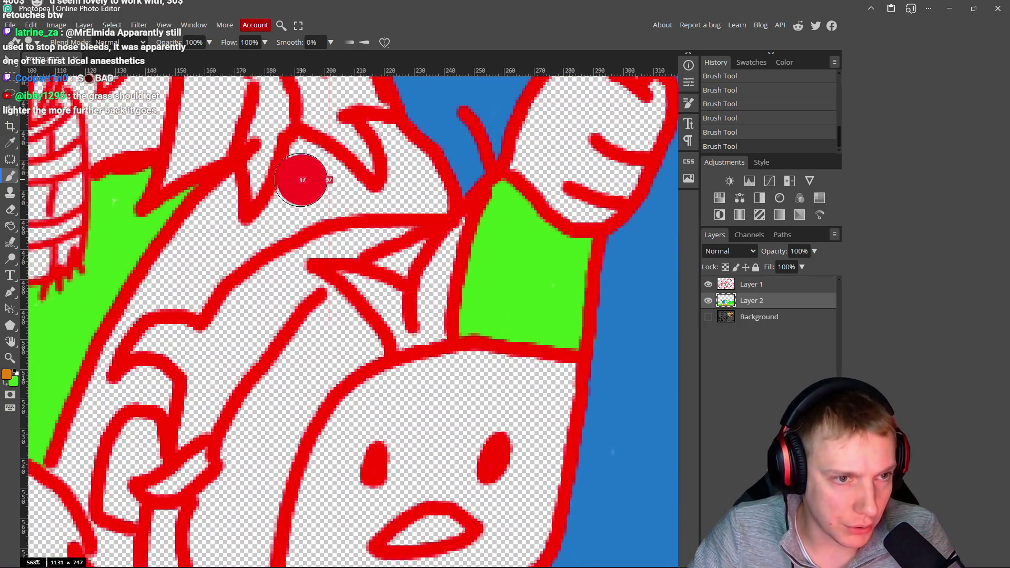
mouse_move(313, 129)
left_mouse_down()
mouse_move(288, 177)
mouse_move(355, 203)
mouse_move(429, 196)
mouse_move(416, 158)
mouse_move(406, 171)
mouse_move(378, 129)
left_mouse_up()
key("ctrl+z")
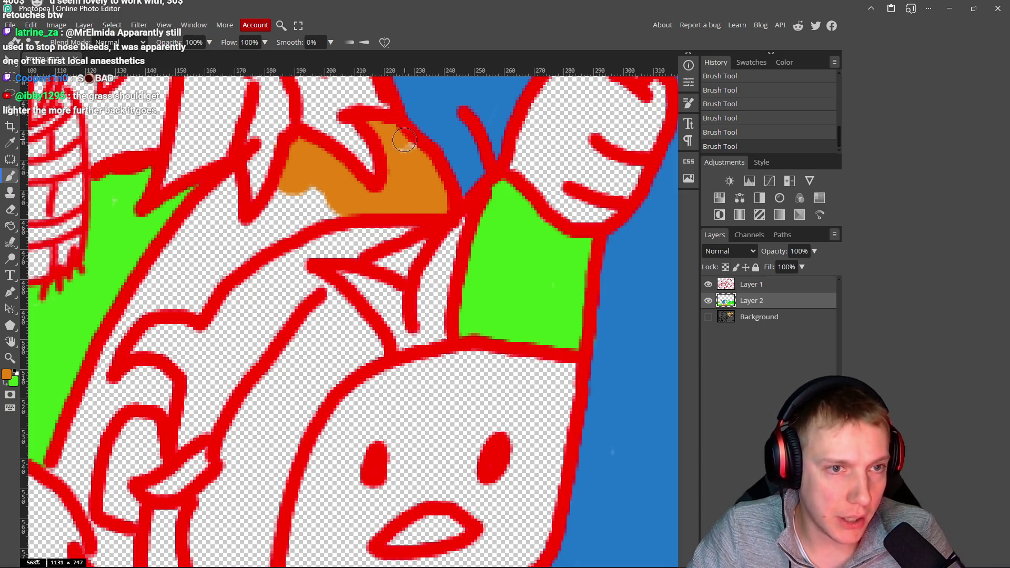
mouse_move(407, 179)
left_mouse_down()
mouse_move(311, 200)
mouse_move(337, 210)
mouse_move(271, 229)
mouse_move(296, 197)
mouse_move(286, 187)
mouse_move(259, 220)
left_mouse_up()
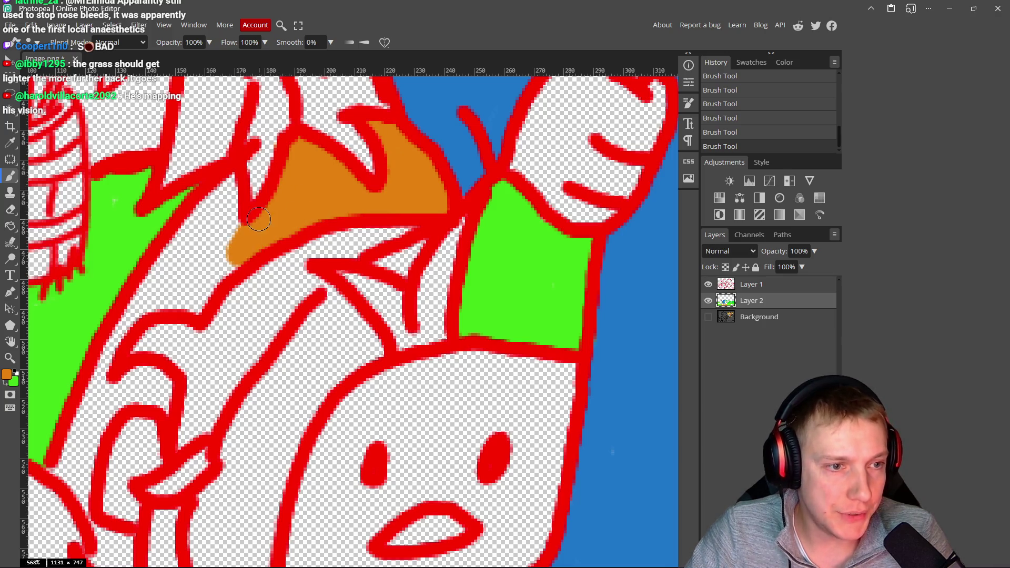
left_click_drag(228, 251, 231, 195)
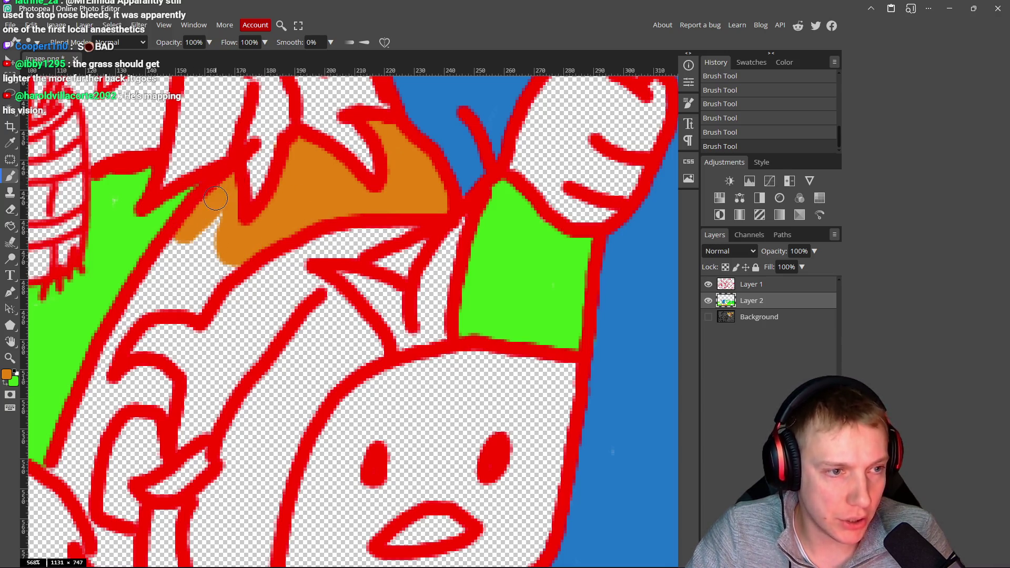
scroll(210, 242, "left", 3)
scroll(237, 237, "down", 2)
mouse_move(259, 241)
left_mouse_down()
mouse_move(284, 173)
mouse_move(247, 221)
mouse_move(274, 242)
mouse_move(295, 218)
mouse_move(255, 257)
mouse_move(242, 205)
mouse_move(185, 294)
mouse_move(141, 406)
left_mouse_up()
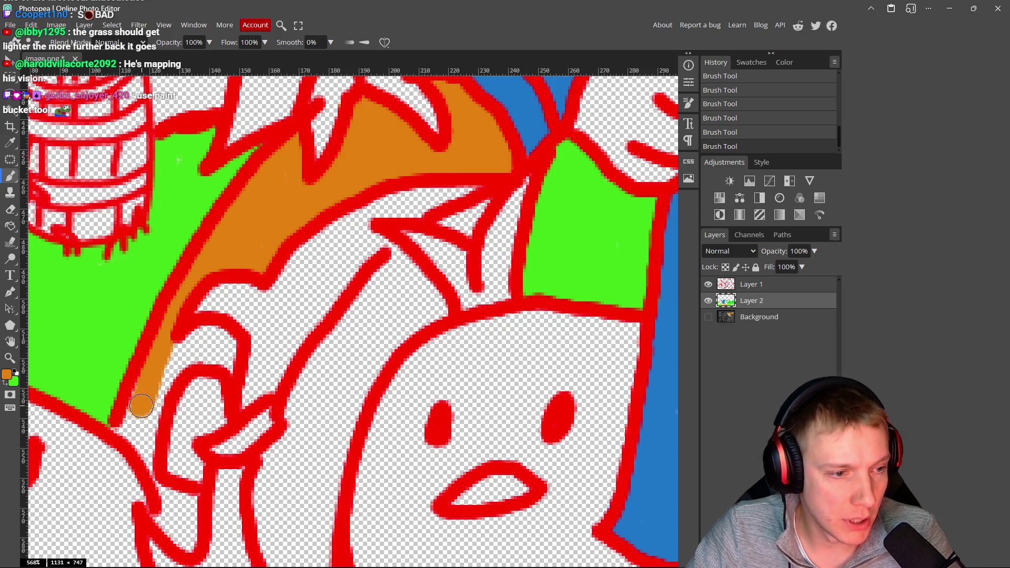
- Extend the orange down the left outline and into the narrow gap between outlines
scroll(141, 406, "down", 3)
left_click_drag(191, 282, 227, 276)
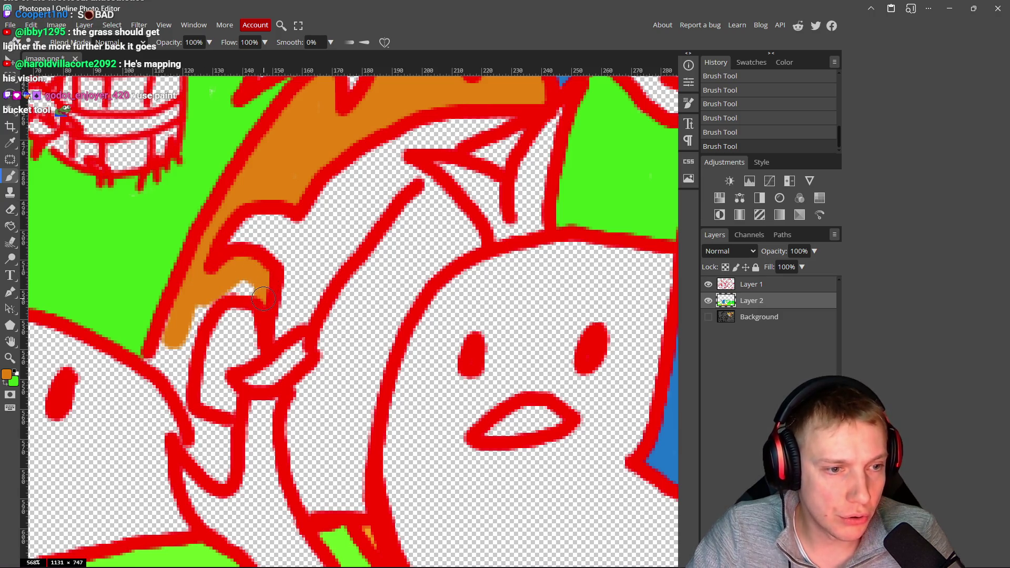
mouse_move(233, 285)
left_mouse_down()
mouse_move(187, 315)
mouse_move(182, 358)
mouse_move(175, 331)
left_mouse_up()
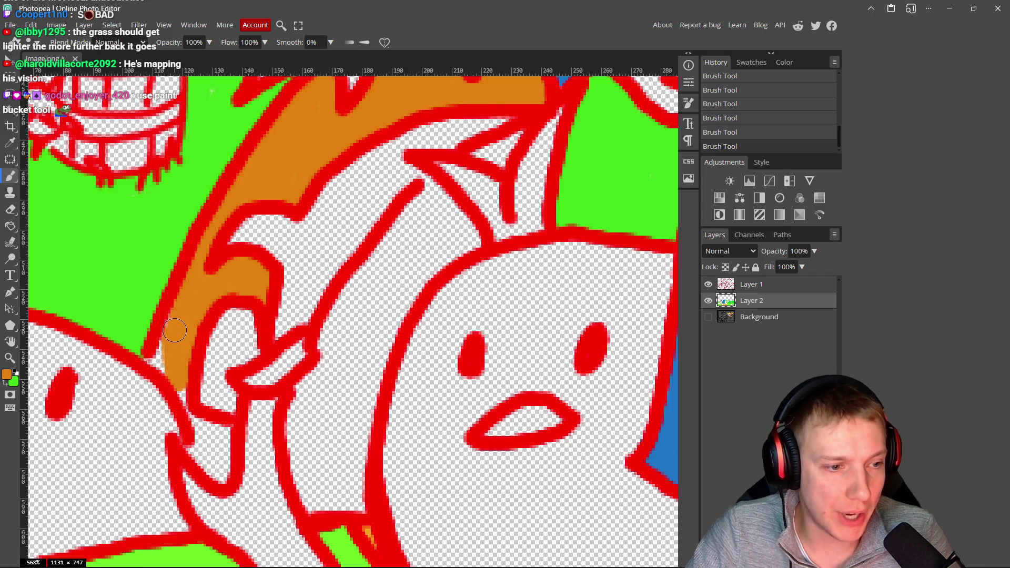
scroll(156, 363, "down", 3)
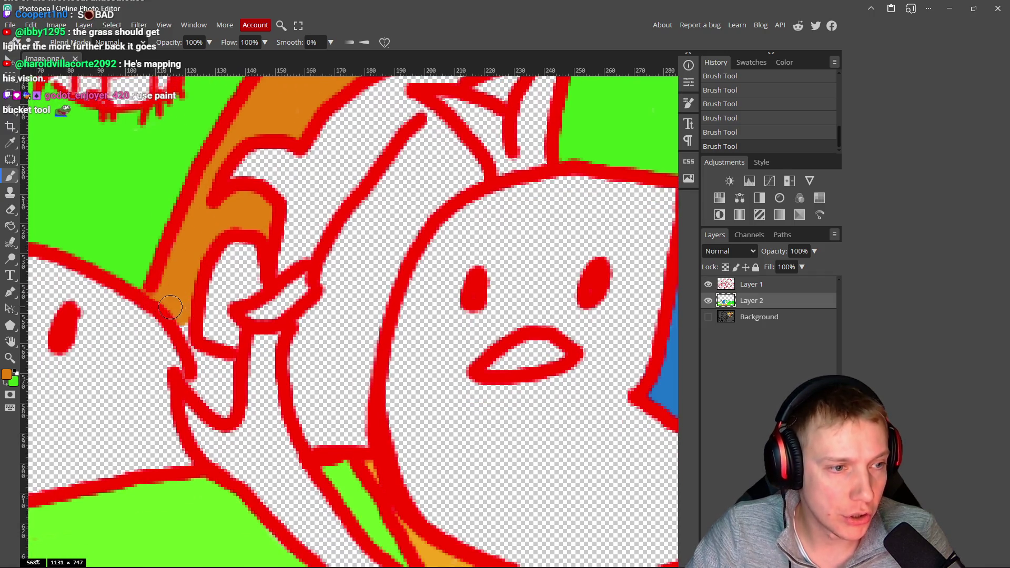
left_click_drag(189, 347, 217, 364)
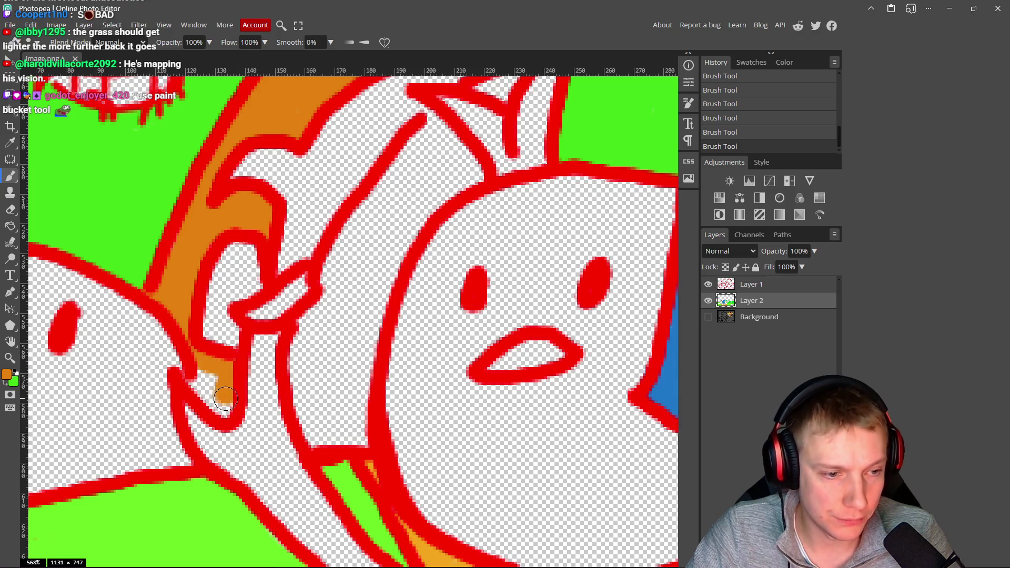
left_click_drag(222, 406, 202, 395)
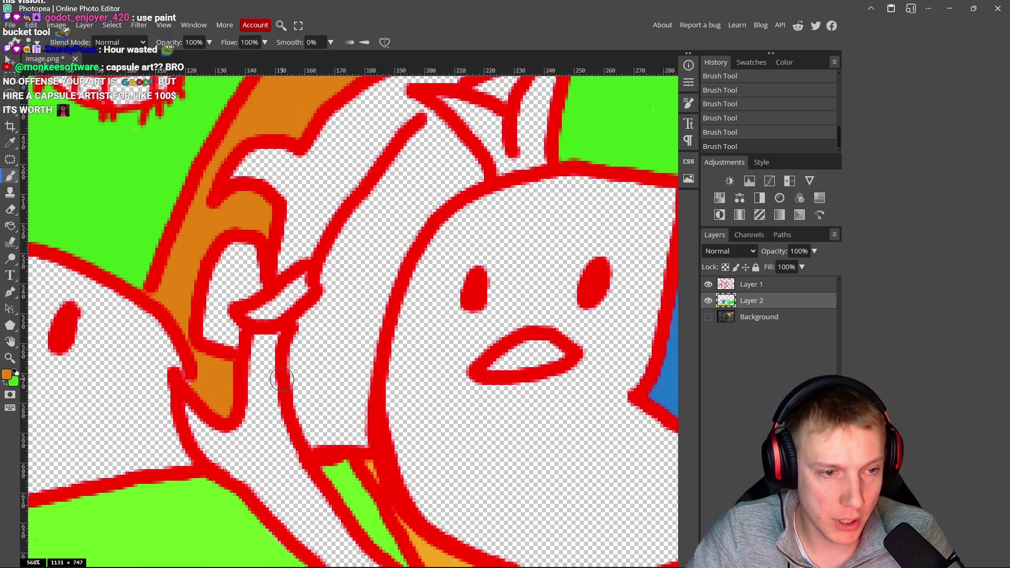
- Fill the remaining white gap and the triangle near the creature's pointed tip in orange
mouse_move(438, 117)
left_mouse_down()
mouse_move(420, 146)
mouse_move(473, 181)
mouse_move(424, 221)
mouse_move(458, 161)
mouse_move(449, 148)
mouse_move(406, 171)
mouse_move(389, 158)
mouse_move(323, 284)
mouse_move(324, 325)
mouse_move(423, 185)
mouse_move(371, 313)
mouse_move(350, 310)
mouse_move(375, 268)
mouse_move(314, 285)
mouse_move(308, 330)
mouse_move(325, 379)
mouse_move(377, 388)
mouse_move(370, 335)
mouse_move(385, 249)
left_mouse_up()
scroll(375, 268, "down", 2)
mouse_move(379, 307)
left_mouse_down()
mouse_move(363, 264)
mouse_move(328, 326)
mouse_move(321, 321)
mouse_move(345, 369)
mouse_move(355, 345)
left_mouse_up()
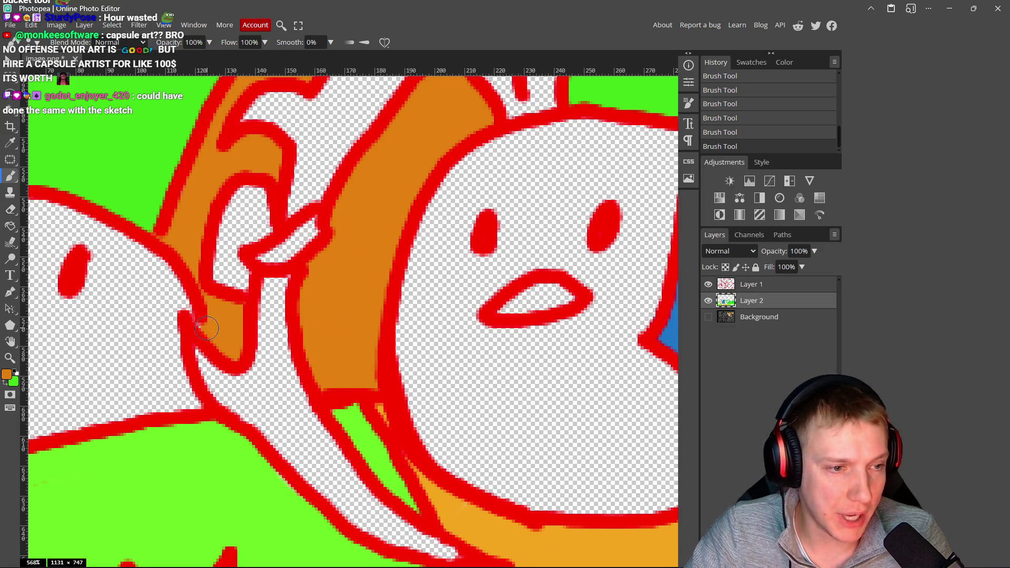
scroll(370, 221, "up", 5)
scroll(369, 221, "right", 2)
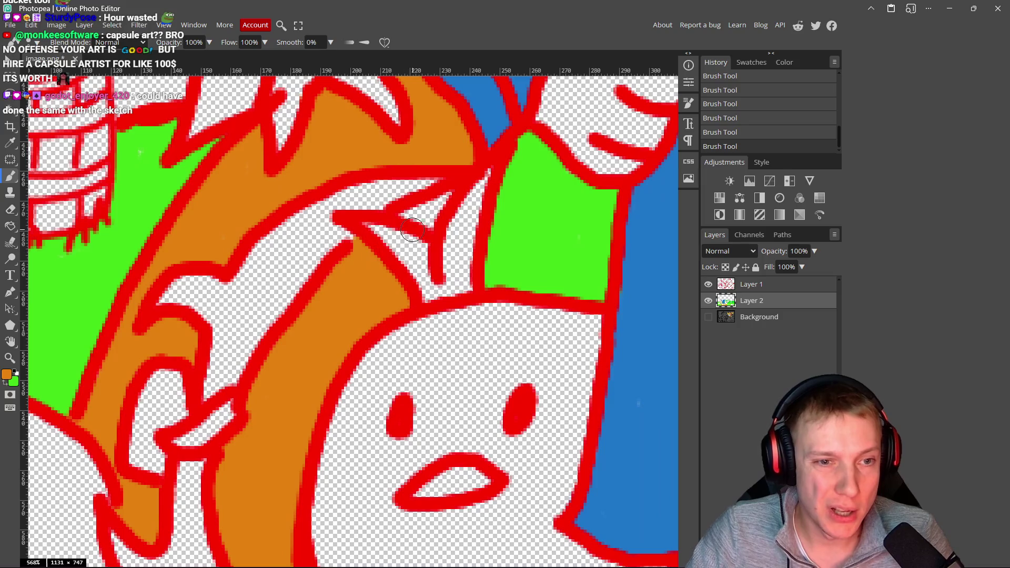
left_click_drag(434, 204, 411, 216)
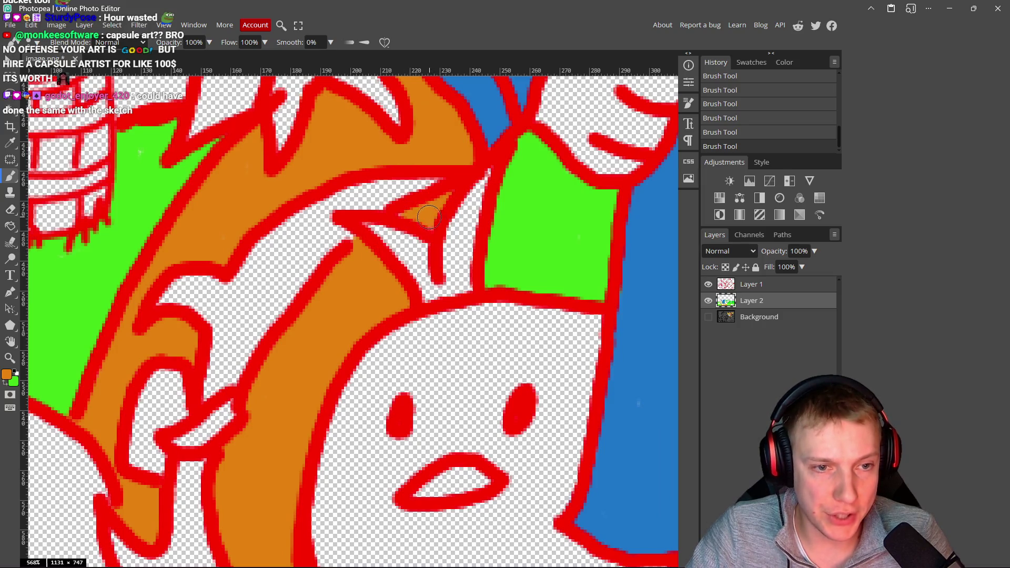
scroll(436, 231, "down", 10)
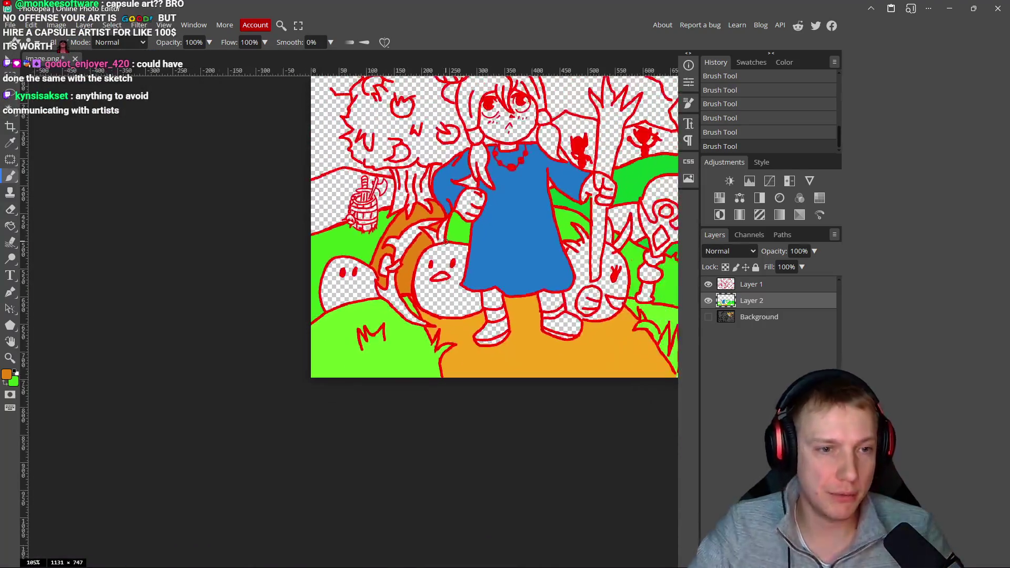
- Pick a darker, redder orange (about #d96506) as the foreground colour
scroll(445, 242, "down", 3)
scroll(499, 240, "up", 5)
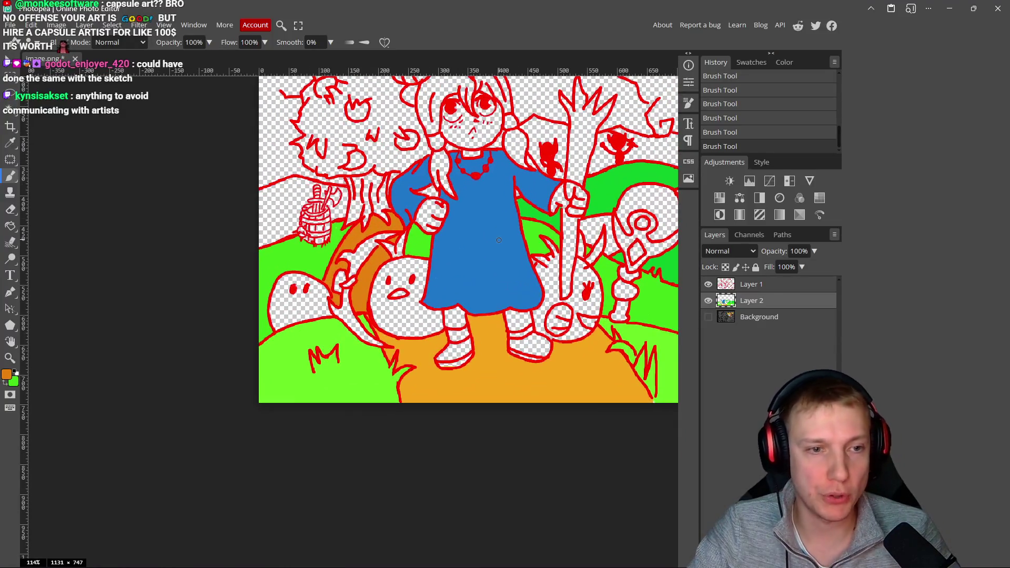
scroll(499, 240, "down", 5)
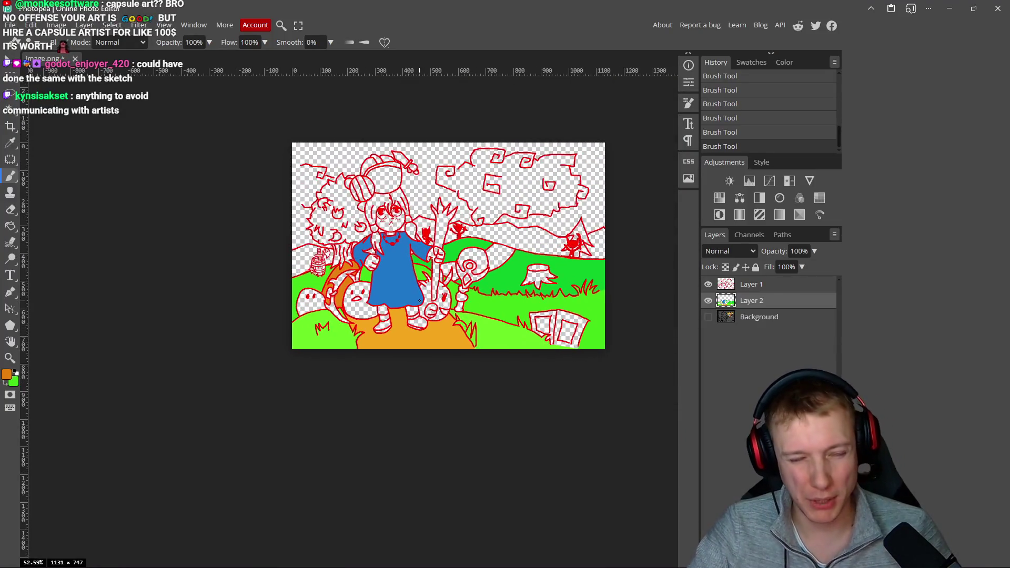
scroll(448, 269, "up", 7)
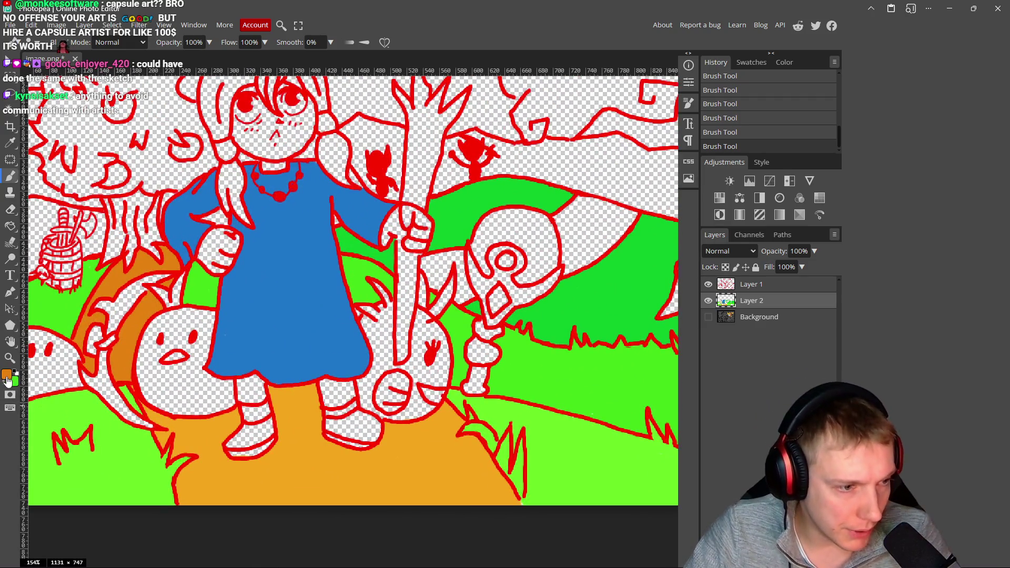
left_click(8, 378)
left_click(208, 138)
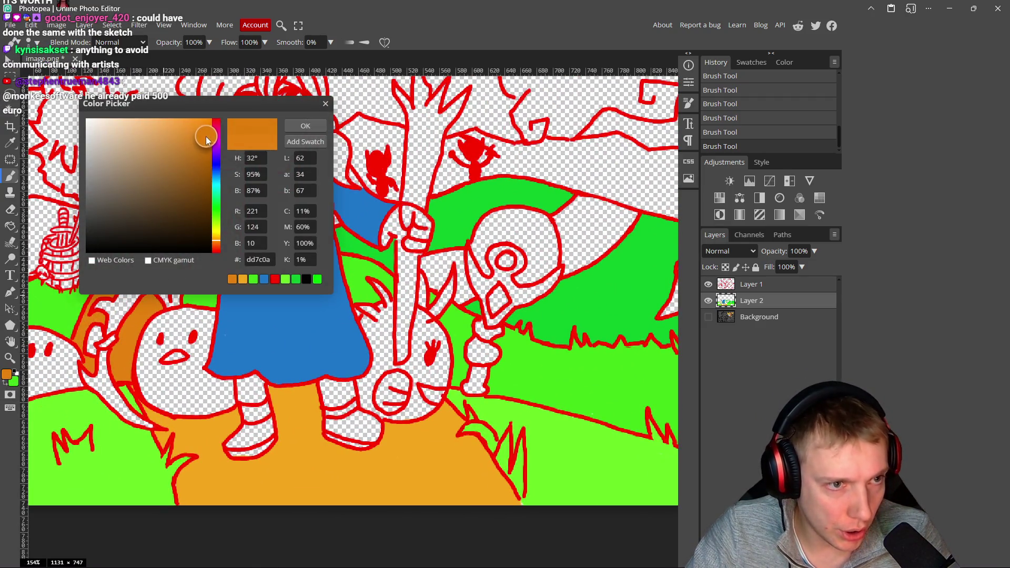
left_click_drag(217, 245, 218, 249)
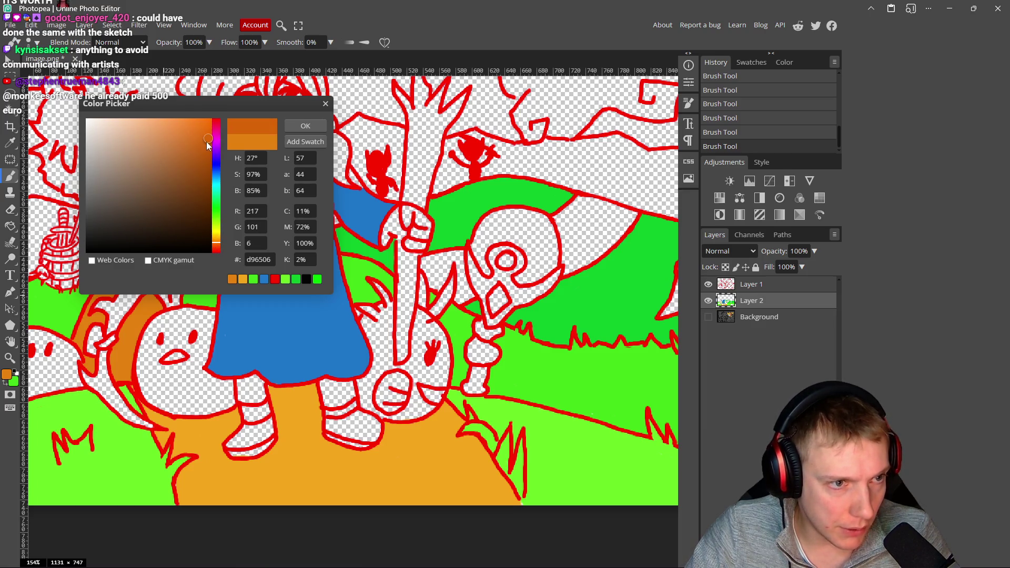
left_click(300, 128)
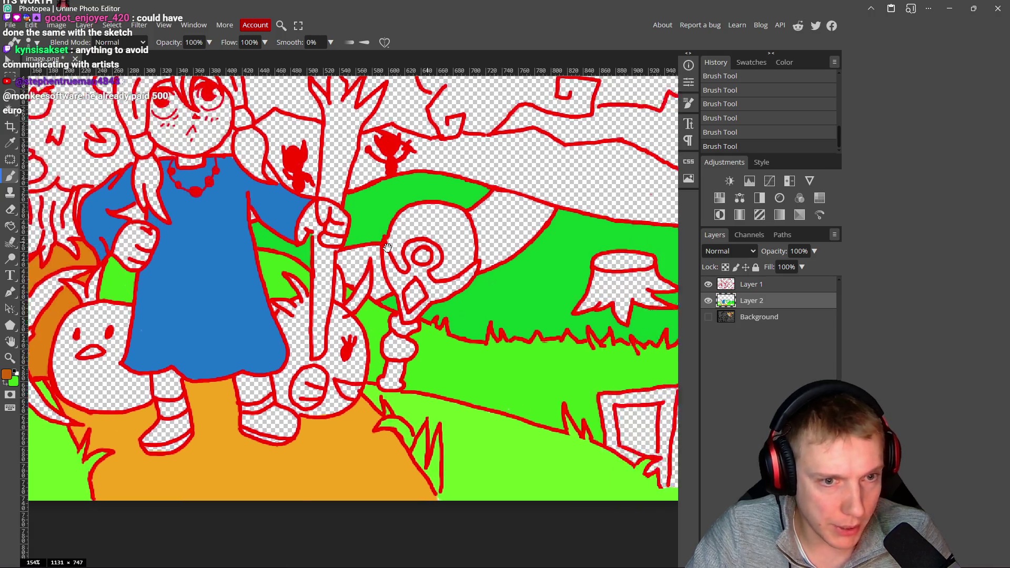
scroll(492, 213, "up", 5)
- Paint brown along the hill band's upper and lower outlines and fill its white gap
mouse_move(491, 212)
left_mouse_down()
mouse_move(532, 202)
mouse_move(508, 266)
mouse_move(525, 251)
left_mouse_up()
mouse_move(553, 220)
left_mouse_down()
mouse_move(580, 185)
mouse_move(514, 152)
mouse_move(527, 162)
left_mouse_up()
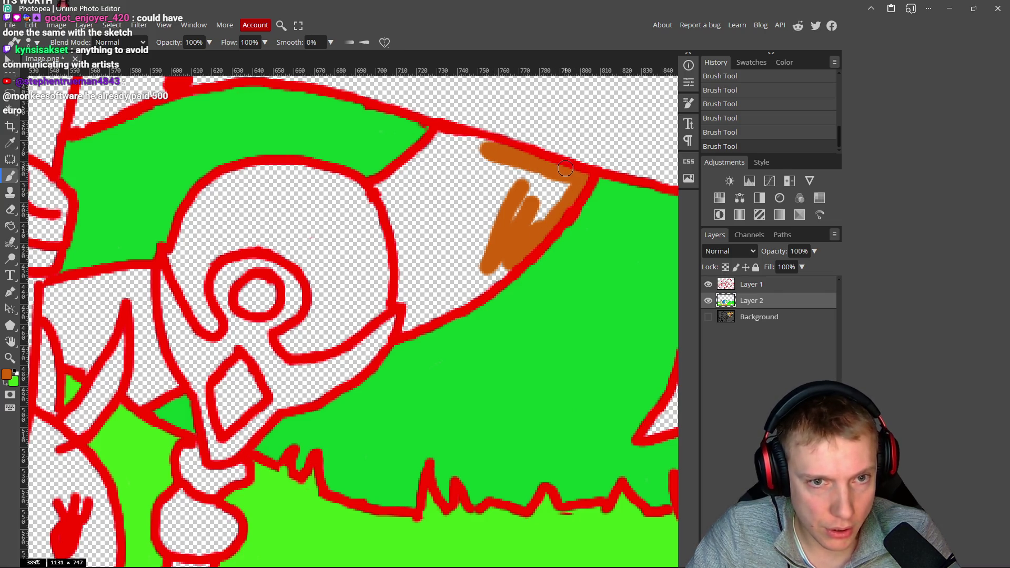
left_click_drag(463, 143, 489, 145)
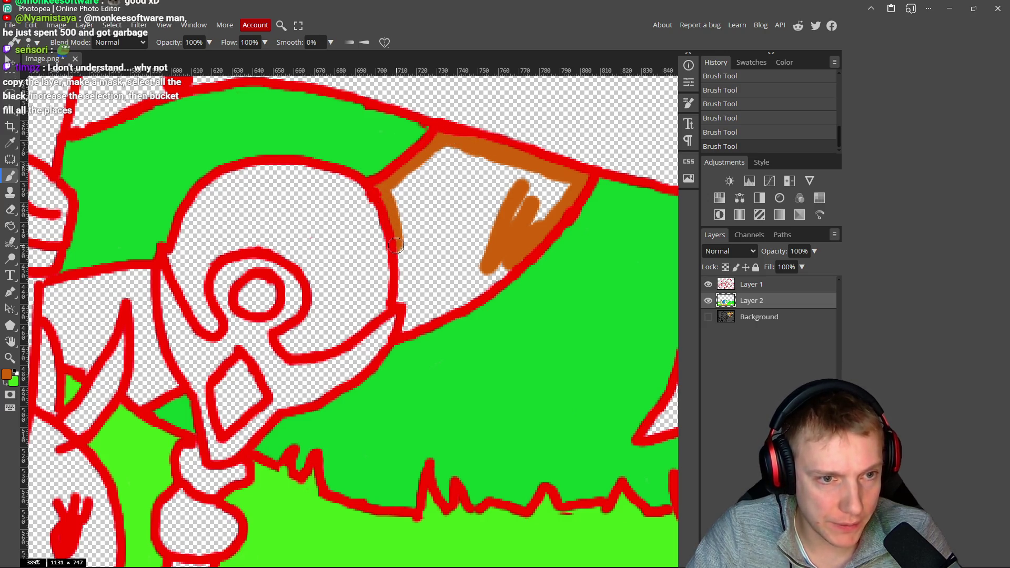
mouse_move(405, 299)
left_mouse_down()
mouse_move(416, 316)
mouse_move(446, 307)
left_mouse_up()
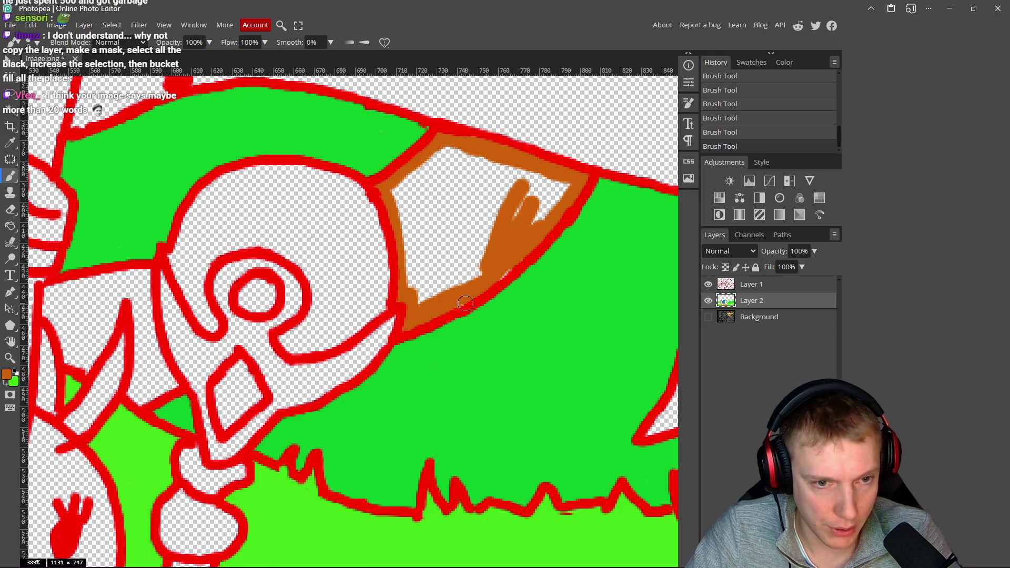
mouse_move(532, 227)
left_mouse_down()
mouse_move(558, 184)
mouse_move(505, 166)
mouse_move(464, 179)
mouse_move(464, 156)
mouse_move(423, 171)
left_mouse_up()
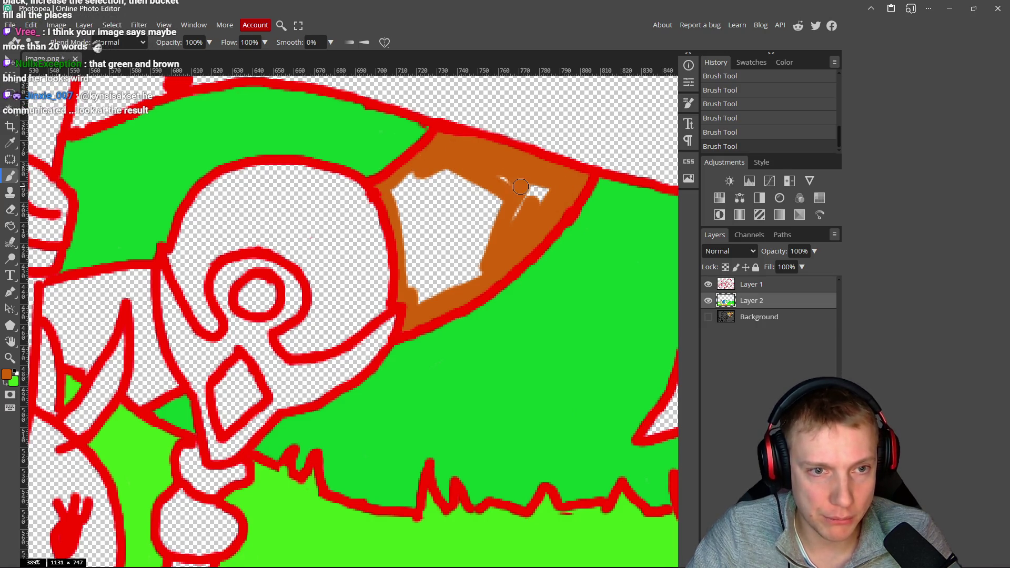
mouse_move(487, 238)
left_mouse_down()
mouse_move(461, 184)
mouse_move(442, 206)
mouse_move(421, 179)
mouse_move(400, 192)
mouse_move(408, 237)
mouse_move(408, 217)
left_mouse_up()
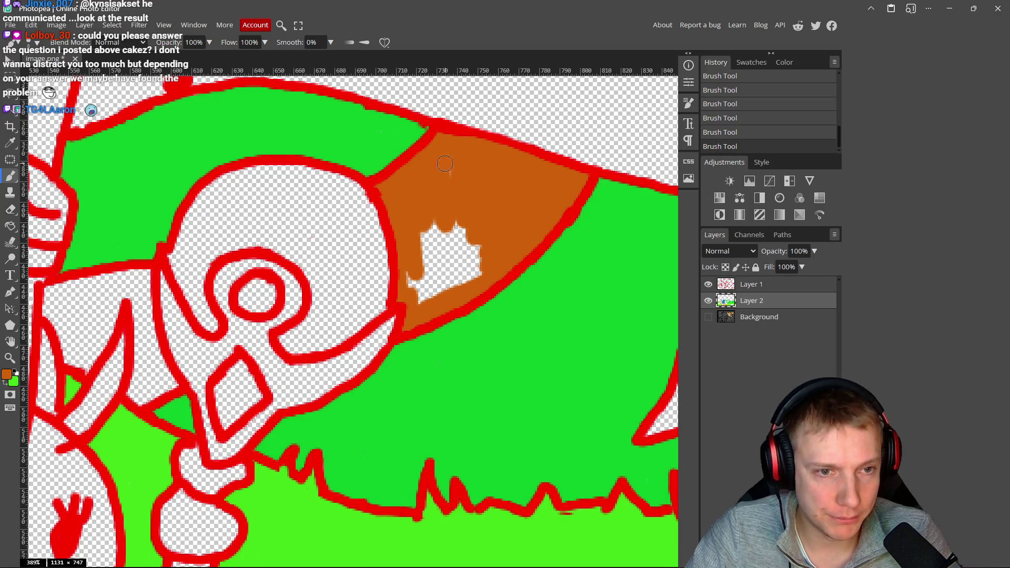
left_click_drag(436, 225, 424, 261)
mouse_move(418, 300)
left_mouse_down()
mouse_move(456, 211)
mouse_move(479, 239)
left_mouse_up()
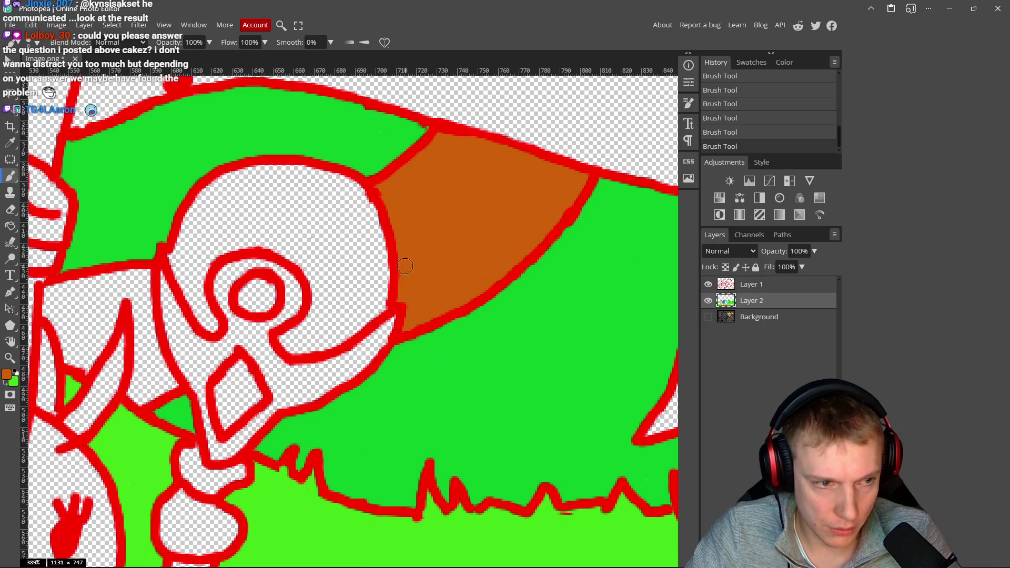
- Fill the narrow white gap near the skull figure and a leftover white speck in brown
scroll(319, 316, "left", 5)
scroll(320, 317, "down", 2)
scroll(308, 345, "up", 5)
mouse_move(309, 300)
left_mouse_down()
mouse_move(343, 226)
mouse_move(385, 329)
mouse_move(326, 358)
mouse_move(296, 317)
mouse_move(313, 150)
mouse_move(332, 210)
mouse_move(309, 272)
mouse_move(321, 210)
mouse_move(108, 247)
mouse_move(97, 284)
mouse_move(106, 310)
mouse_move(121, 322)
mouse_move(152, 414)
mouse_move(168, 412)
mouse_move(181, 432)
mouse_move(250, 297)
mouse_move(294, 252)
mouse_move(134, 272)
mouse_move(140, 326)
mouse_move(200, 337)
mouse_move(189, 317)
left_mouse_up()
scroll(323, 151, "up", 3)
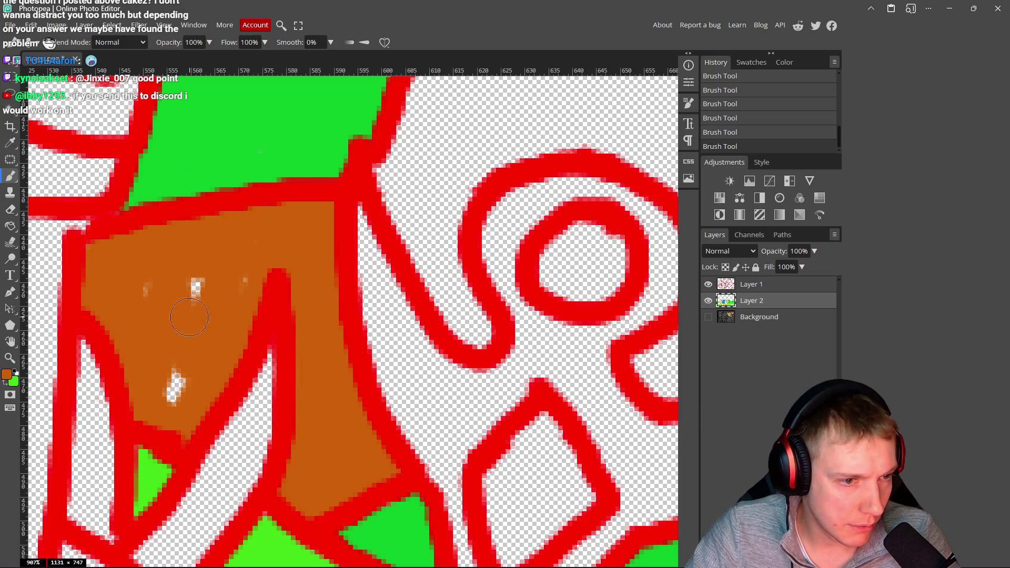
mouse_move(154, 285)
left_mouse_down()
mouse_move(175, 388)
mouse_move(184, 361)
left_mouse_up()
scroll(229, 335, "down", 8)
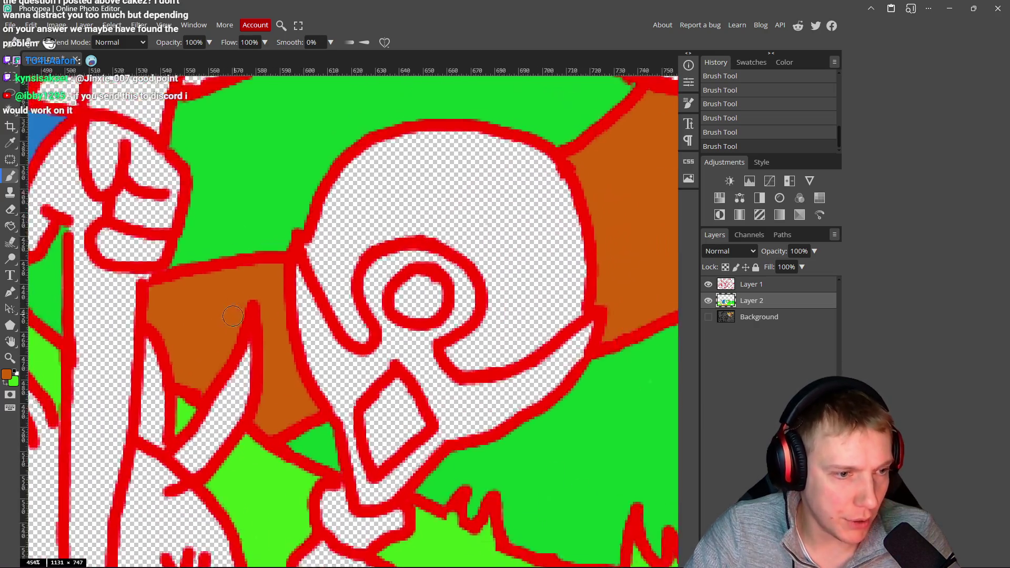
scroll(230, 334, "down", 8)
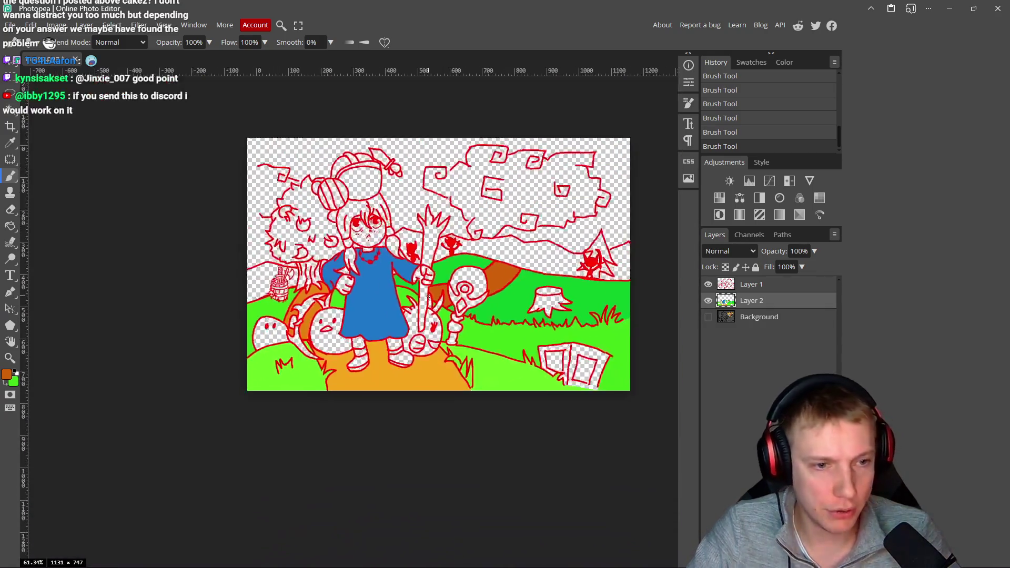
scroll(427, 297, "down", 1)
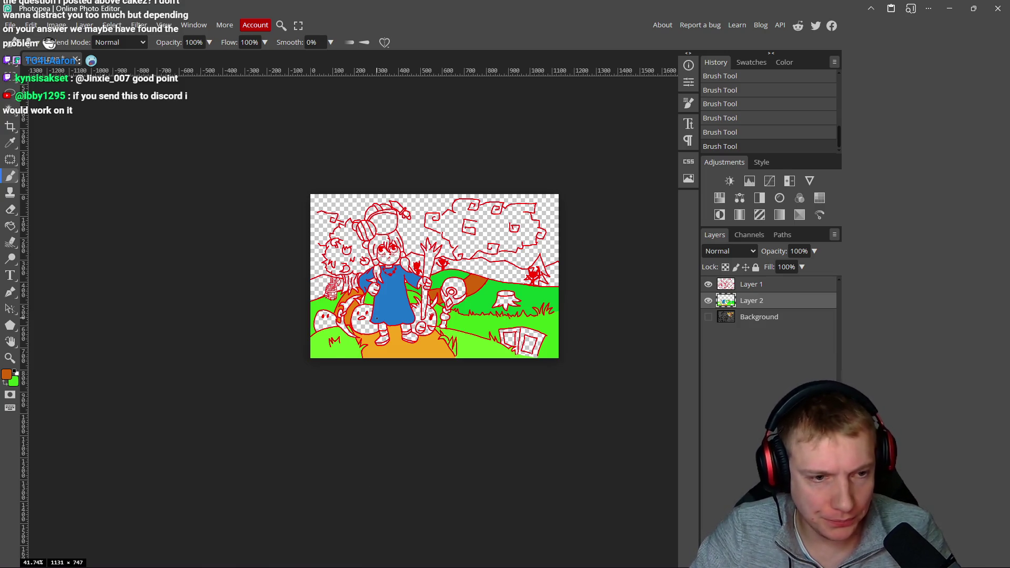
scroll(358, 294, "up", 4)
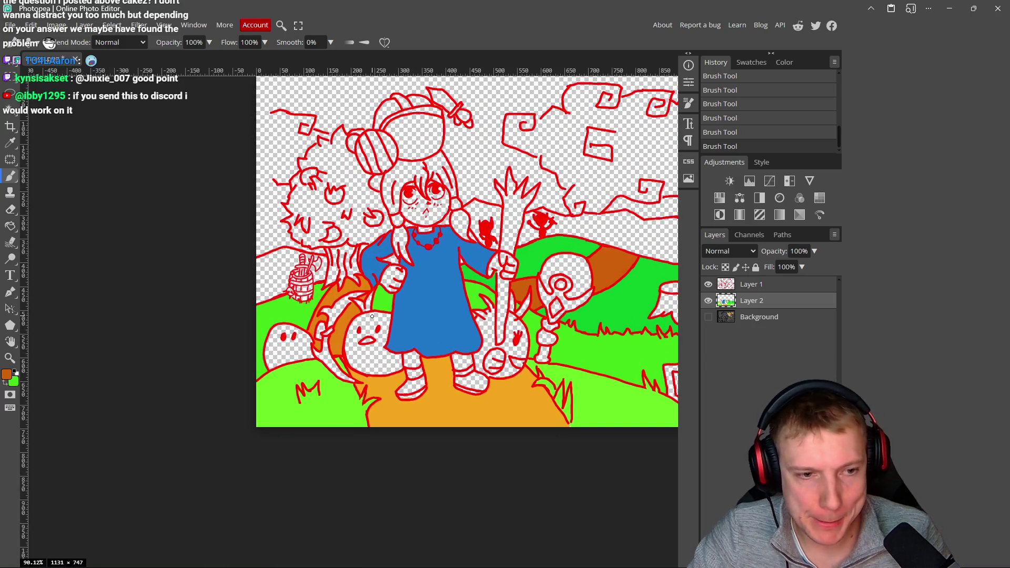
scroll(372, 316, "up", 2)
scroll(380, 301, "down", 1)
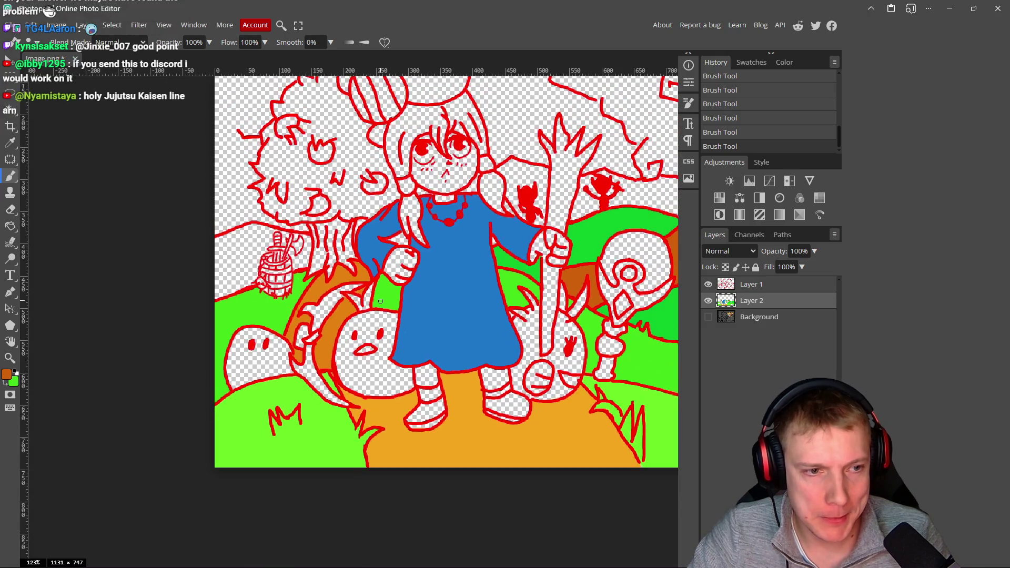
scroll(380, 301, "down", 3)
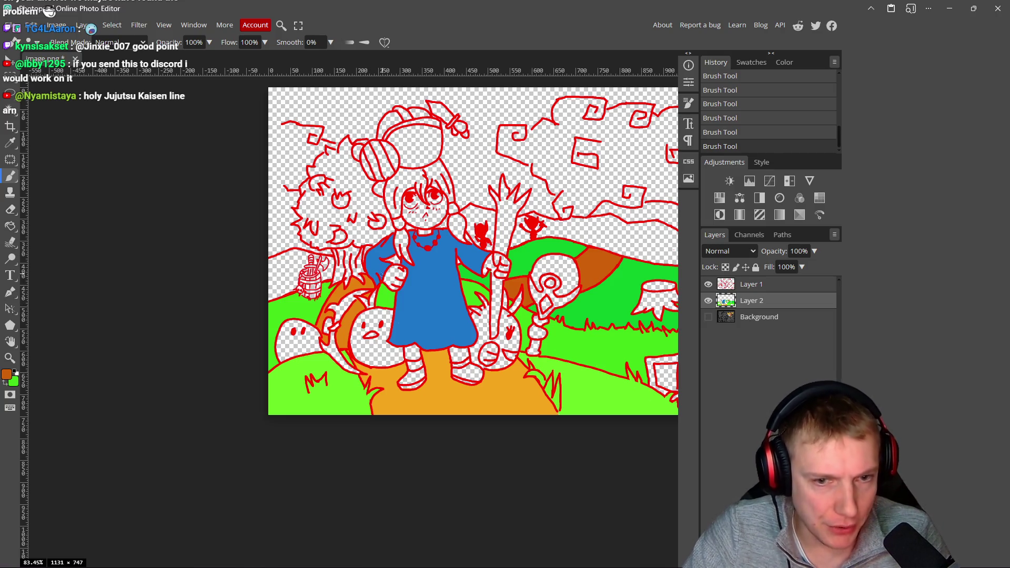
left_click(7, 378)
- Choose dark grey (#363636) and paint it into the background behind the barrel
mouse_move(166, 238)
left_mouse_down()
mouse_move(101, 212)
mouse_move(88, 224)
left_mouse_up()
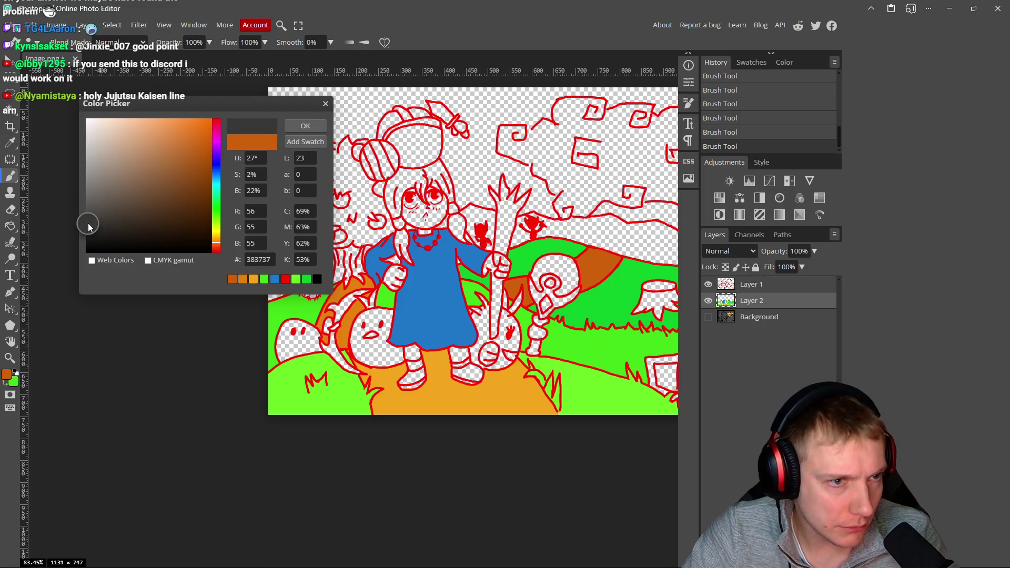
left_click(305, 125)
scroll(255, 297, "up", 5)
mouse_move(267, 218)
left_mouse_down()
mouse_move(324, 168)
mouse_move(247, 198)
mouse_move(221, 218)
mouse_move(237, 208)
mouse_move(221, 243)
mouse_move(184, 243)
mouse_move(165, 340)
mouse_move(232, 369)
mouse_move(327, 383)
mouse_move(382, 375)
mouse_move(448, 176)
mouse_move(418, 148)
mouse_move(355, 156)
mouse_move(323, 286)
mouse_move(303, 251)
mouse_move(303, 218)
mouse_move(329, 230)
mouse_move(395, 164)
mouse_move(429, 174)
mouse_move(389, 248)
mouse_move(349, 263)
mouse_move(316, 306)
mouse_move(309, 282)
mouse_move(322, 242)
mouse_move(234, 323)
mouse_move(205, 440)
mouse_move(284, 426)
mouse_move(363, 392)
mouse_move(352, 363)
mouse_move(384, 293)
mouse_move(345, 295)
mouse_move(254, 374)
mouse_move(273, 401)
mouse_move(320, 375)
left_mouse_up()
scroll(308, 176, "up", 3)
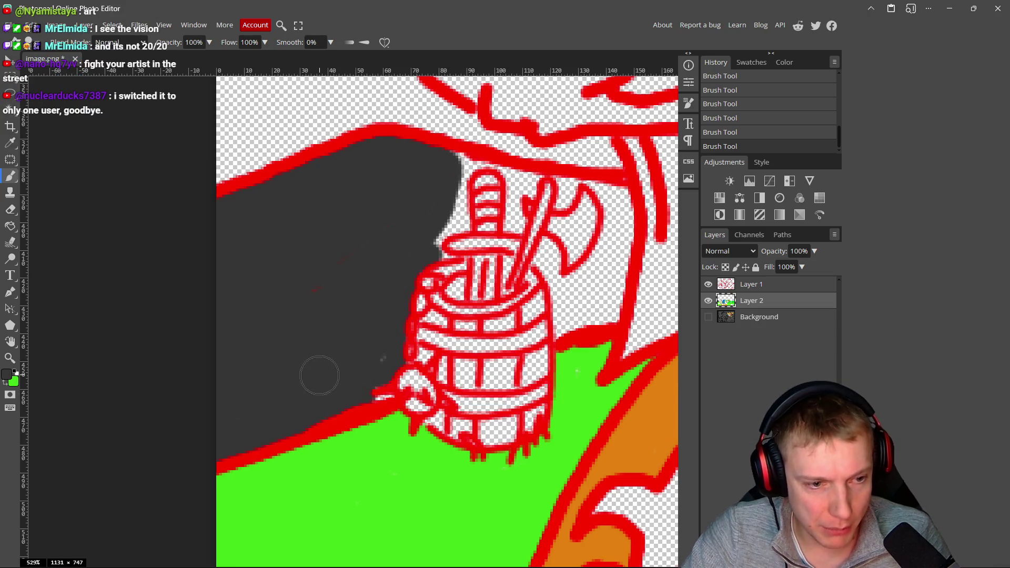
- Extend the dark grey beside the barrel and fill the small gap between the arm and hair
scroll(347, 324, "right", 3)
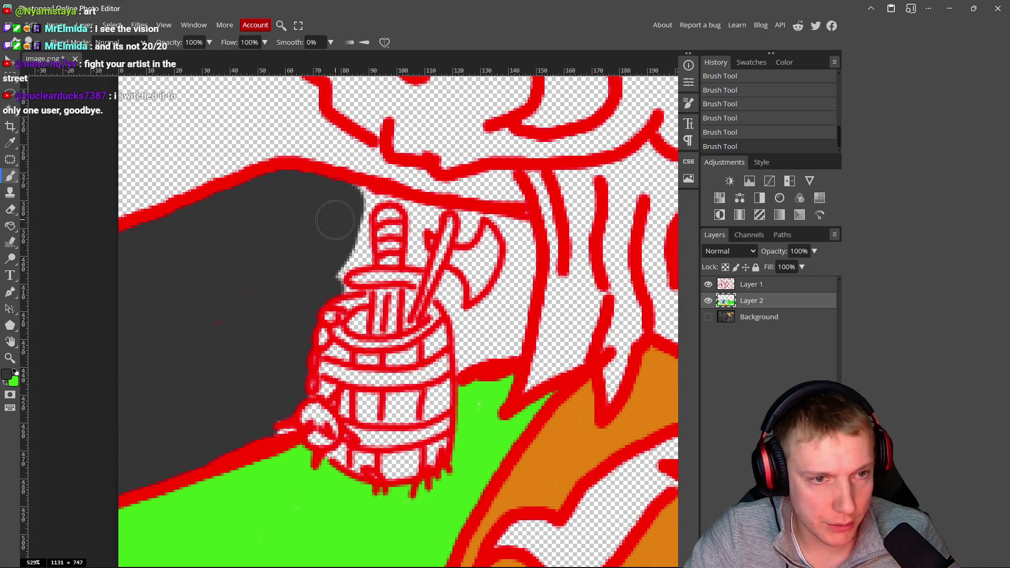
scroll(359, 250, "right", 4)
mouse_move(384, 256)
left_mouse_down()
mouse_move(380, 240)
mouse_move(372, 316)
mouse_move(366, 304)
mouse_move(335, 340)
mouse_move(363, 347)
mouse_move(376, 316)
left_mouse_up()
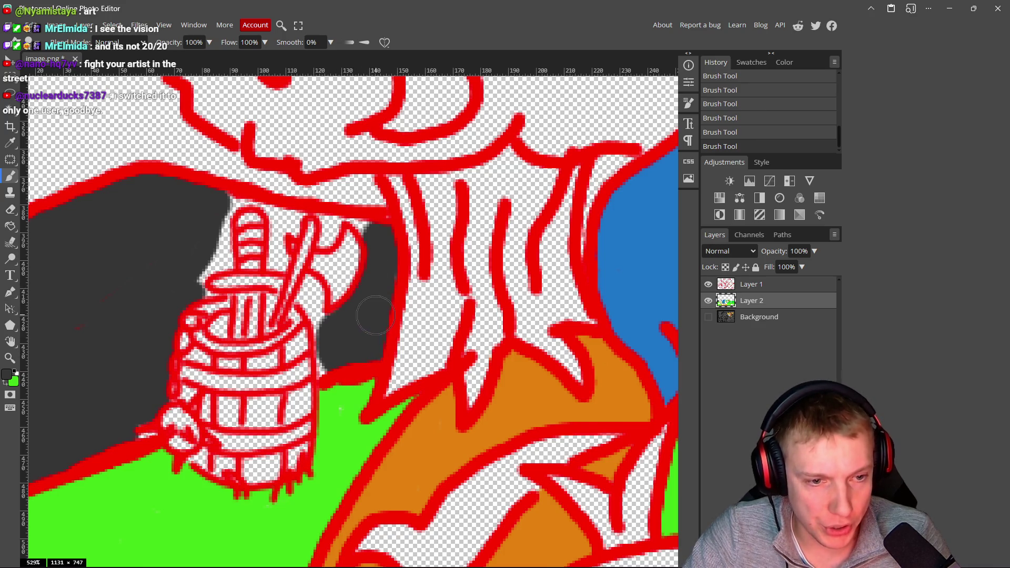
scroll(376, 316, "down", 7)
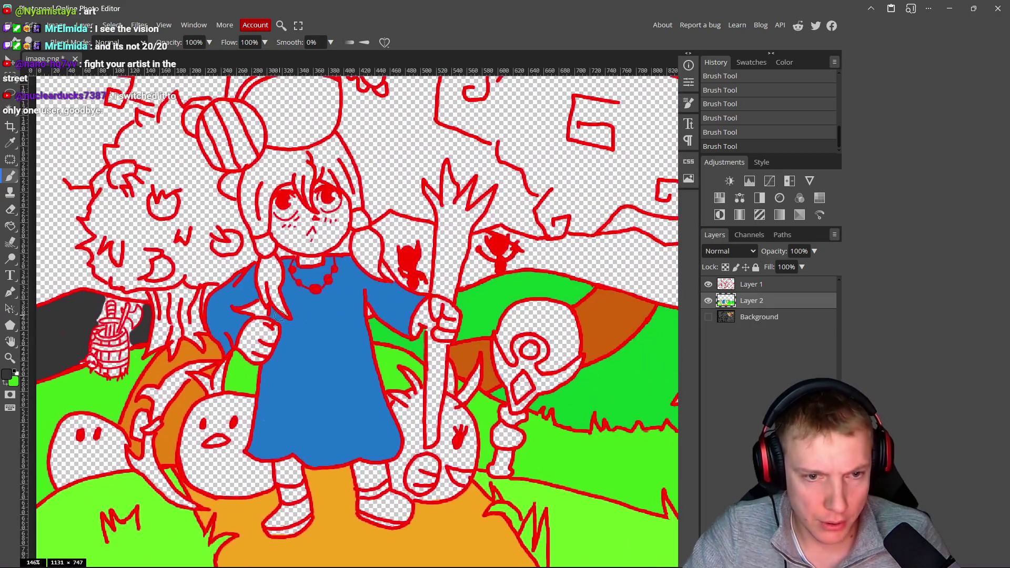
scroll(141, 430, "up", 4)
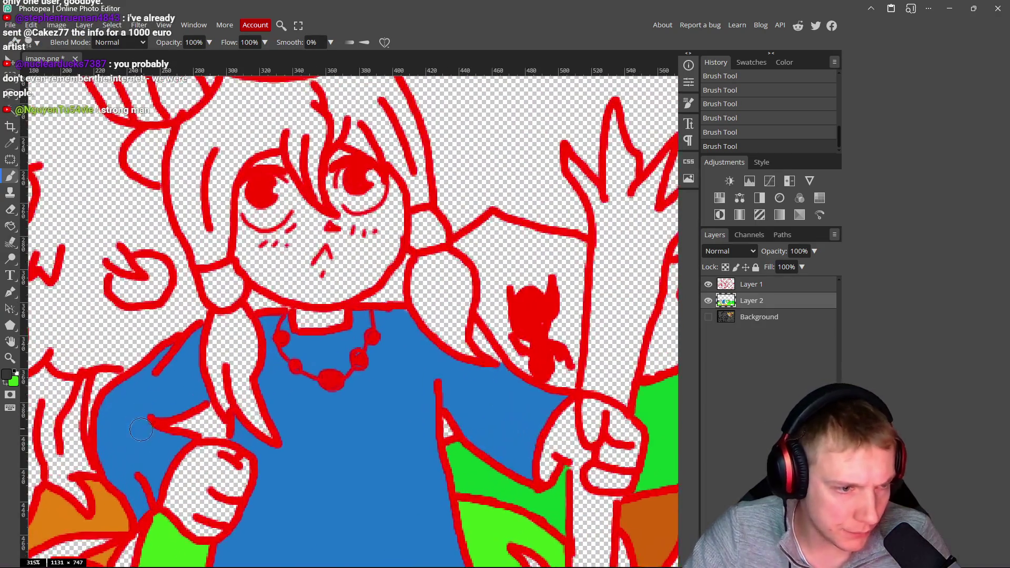
scroll(141, 430, "up", 4)
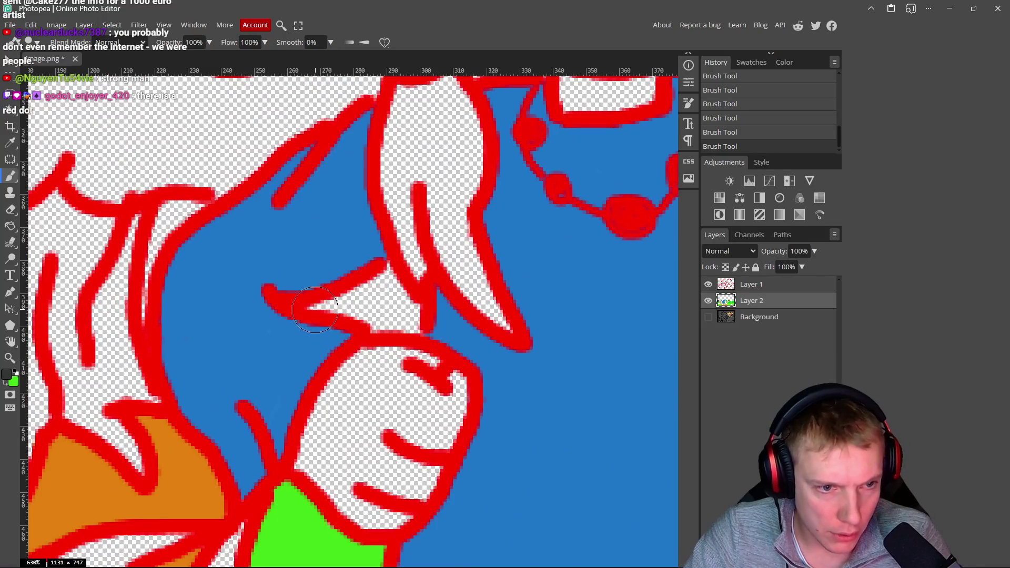
left_click_drag(309, 308, 343, 299)
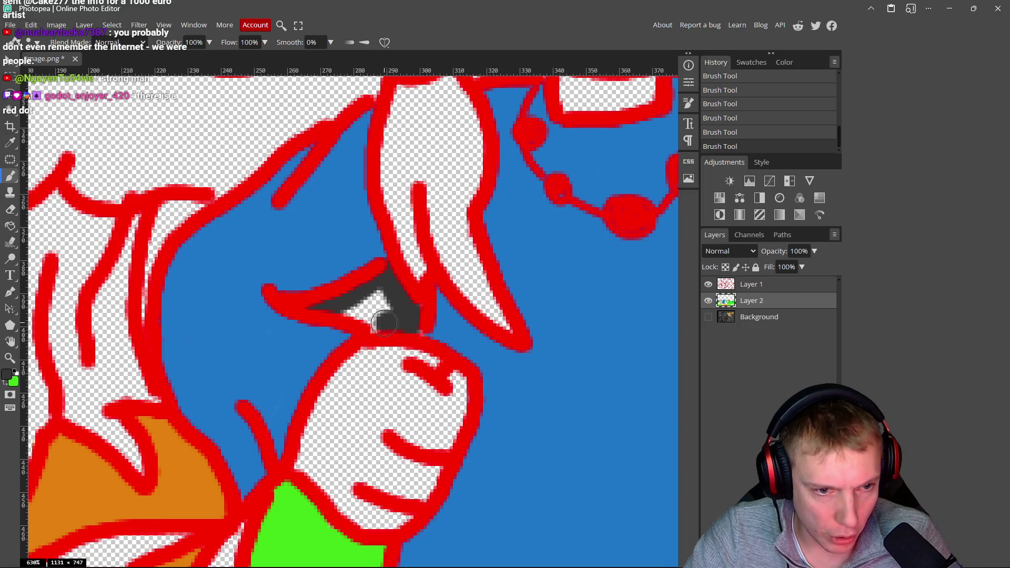
scroll(392, 310, "down", 12)
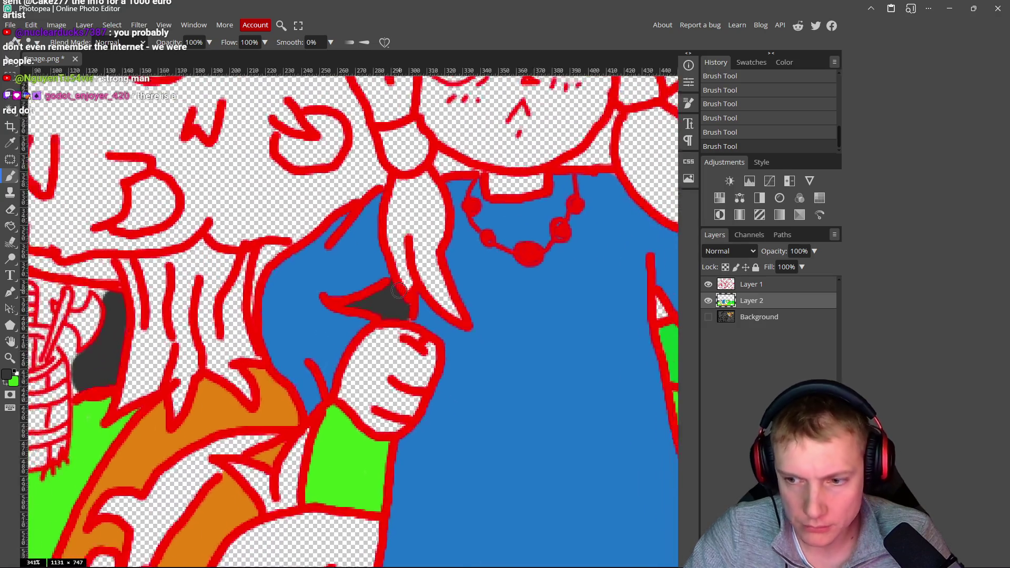
scroll(393, 310, "up", 12)
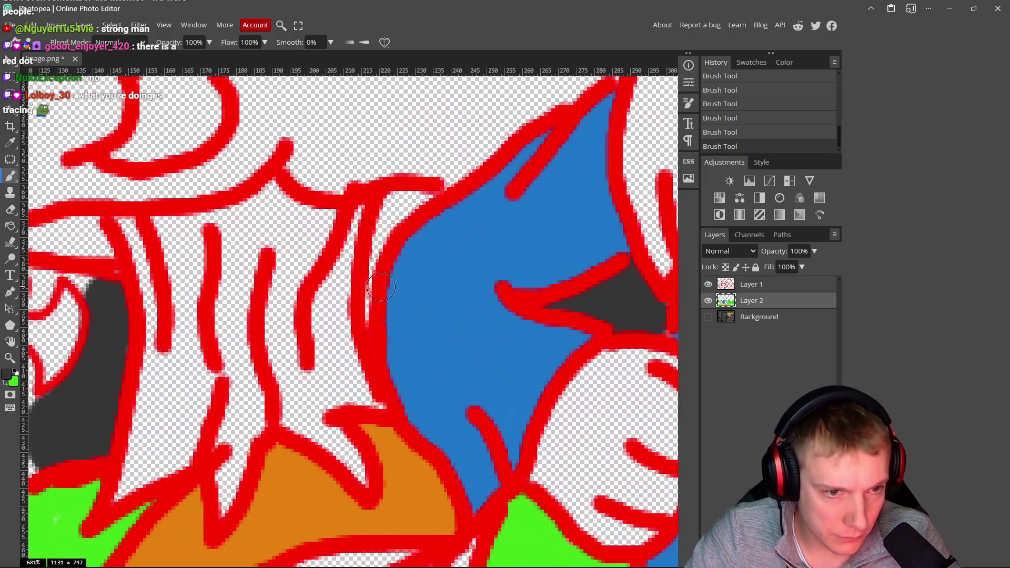
- Paint a thin grey stroke, then sample the mountain's dark grey on the colour-fill layer
left_click_drag(373, 269, 368, 322)
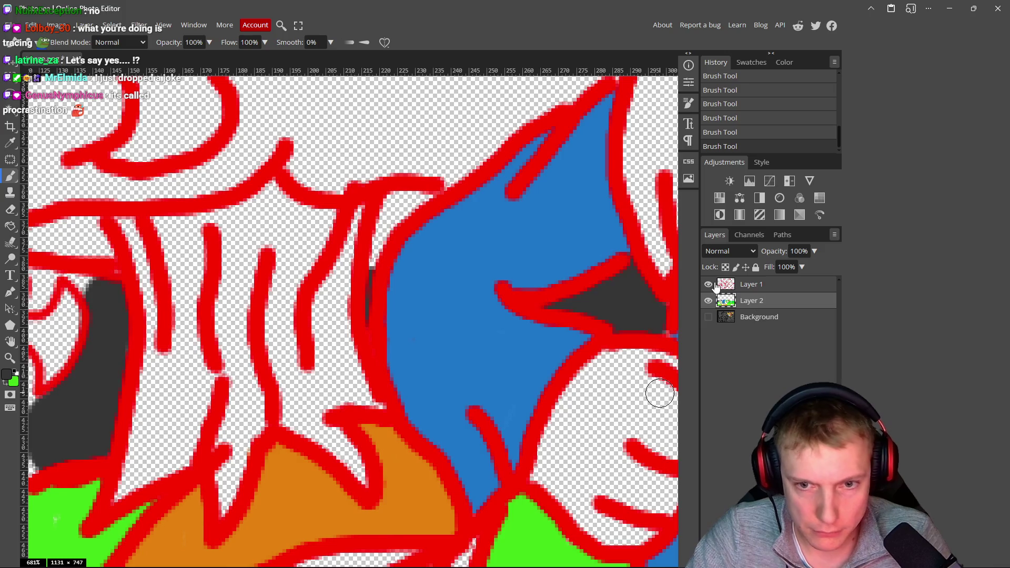
left_click(760, 286)
left_click(347, 271, "alt")
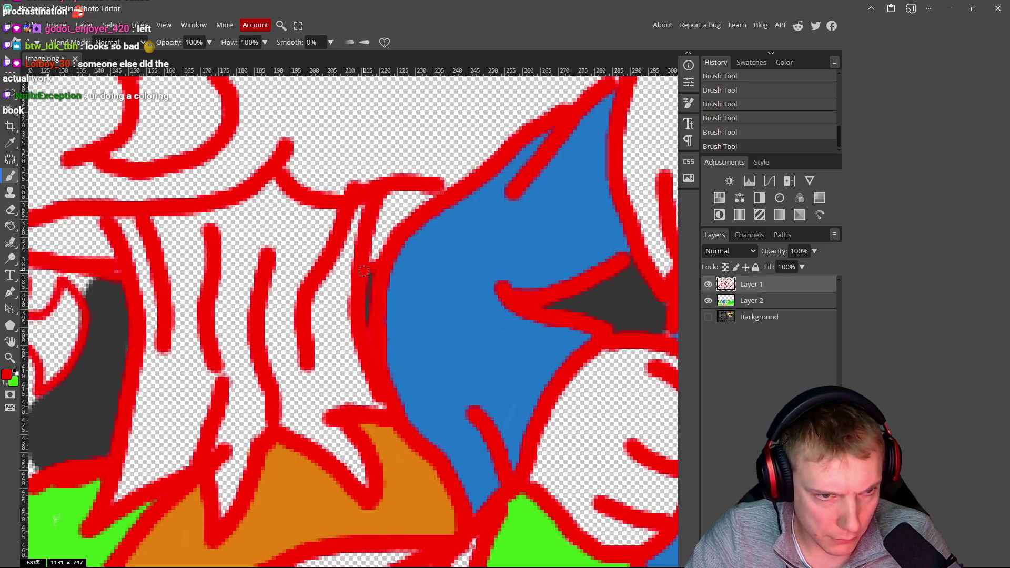
scroll(367, 262, "down", 10)
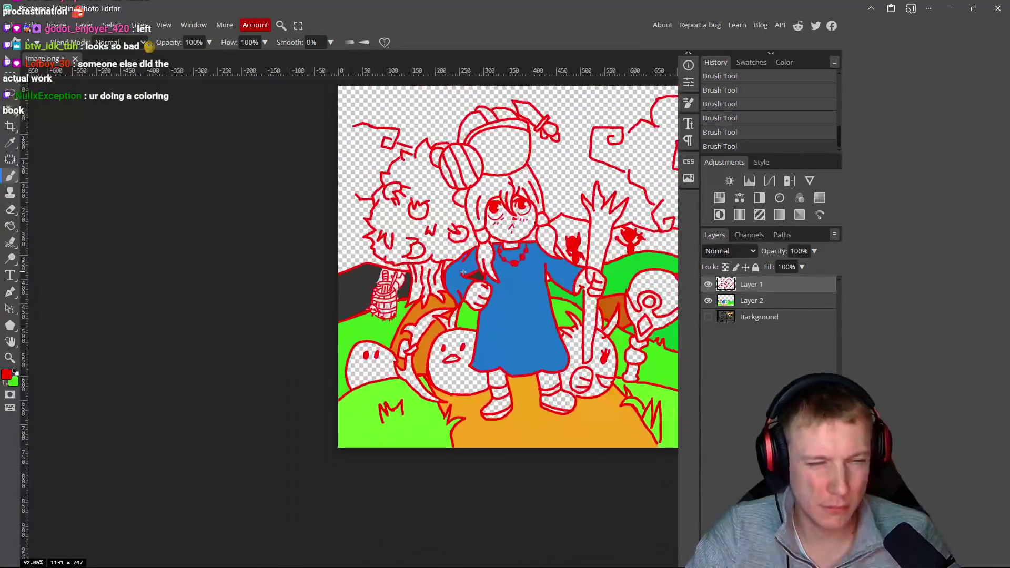
scroll(384, 302, "up", 4)
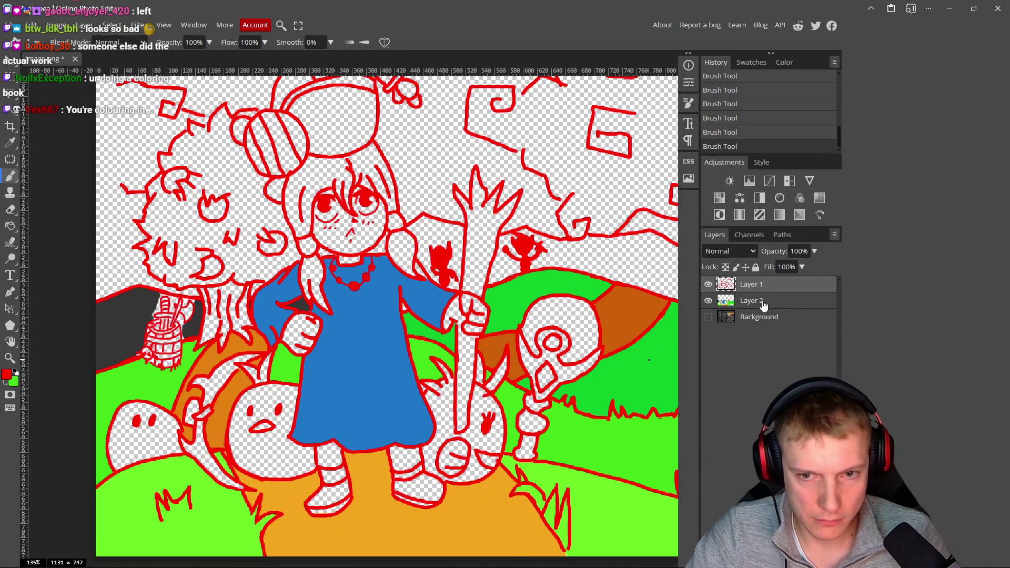
left_click(764, 306)
left_click_drag(299, 320, 233, 327)
left_click(117, 318, "alt")
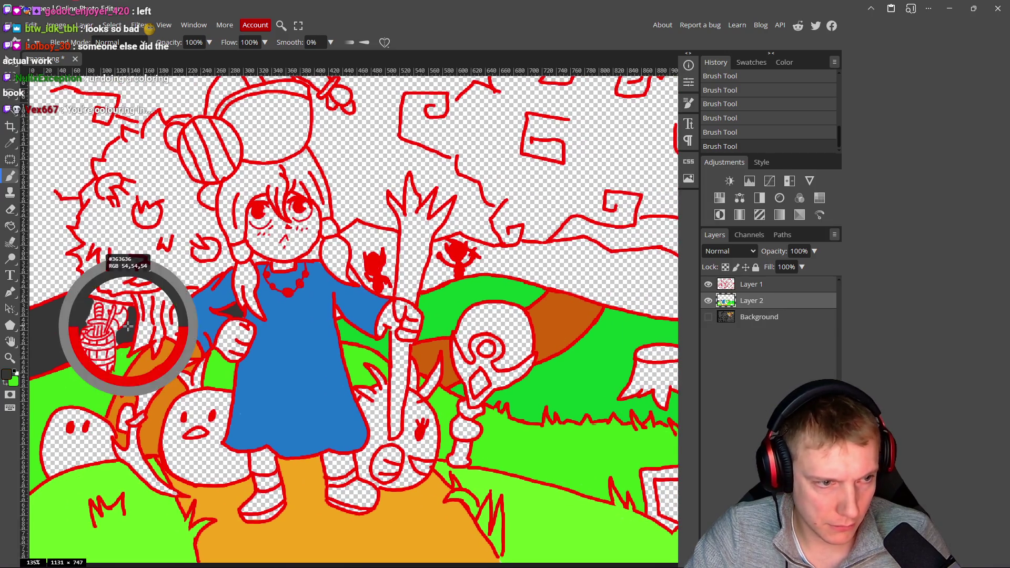
scroll(382, 291, "up", 2)
scroll(392, 291, "up", 10)
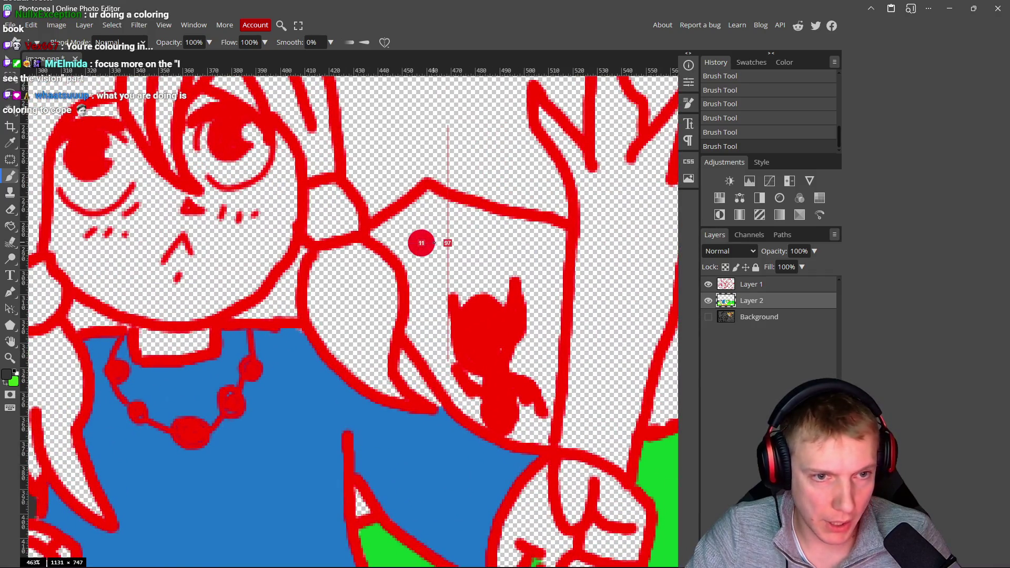
- Brush dark grey over the mountain around the small red figure, including the notch and foot gap
mouse_move(387, 235)
left_mouse_down()
mouse_move(440, 216)
mouse_move(422, 211)
mouse_move(388, 236)
left_mouse_up()
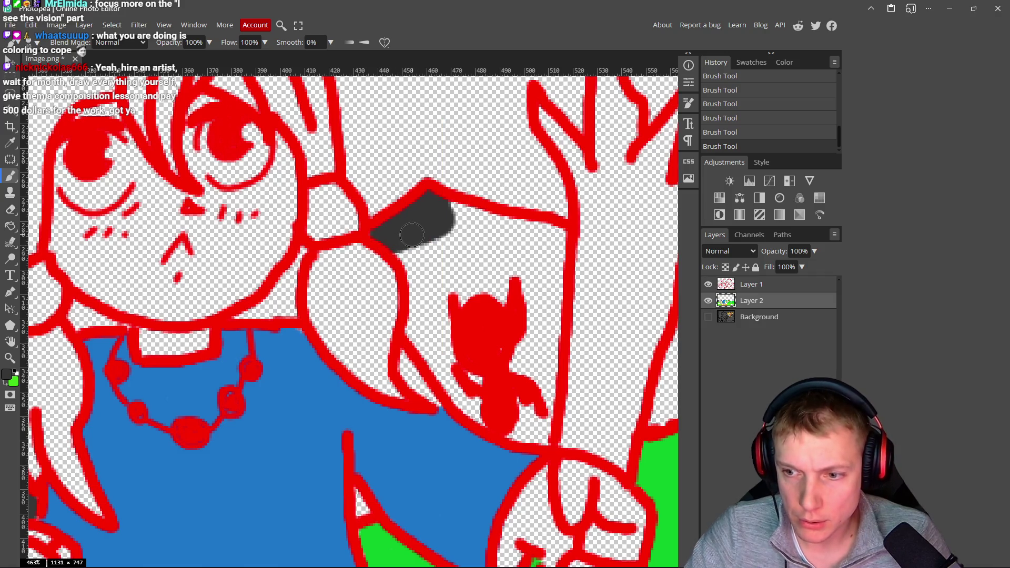
scroll(365, 254, "right", 2)
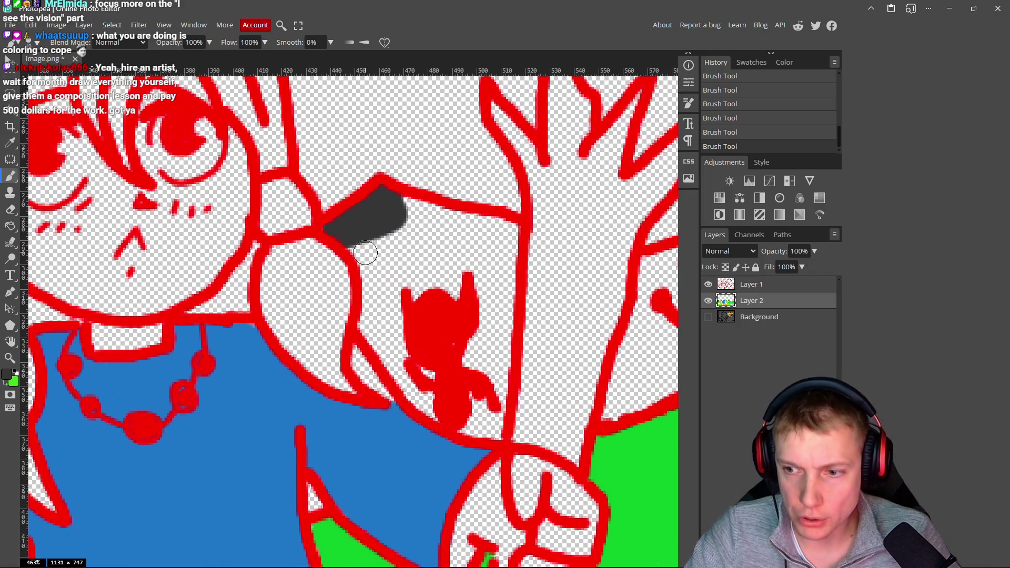
mouse_move(351, 227)
left_mouse_down()
mouse_move(382, 203)
mouse_move(491, 228)
mouse_move(505, 269)
mouse_move(497, 393)
mouse_move(474, 363)
mouse_move(481, 316)
mouse_move(485, 336)
left_mouse_up()
mouse_move(487, 258)
left_mouse_down()
mouse_move(476, 242)
mouse_move(420, 248)
mouse_move(427, 266)
mouse_move(377, 316)
mouse_move(357, 242)
left_mouse_up()
mouse_move(366, 277)
left_mouse_down()
mouse_move(377, 342)
mouse_move(400, 376)
mouse_move(418, 368)
mouse_move(406, 379)
left_mouse_up()
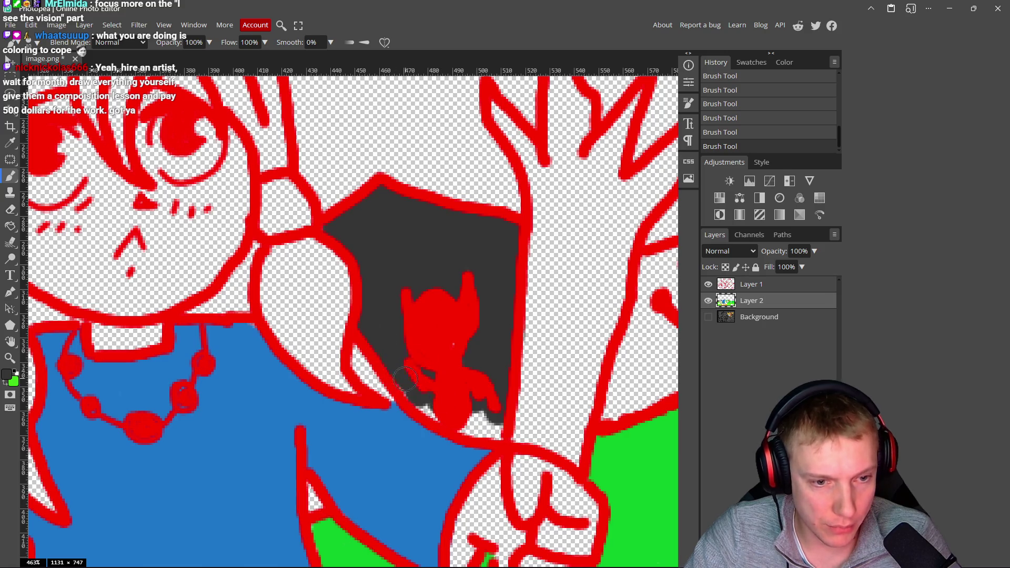
left_click_drag(447, 419, 489, 432)
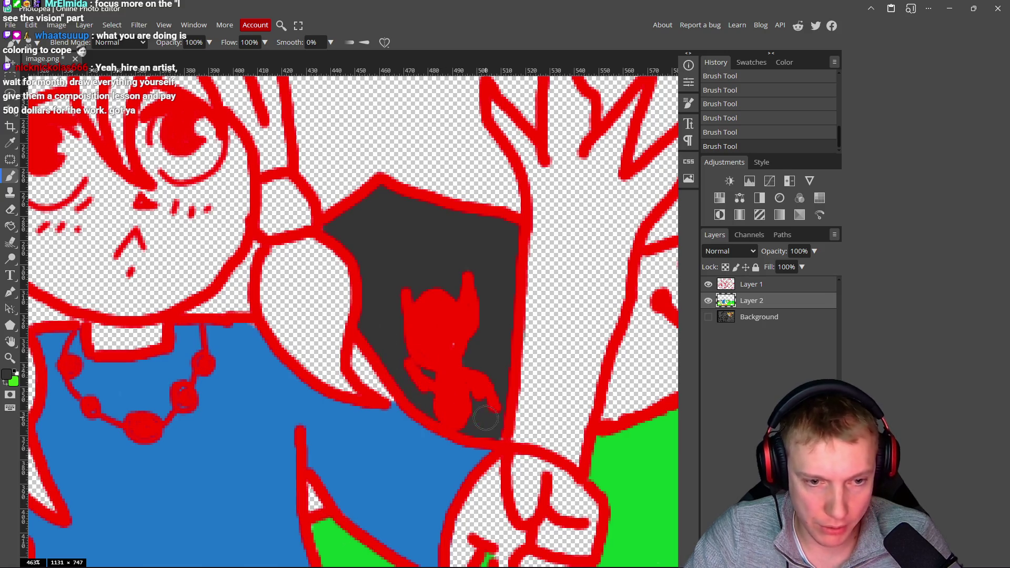
scroll(468, 329, "down", 4)
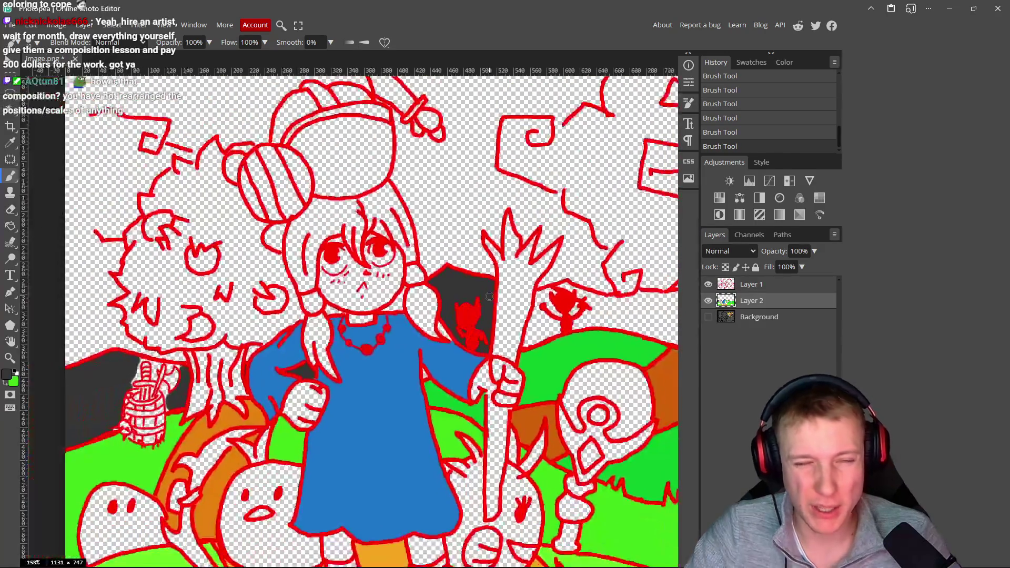
- Trace dark grey along the far mountain's outline and the green hill's top edge around the red figure
scroll(466, 298, "up", 3)
left_click_drag(507, 286, 258, 289)
mouse_move(341, 272)
left_mouse_down()
mouse_move(408, 255)
mouse_move(529, 289)
left_mouse_up()
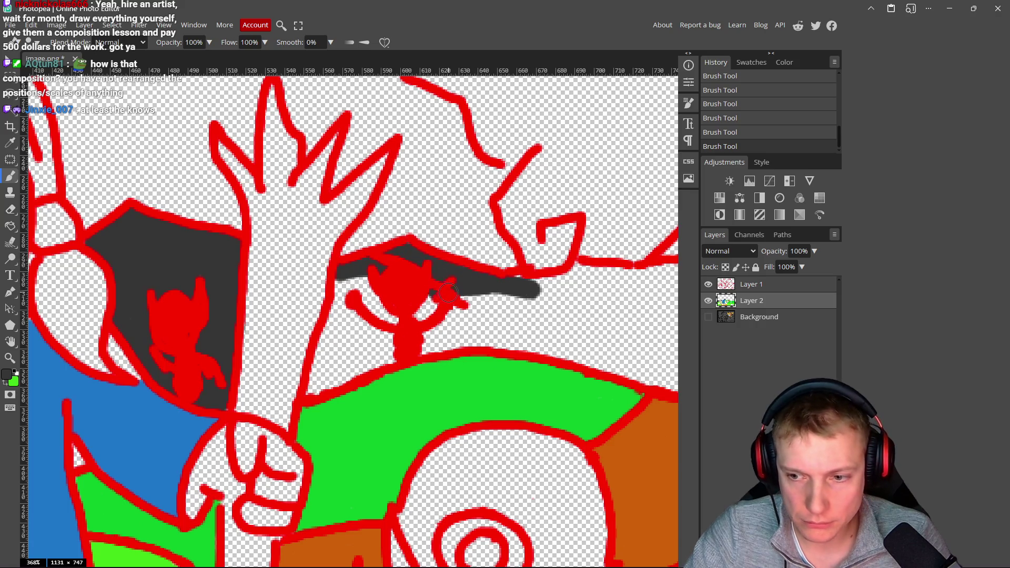
mouse_move(361, 286)
left_mouse_down()
mouse_move(338, 298)
mouse_move(335, 312)
left_mouse_up()
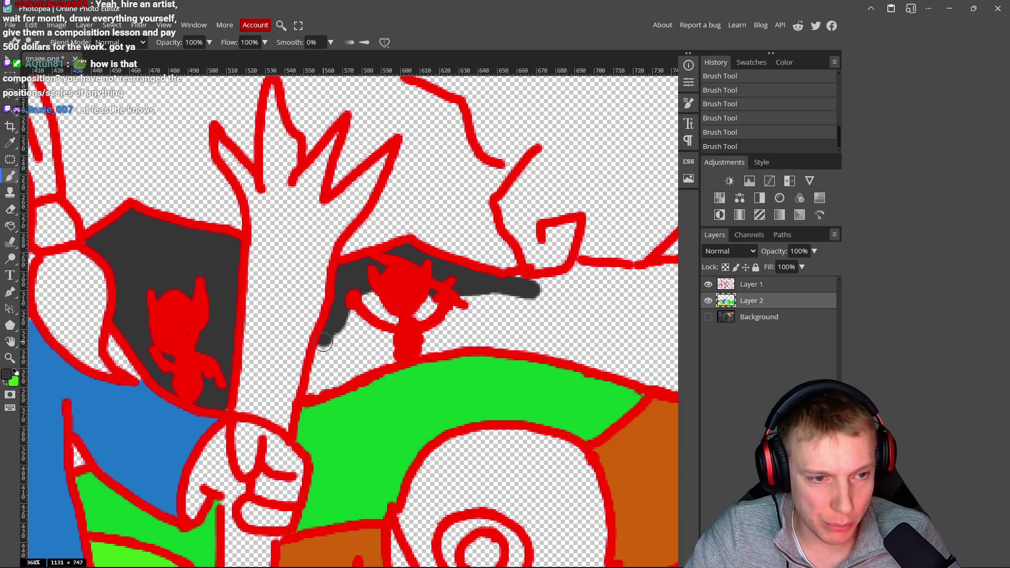
left_click_drag(338, 380, 520, 331)
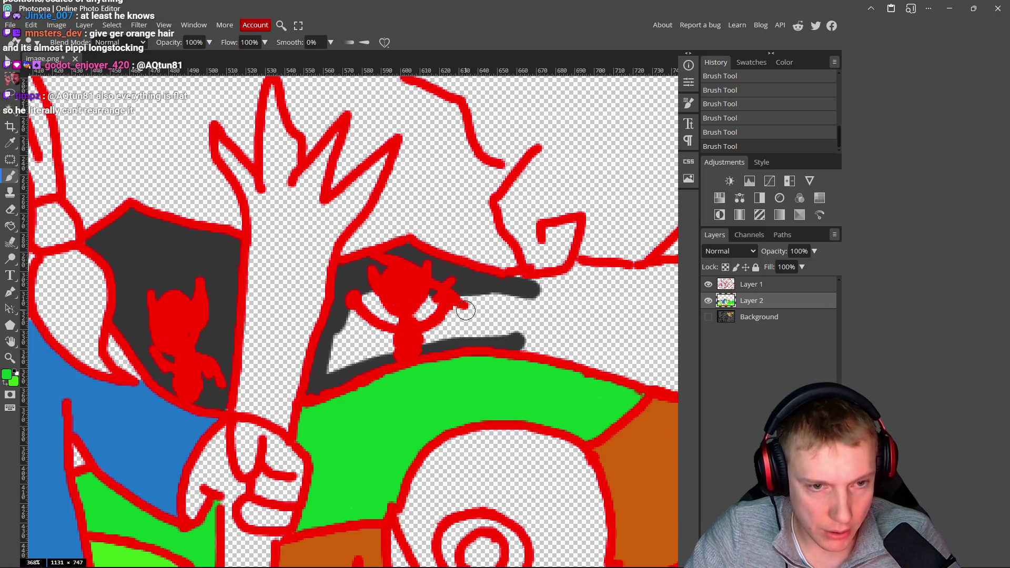
left_click(461, 280, "alt")
mouse_move(500, 299)
left_mouse_down()
mouse_move(426, 300)
mouse_move(352, 331)
mouse_move(351, 314)
left_mouse_up()
left_click_drag(329, 363, 376, 354)
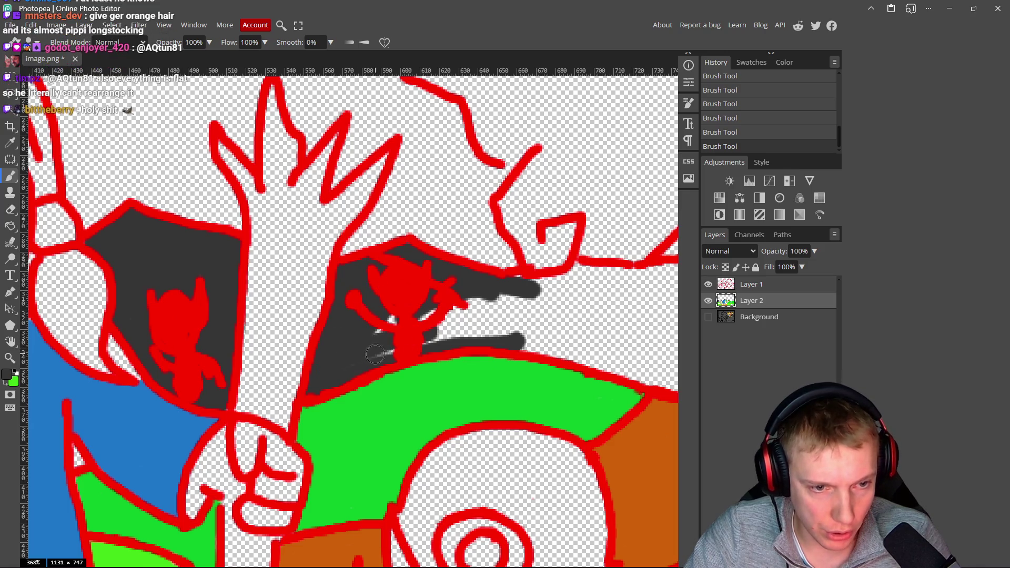
left_click_drag(428, 315, 487, 305)
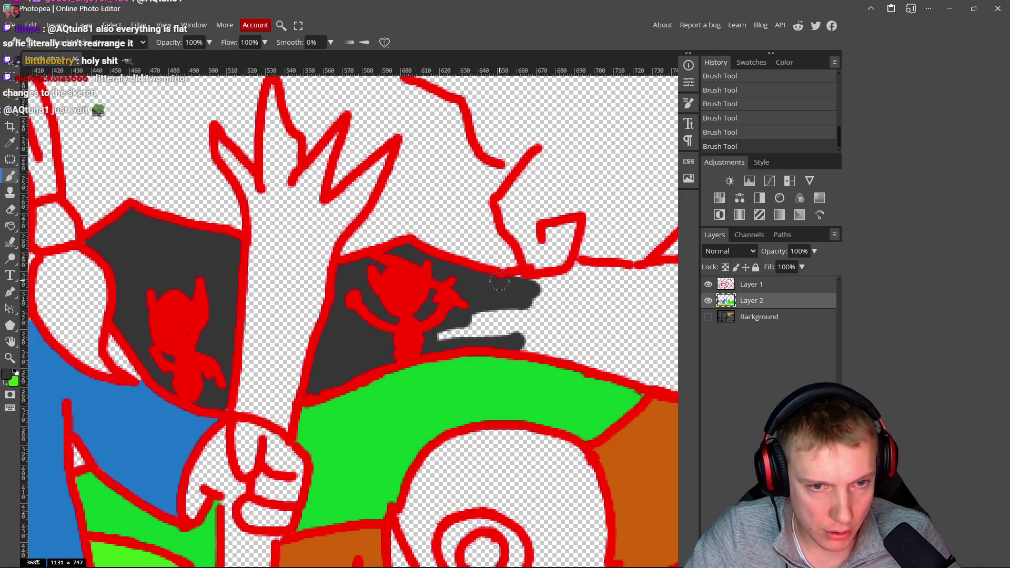
- Extend the grey band rightward along the ridge and hill edges, undoing one stray stroke
scroll(444, 290, "right", 4)
mouse_move(345, 284)
left_mouse_down()
mouse_move(395, 268)
mouse_move(480, 273)
mouse_move(409, 270)
mouse_move(292, 313)
mouse_move(308, 331)
mouse_move(439, 352)
mouse_move(497, 377)
left_mouse_up()
scroll(458, 330, "right", 5)
left_click_drag(275, 310, 476, 365)
mouse_move(287, 206)
left_mouse_down()
mouse_move(349, 190)
mouse_move(392, 197)
mouse_move(456, 233)
left_mouse_up()
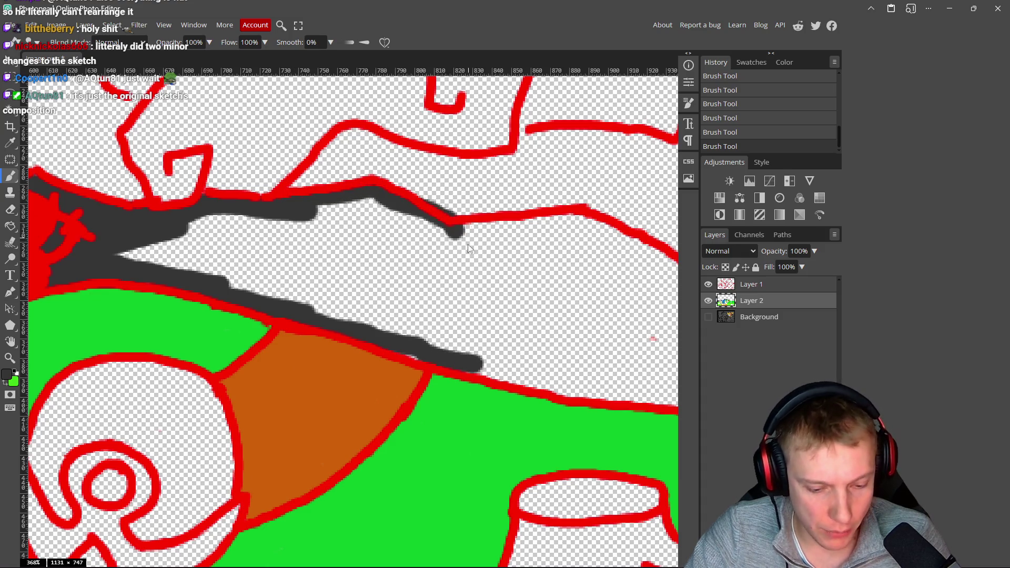
key("ctrl+z")
mouse_move(312, 201)
left_mouse_down()
mouse_move(387, 193)
mouse_move(455, 238)
left_mouse_up()
- Continue the grey outline along the ridge, down around the tree figure to the ground line
scroll(440, 251, "right", 3)
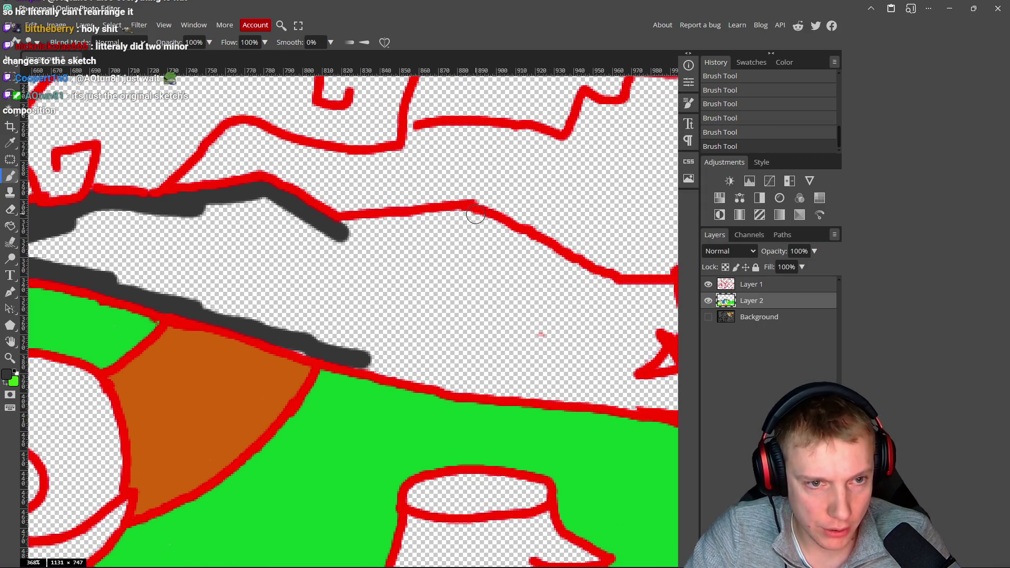
left_click_drag(344, 234, 475, 217)
scroll(469, 242, "right", 1)
scroll(442, 226, "right", 4)
left_click(462, 259, "shift")
scroll(435, 256, "right", 1)
mouse_move(435, 256)
left_mouse_down()
mouse_move(452, 263)
mouse_move(524, 246)
left_mouse_up()
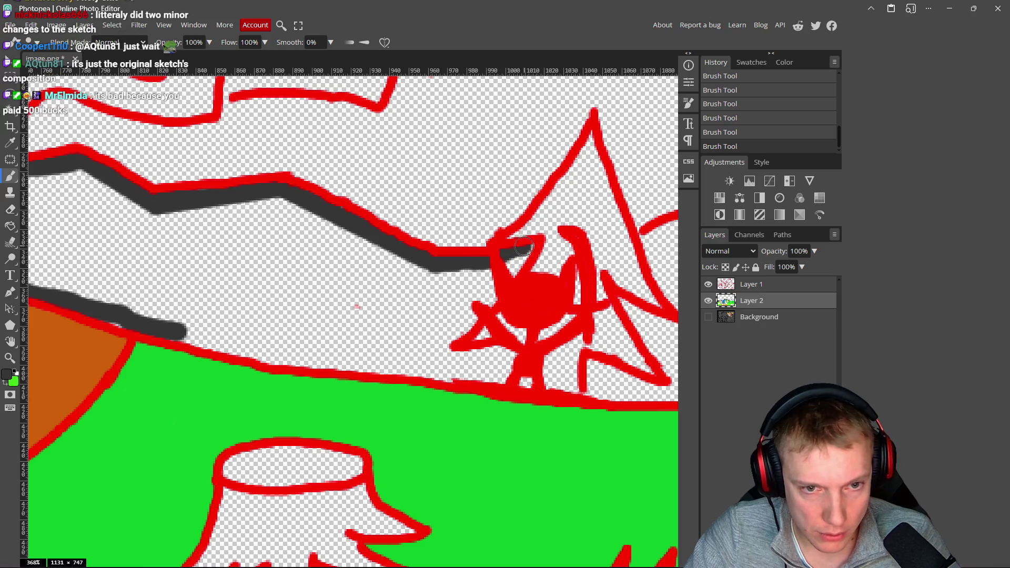
mouse_move(492, 279)
left_mouse_down()
mouse_move(463, 325)
mouse_move(483, 274)
left_mouse_up()
mouse_move(469, 321)
left_mouse_down()
mouse_move(430, 361)
mouse_move(489, 357)
mouse_move(516, 379)
mouse_move(487, 376)
mouse_move(493, 367)
left_mouse_up()
mouse_move(403, 365)
left_mouse_down()
mouse_move(149, 320)
mouse_move(206, 343)
mouse_move(381, 365)
left_mouse_up()
left_click_drag(293, 317, 424, 320)
- Flood-fill the outlined ridge band with dark grey and brush over its leftover white edges
key("g")
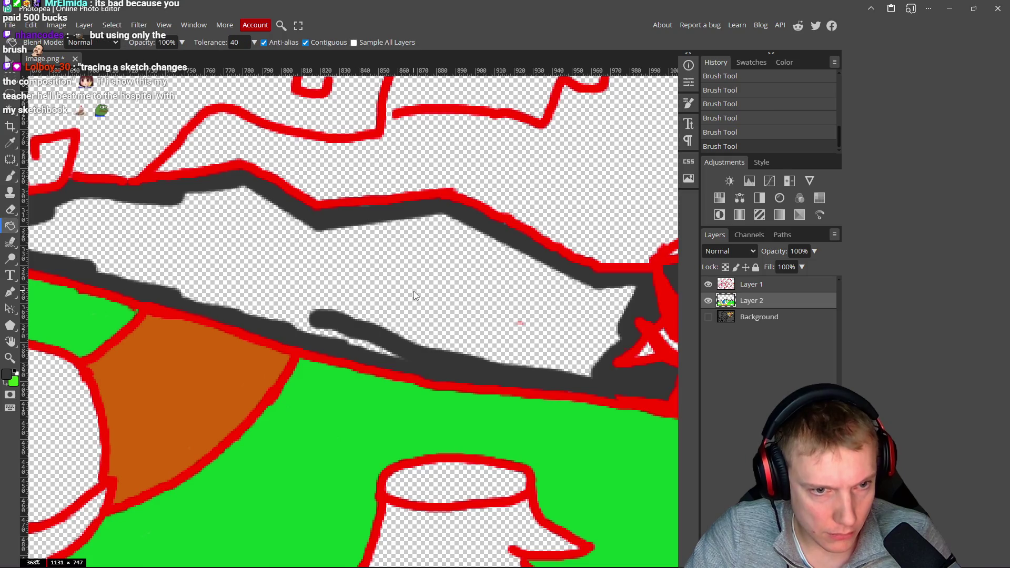
left_click(416, 290)
key("b")
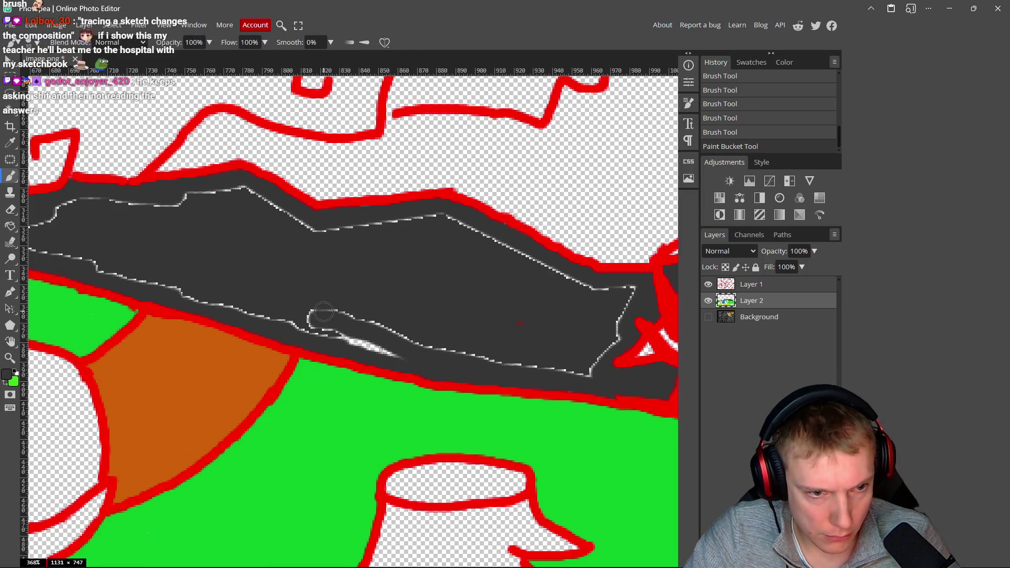
left_click_drag(413, 344, 310, 312)
mouse_move(413, 346)
left_mouse_down()
mouse_move(590, 370)
mouse_move(632, 298)
mouse_move(441, 216)
left_mouse_up()
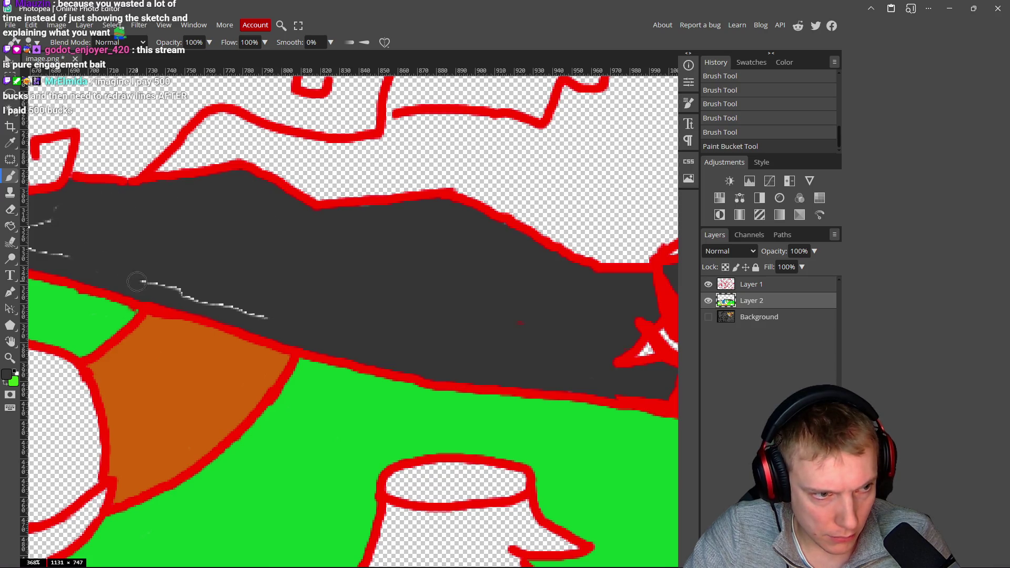
- Paint over the white dashed lines along the ridge in dark grey
left_click_drag(137, 282, 268, 316)
left_click_drag(212, 249, 428, 287)
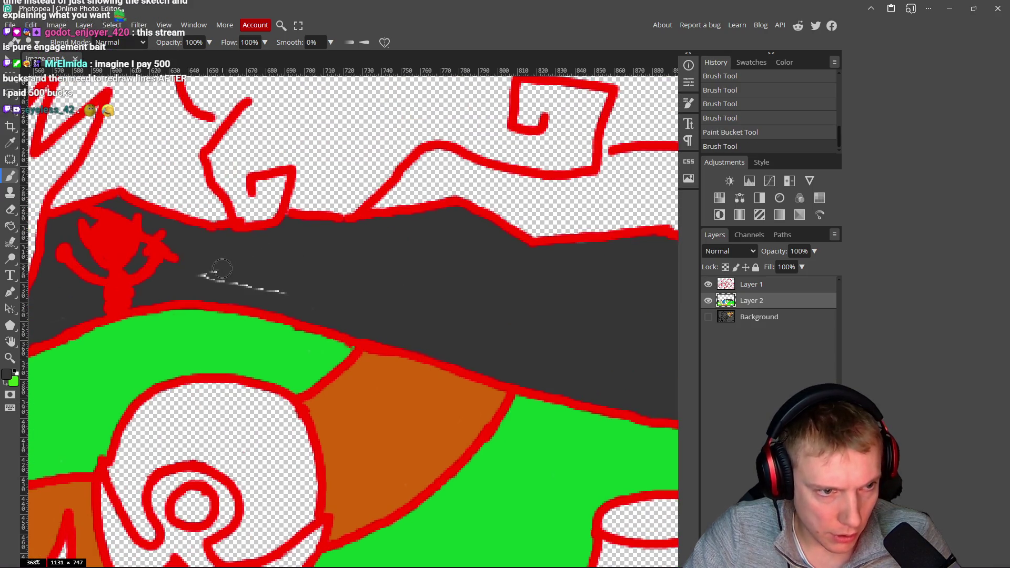
left_click_drag(267, 292, 319, 304)
left_click_drag(478, 316, 226, 253)
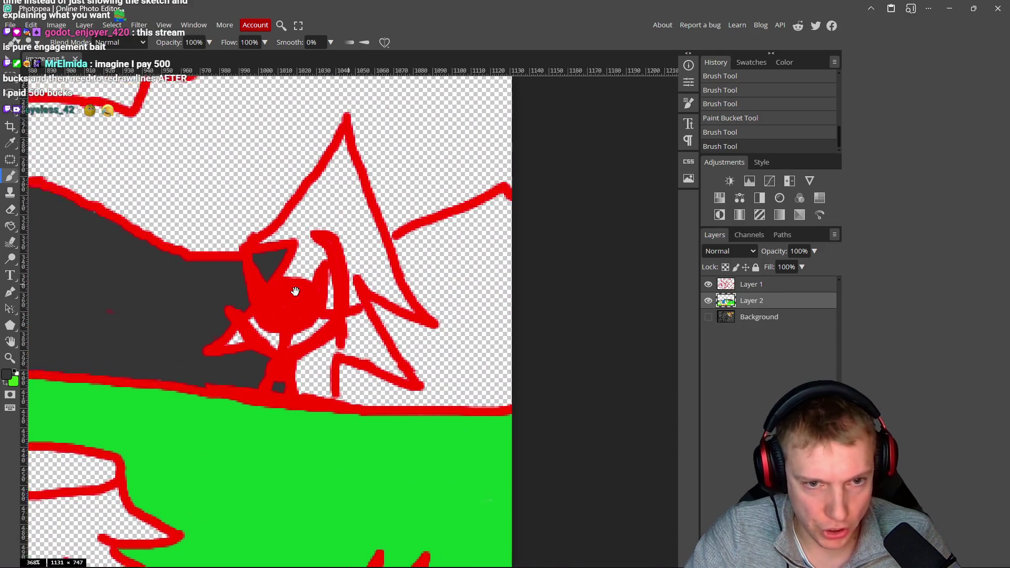
left_click_drag(295, 291, 245, 300)
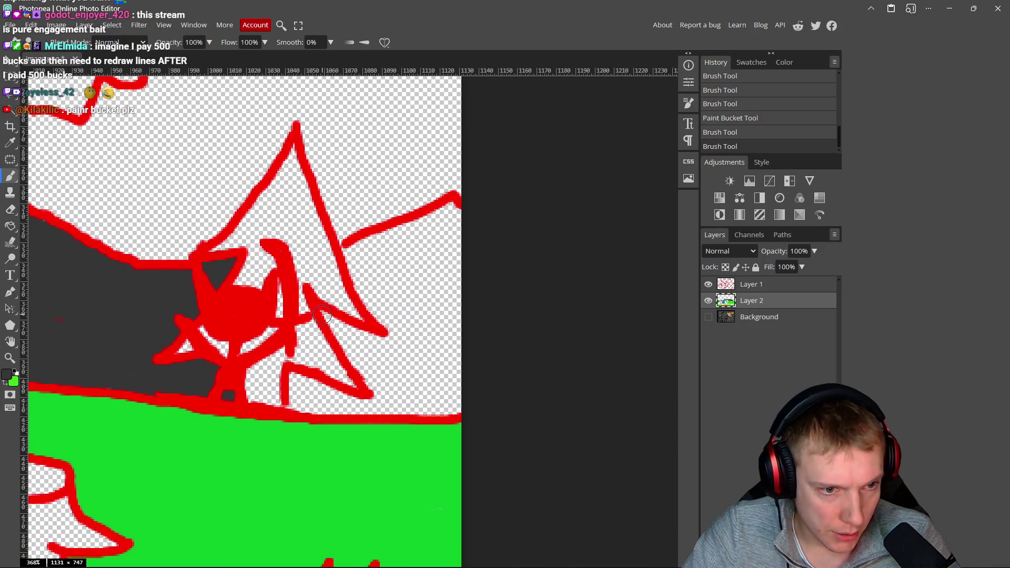
- Outline and fill the ridge right of the tree figure in grey, erasing one stray spot
mouse_move(339, 327)
left_mouse_down()
mouse_move(416, 358)
mouse_move(354, 257)
mouse_move(451, 212)
mouse_move(452, 397)
mouse_move(439, 406)
mouse_move(304, 404)
left_mouse_up()
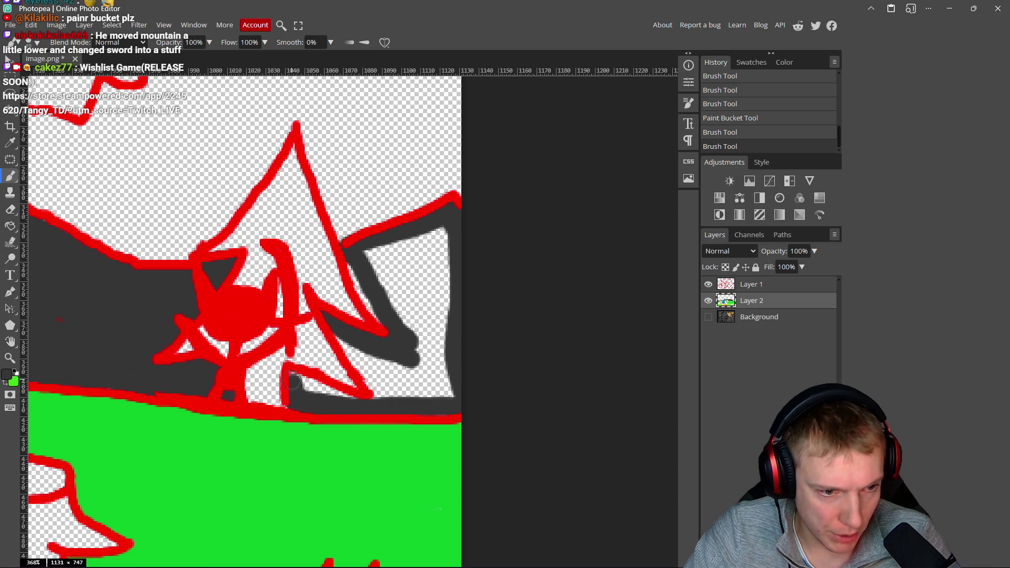
left_click_drag(304, 380, 370, 393)
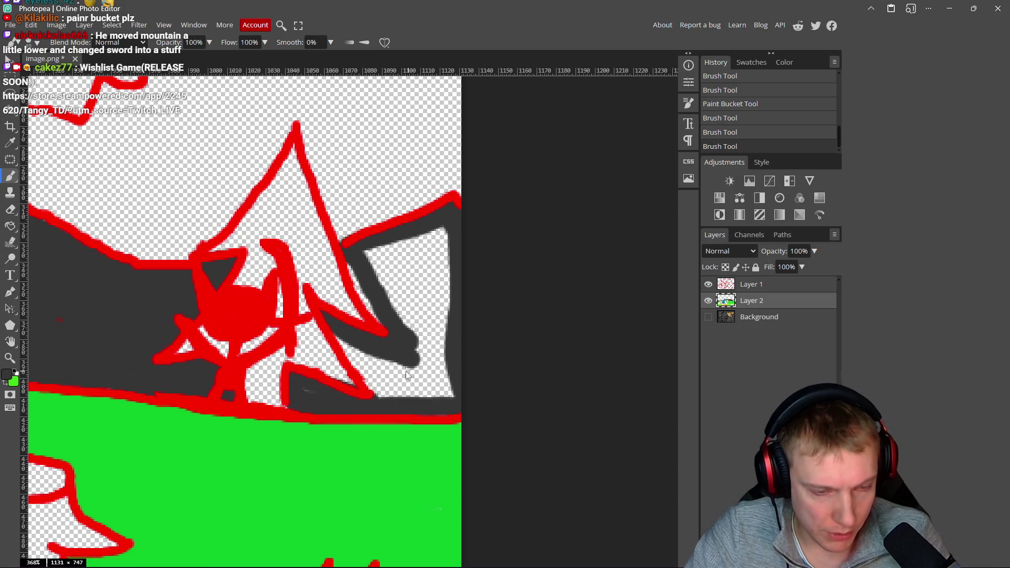
key("e")
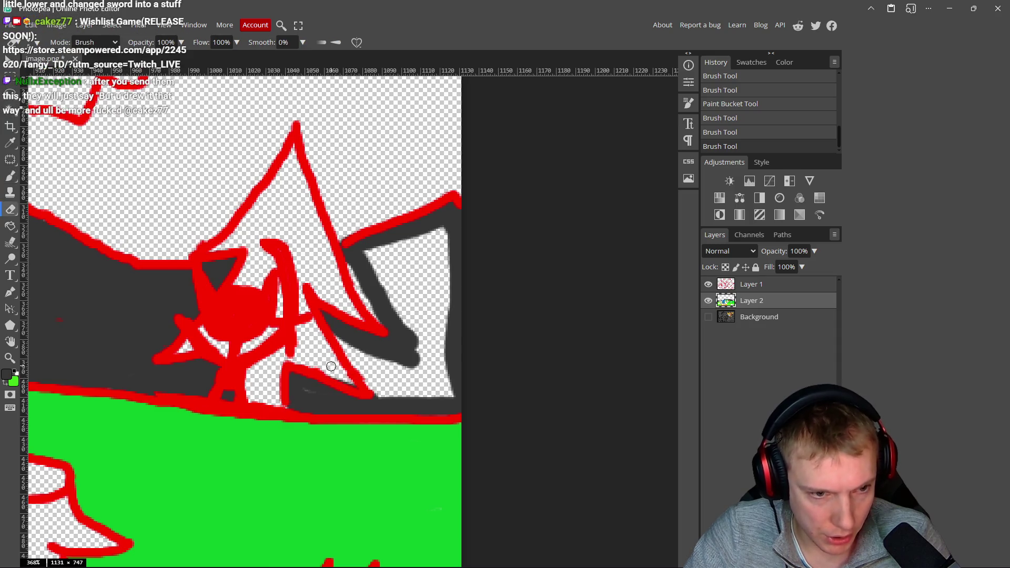
left_click(357, 385)
key("b")
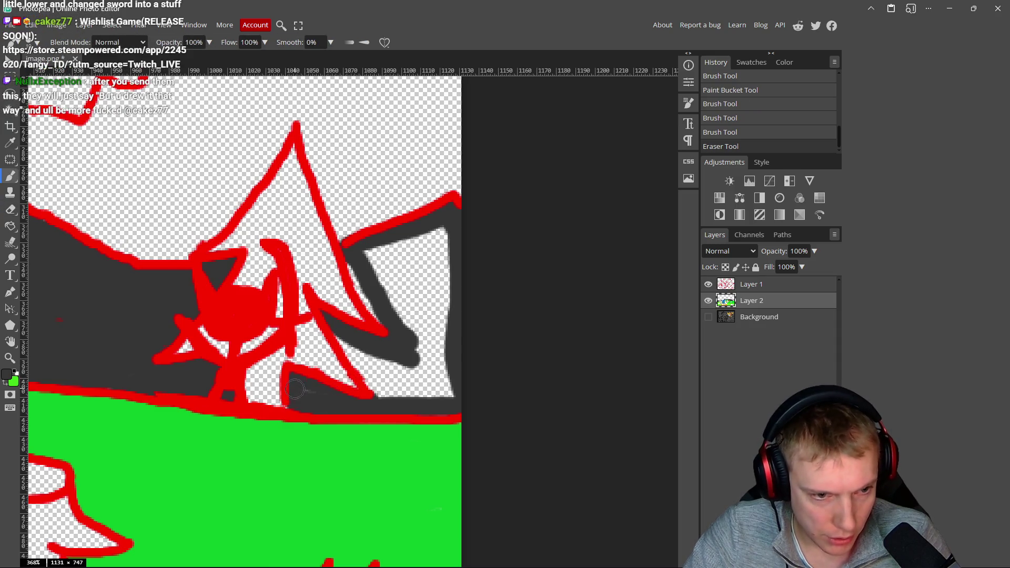
mouse_move(397, 400)
left_mouse_down()
mouse_move(372, 387)
mouse_move(362, 358)
mouse_move(385, 366)
mouse_move(374, 348)
left_mouse_up()
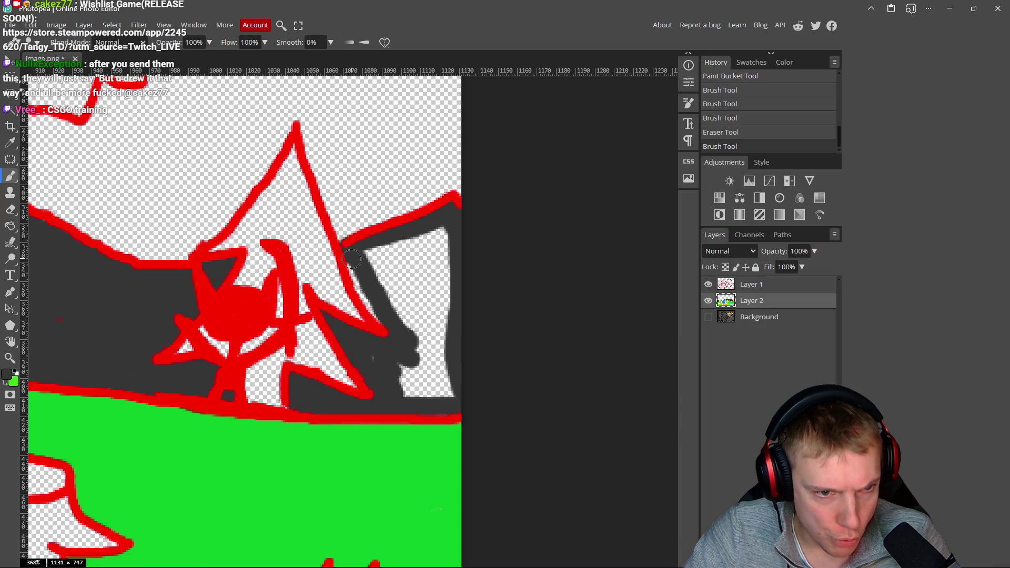
- Fill the remaining white patch at the mountain's lower right with dark grey and zoom out to review
mouse_move(358, 274)
left_mouse_down()
mouse_move(381, 324)
mouse_move(401, 321)
left_mouse_up()
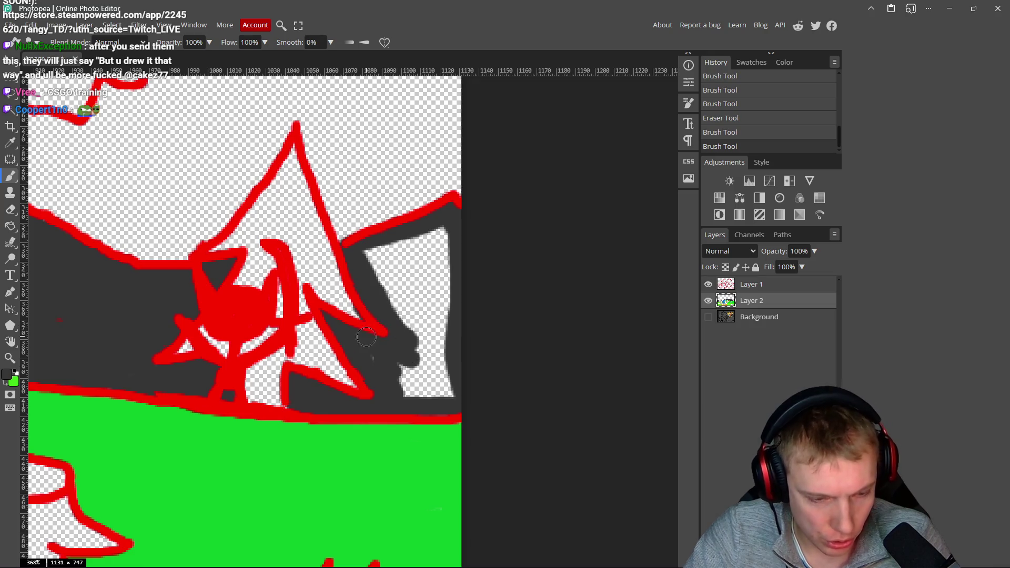
key("e")
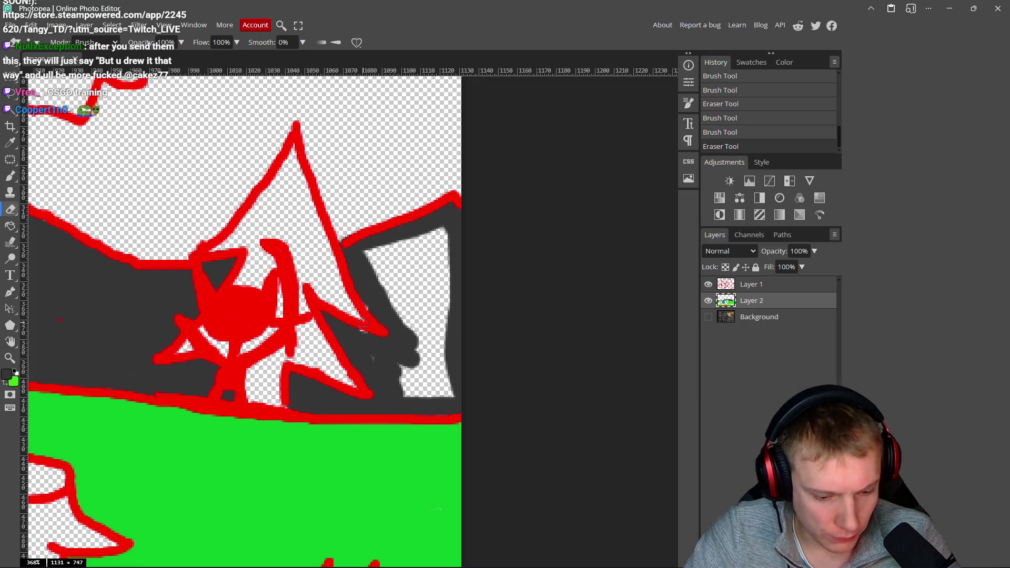
key("b")
left_click(361, 336)
mouse_move(379, 360)
left_mouse_down()
mouse_move(408, 390)
mouse_move(463, 388)
mouse_move(438, 232)
mouse_move(371, 250)
mouse_move(403, 340)
mouse_move(412, 293)
mouse_move(389, 265)
mouse_move(437, 295)
mouse_move(436, 316)
mouse_move(424, 256)
left_mouse_up()
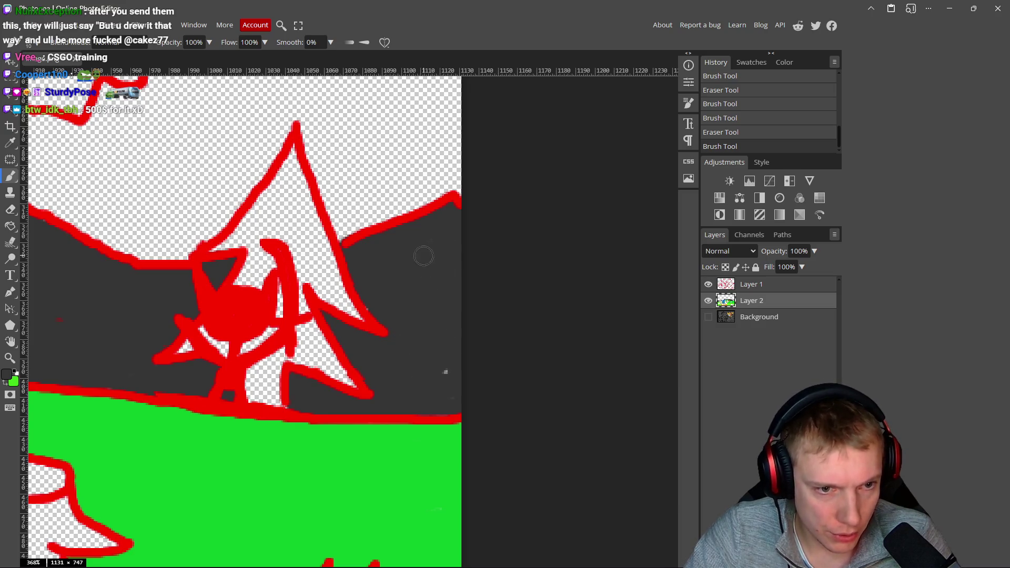
scroll(457, 392, "down", 10)
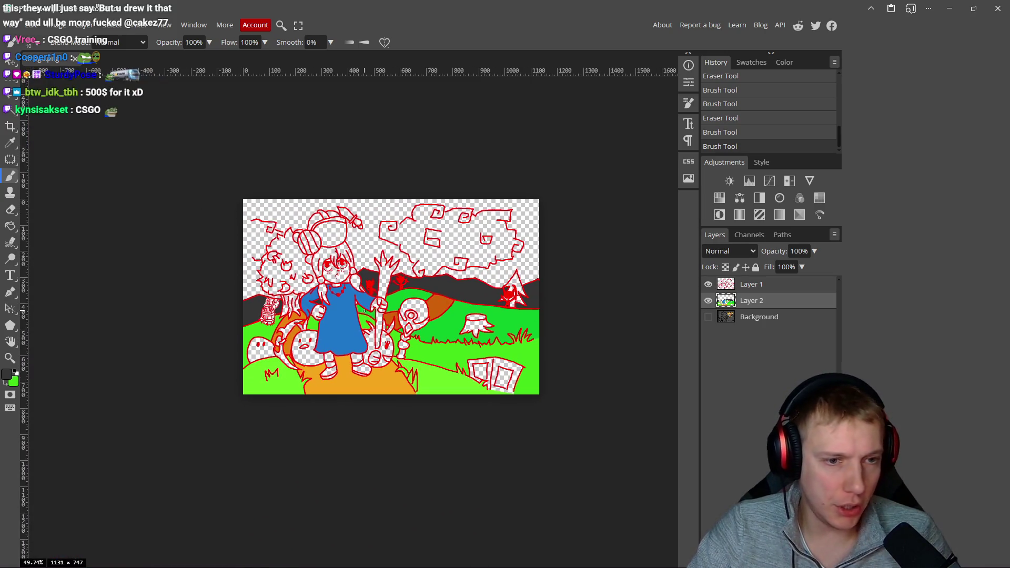
scroll(369, 276, "up", 5)
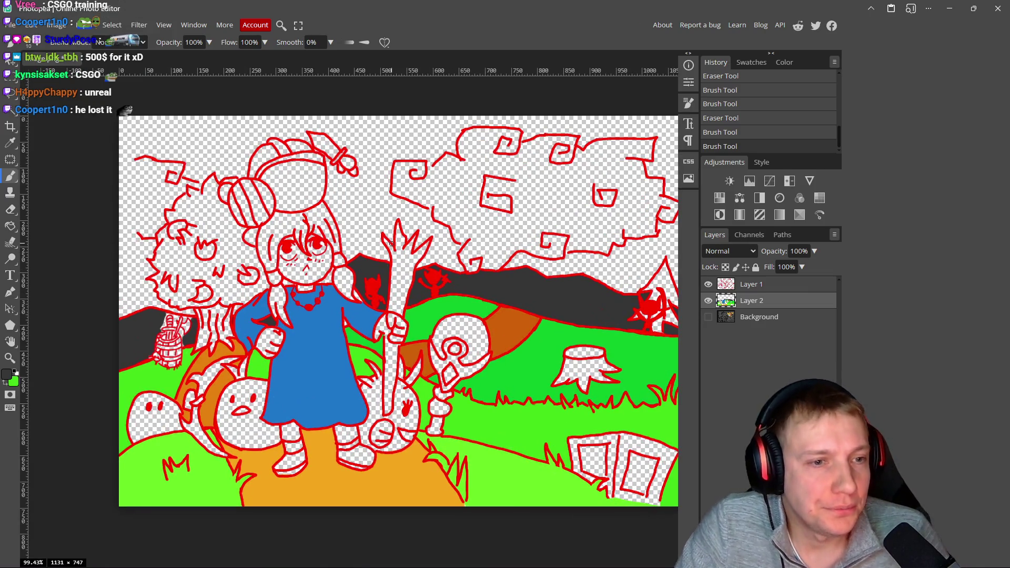
- With the Paint Bucket active, set the foreground colour to cyan 24f6f4
left_click(10, 226)
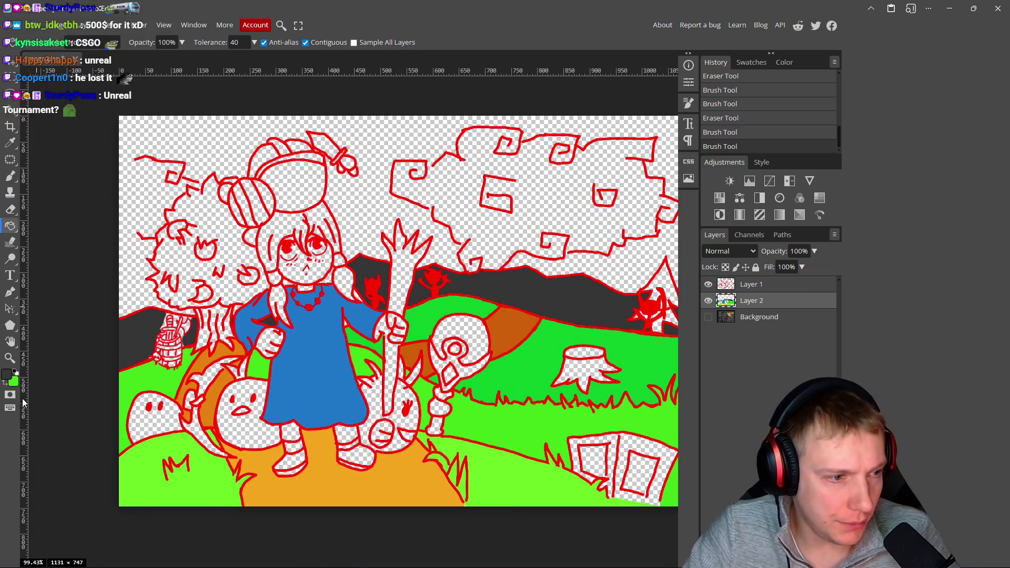
left_click(6, 377)
left_click(216, 185)
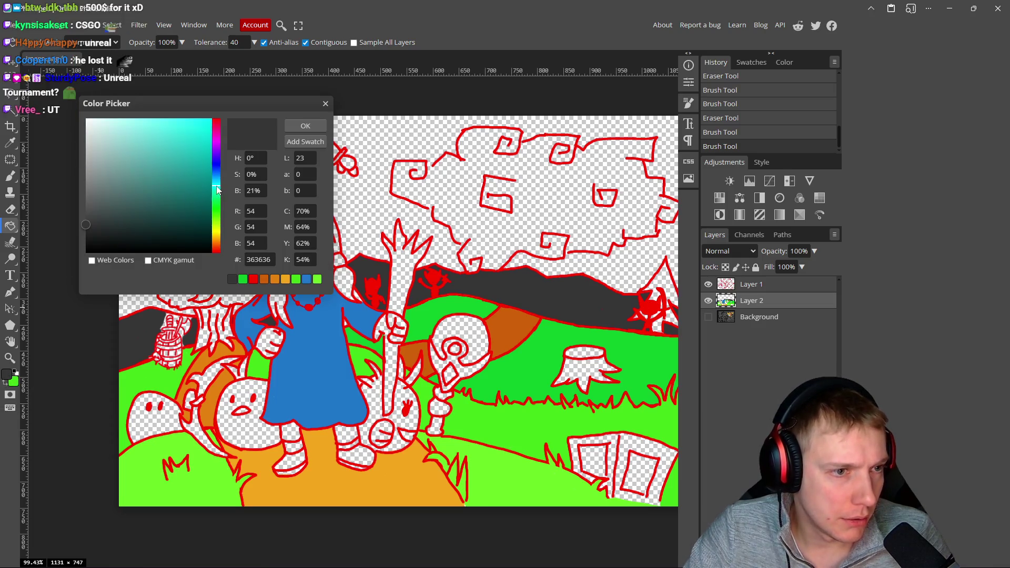
left_click(199, 124)
left_click(193, 123)
left_click(305, 125)
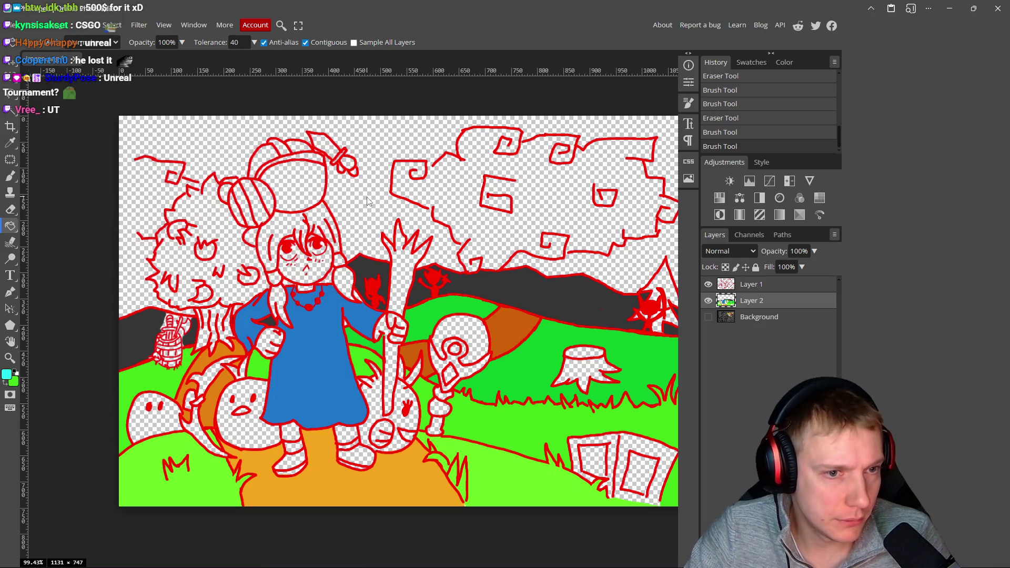
- Try a cyan bucket fill on the sky, undo it, and look over the canvas
left_click(367, 197)
key("ctrl+z")
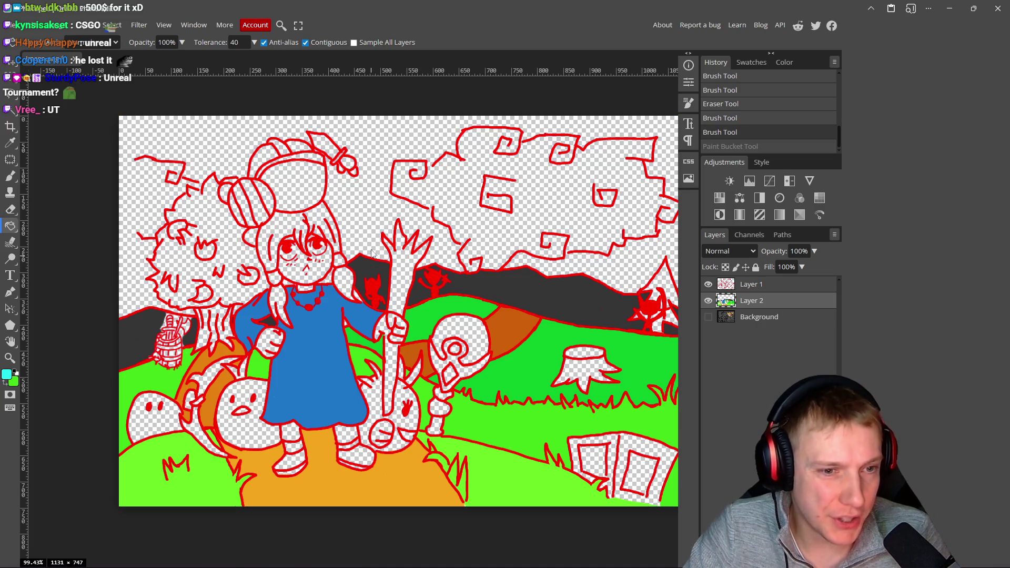
scroll(415, 279, "left", 2)
scroll(415, 279, "down", 1)
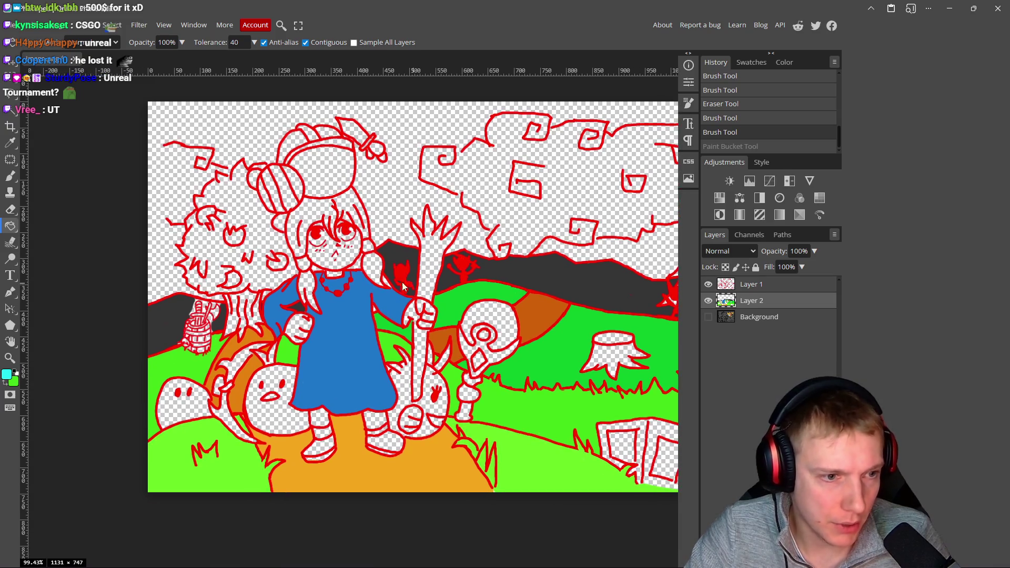
scroll(241, 322, "down", 2)
scroll(241, 322, "left", 1)
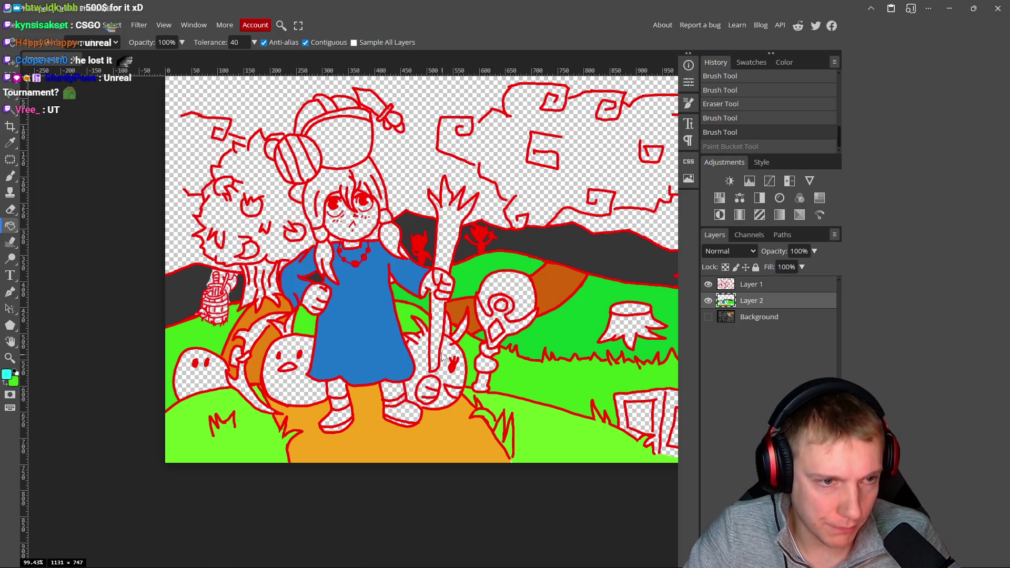
scroll(442, 356, "up", 4)
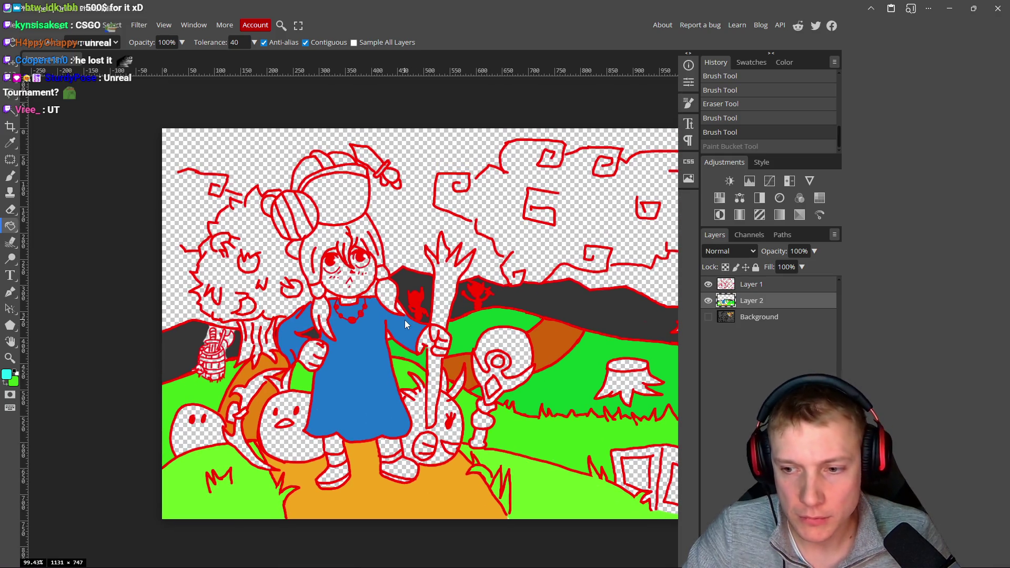
scroll(475, 282, "right", 3)
scroll(476, 283, "up", 1)
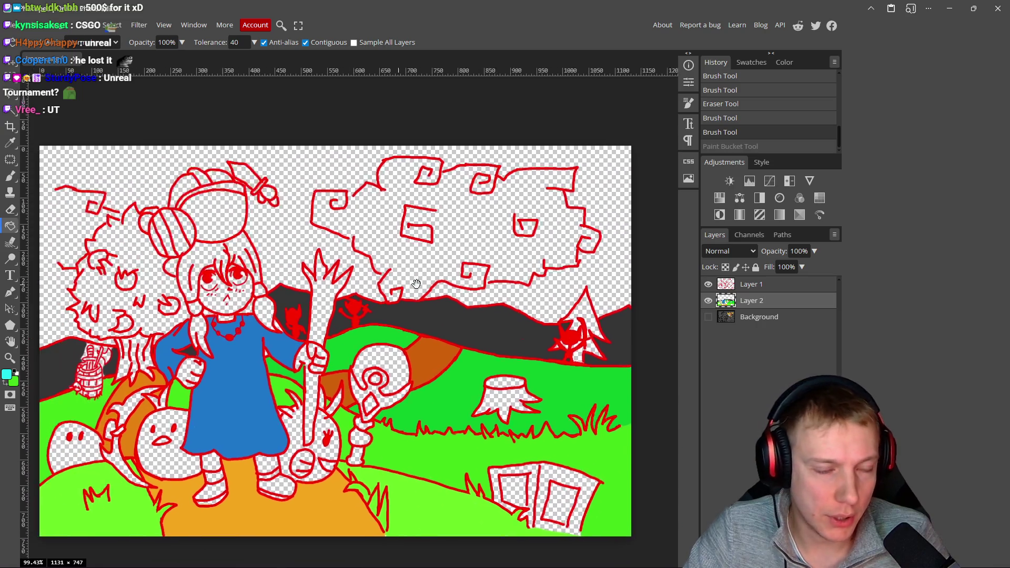
scroll(476, 295, "left", 1)
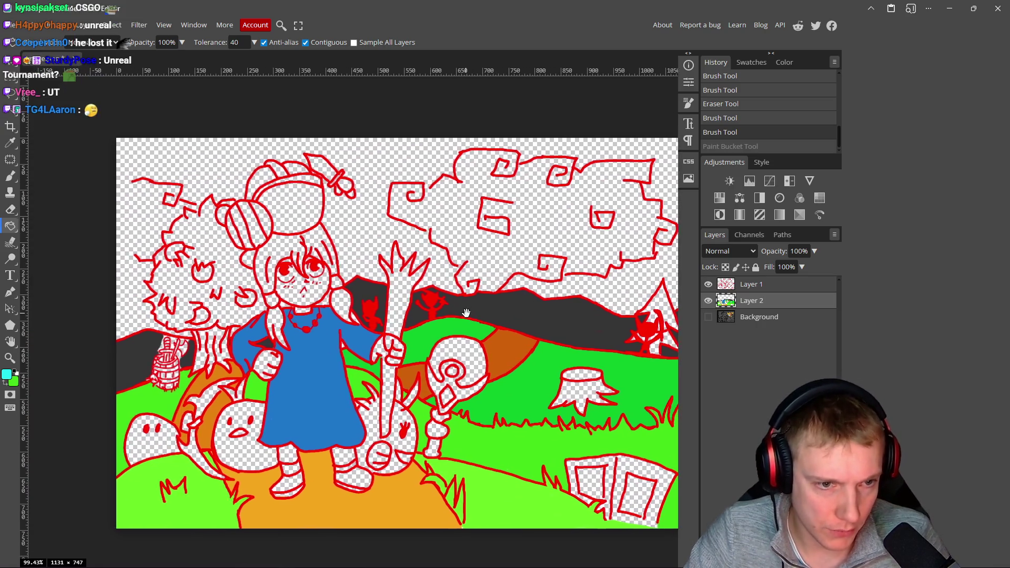
- Brush cyan over the transparent upper sky from left to right
key("b")
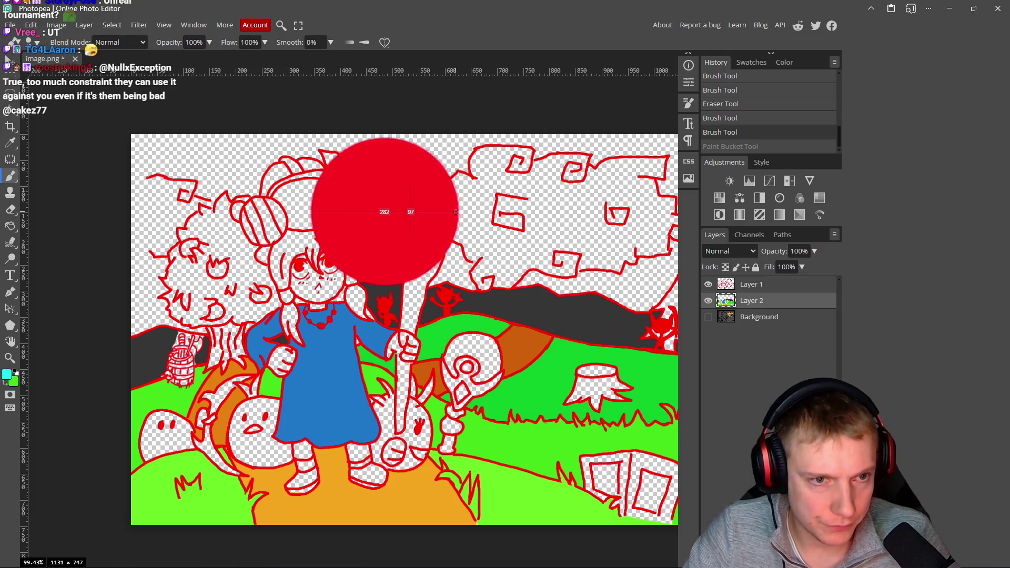
left_click_drag(121, 154, 497, 155)
scroll(538, 158, "right", 10)
mouse_move(295, 142)
left_mouse_down()
mouse_move(605, 137)
mouse_move(584, 195)
mouse_move(543, 211)
left_mouse_up()
scroll(543, 211, "left", 10)
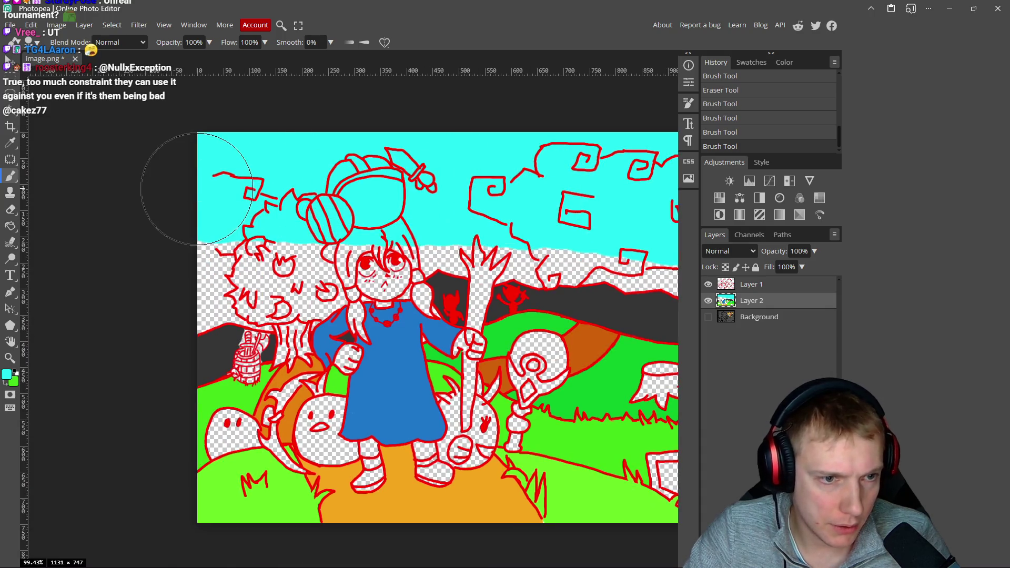
mouse_move(158, 180)
left_mouse_down()
mouse_move(194, 190)
mouse_move(210, 252)
mouse_move(326, 236)
mouse_move(304, 204)
left_mouse_up()
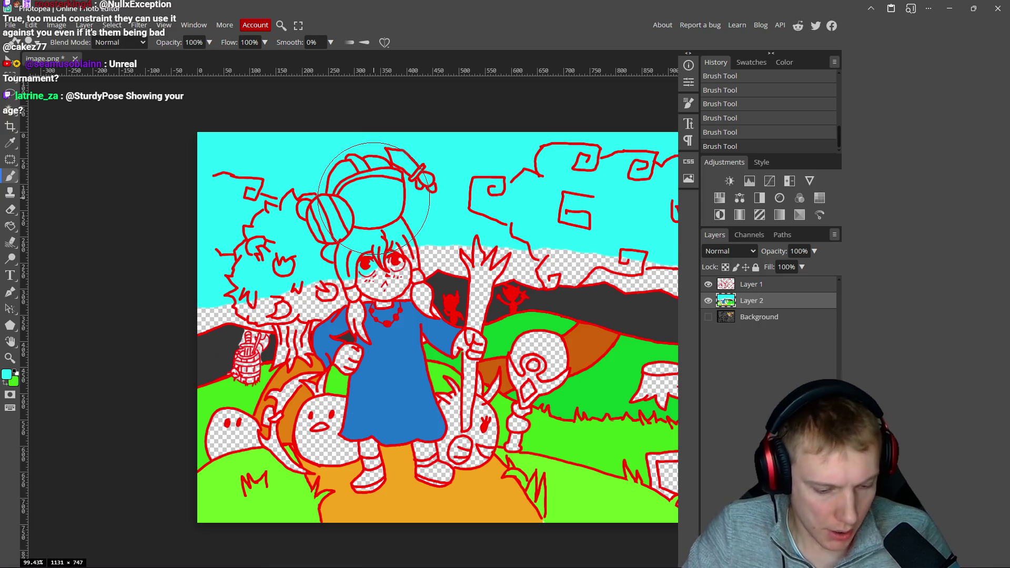
- With a much smaller brush, fill the cyan sky gaps below the cloud and left of the pine tree, then hide the red outline layer
left_click_drag(425, 229, 258, 242)
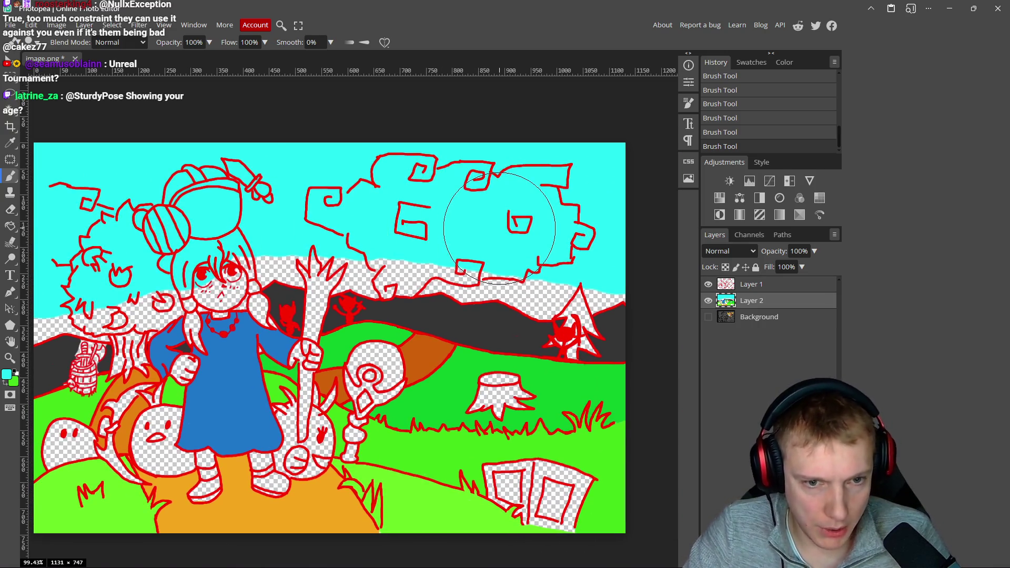
scroll(489, 221, "up", 3)
scroll(500, 245, "up", 1)
mouse_move(526, 254)
left_mouse_down()
mouse_move(497, 305)
mouse_move(409, 245)
left_mouse_up()
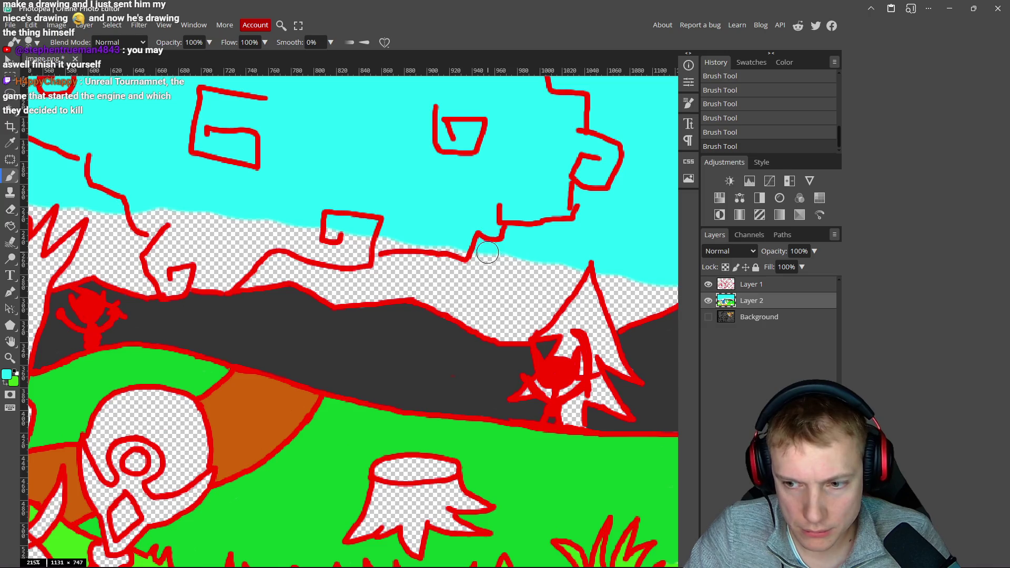
scroll(519, 263, "right", 2)
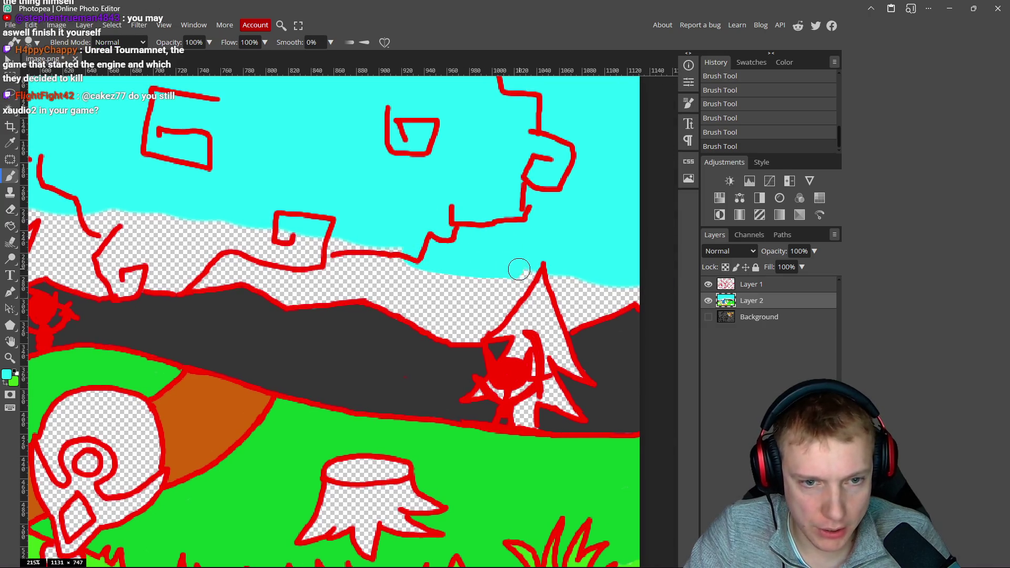
left_click_drag(531, 268, 509, 295)
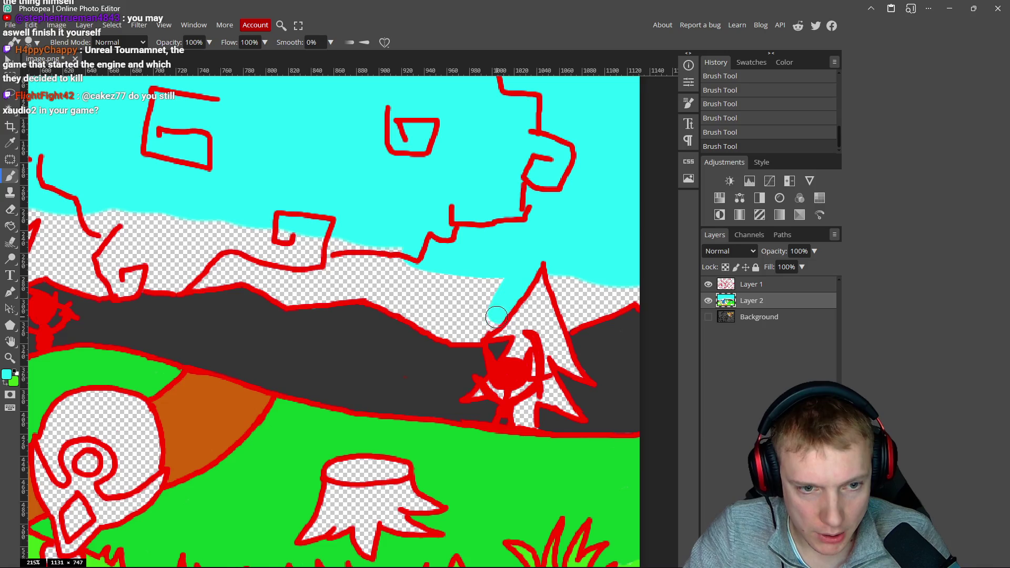
mouse_move(455, 334)
left_mouse_down()
mouse_move(411, 305)
mouse_move(449, 275)
mouse_move(468, 309)
mouse_move(362, 241)
mouse_move(263, 236)
mouse_move(398, 269)
mouse_move(379, 288)
mouse_move(389, 298)
left_mouse_up()
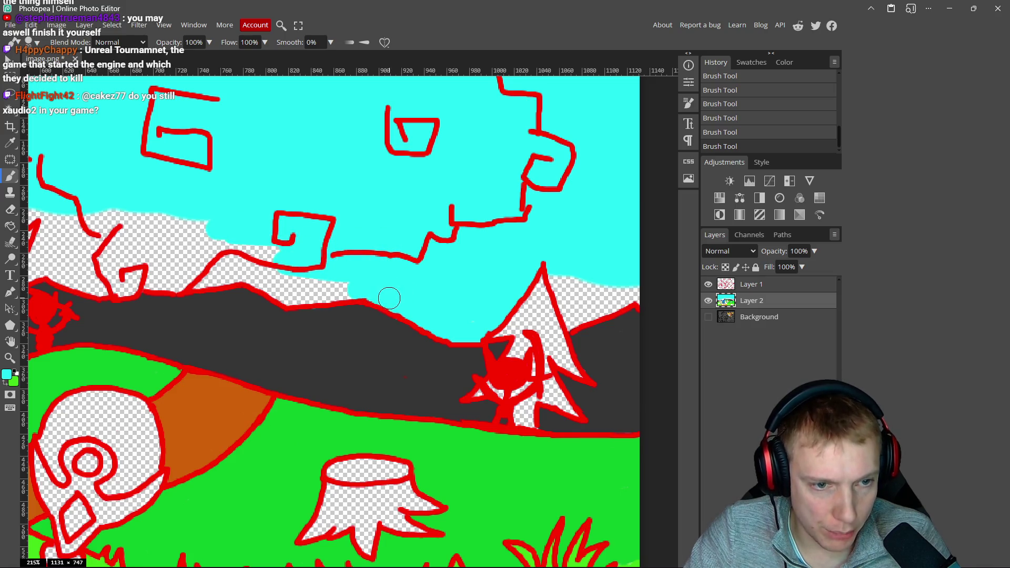
left_click(709, 285)
- Show the red outlines again and brush cyan into the sky gaps above the ridge near the hill line
scroll(382, 275, "down", 5)
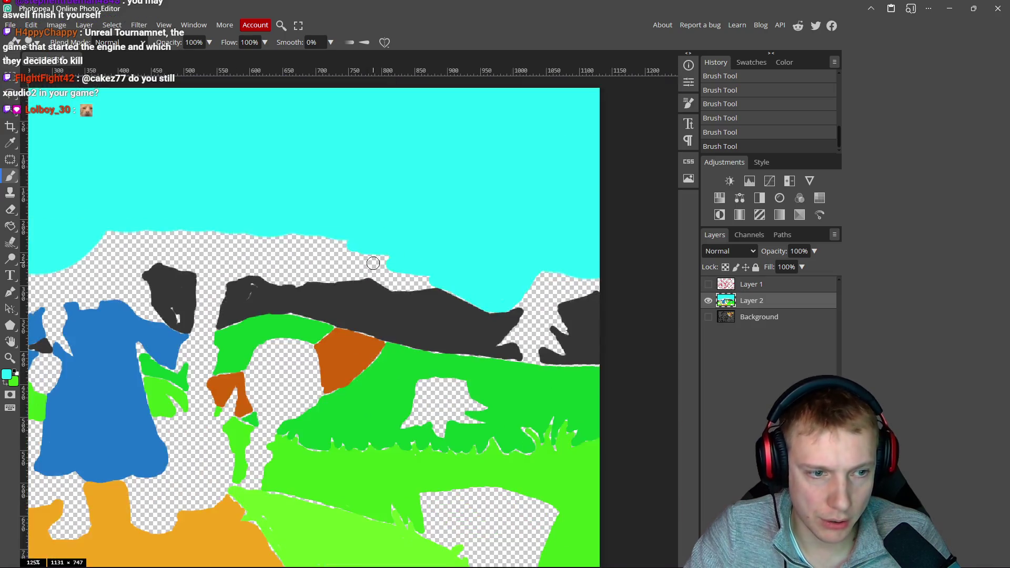
scroll(381, 274, "up", 4)
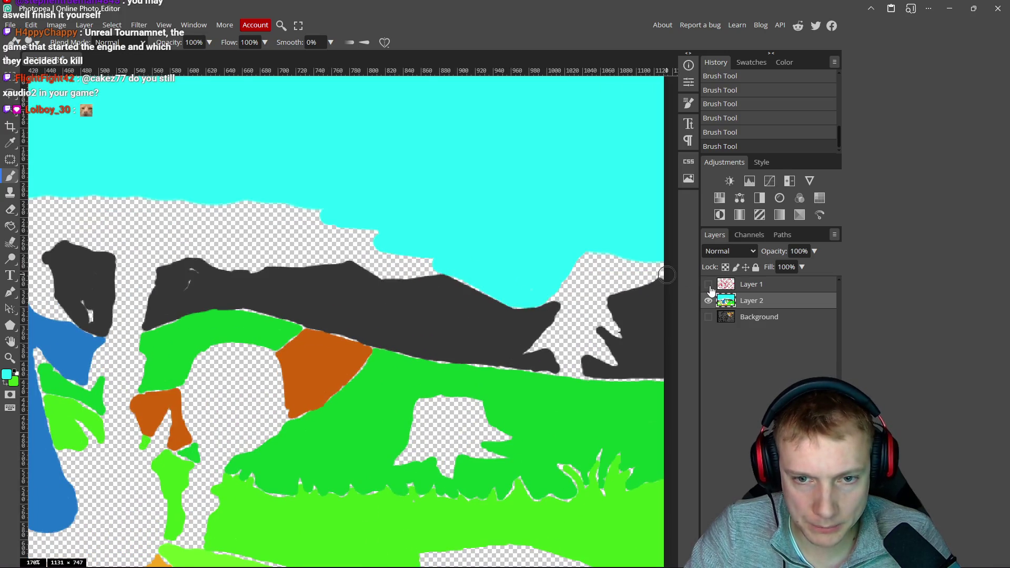
left_click(709, 284)
scroll(492, 264, "up", 3)
mouse_move(516, 268)
left_mouse_down()
mouse_move(437, 271)
mouse_move(404, 253)
mouse_move(442, 243)
mouse_move(337, 221)
mouse_move(326, 234)
mouse_move(390, 252)
mouse_move(356, 241)
mouse_move(297, 252)
mouse_move(293, 219)
mouse_move(369, 264)
left_mouse_up()
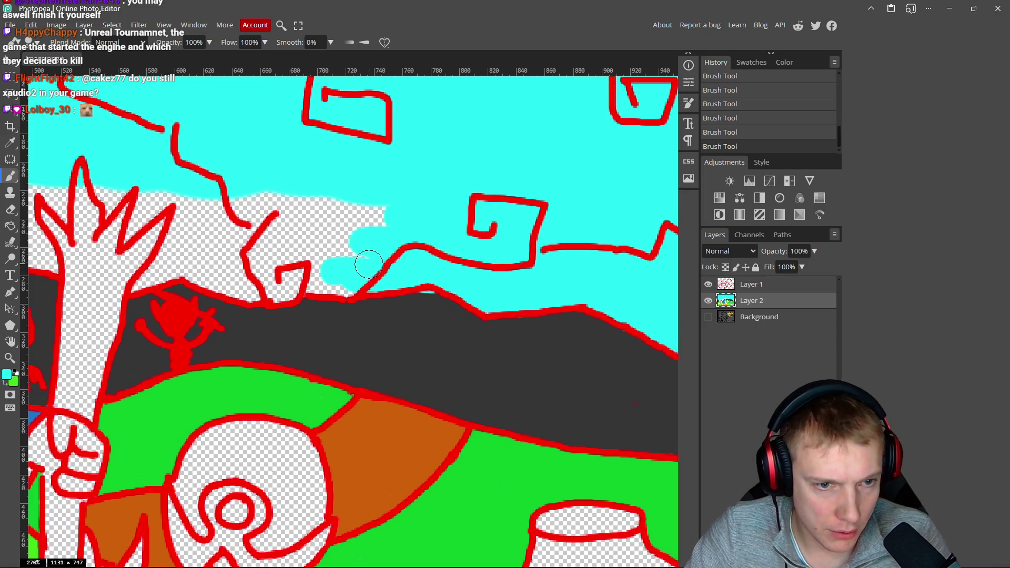
left_click(431, 335, "alt")
left_click(393, 275, "alt")
left_click_drag(344, 256, 337, 287)
left_click_drag(349, 248, 432, 274)
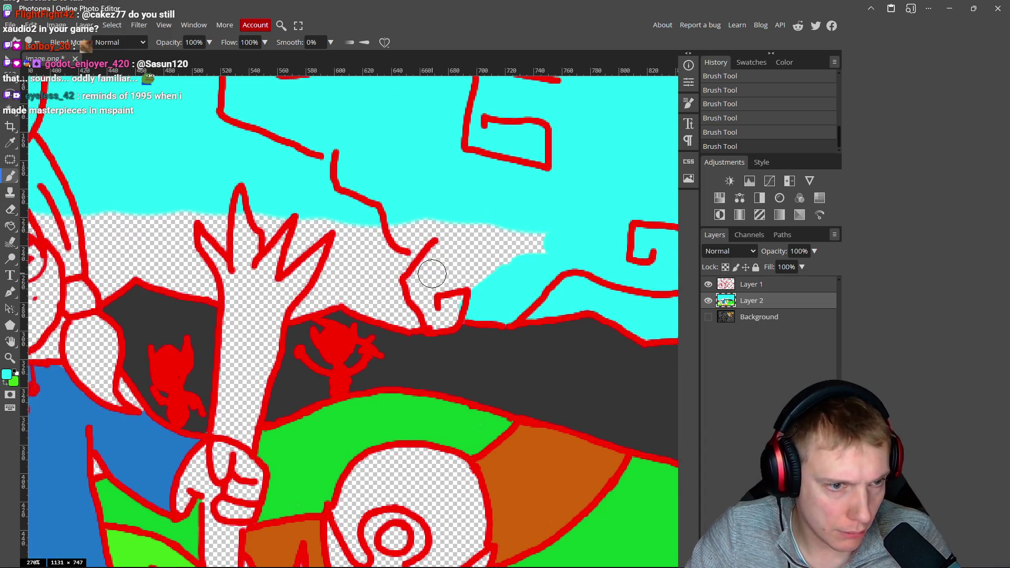
left_click_drag(358, 231, 316, 302)
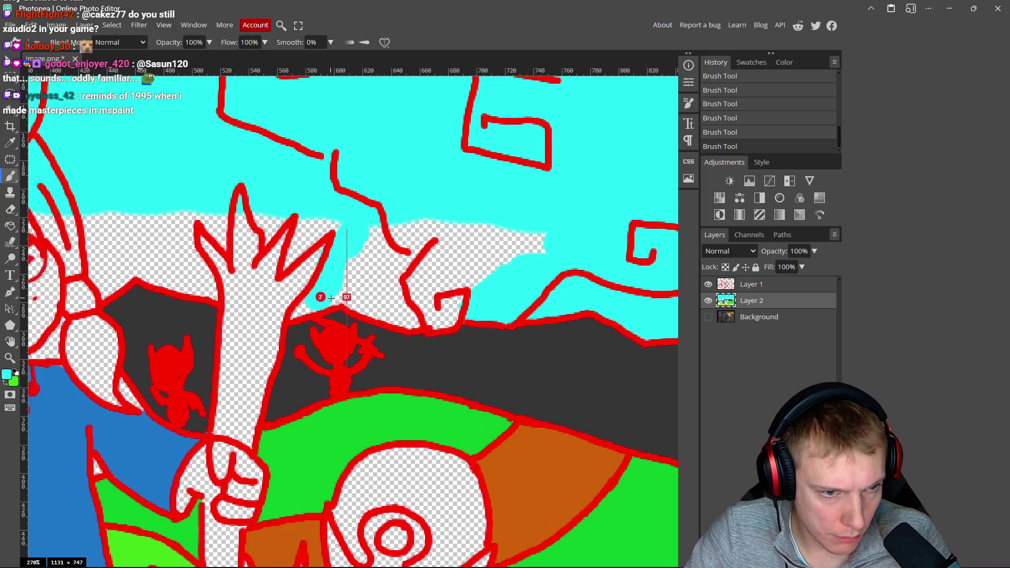
left_click_drag(310, 302, 298, 314)
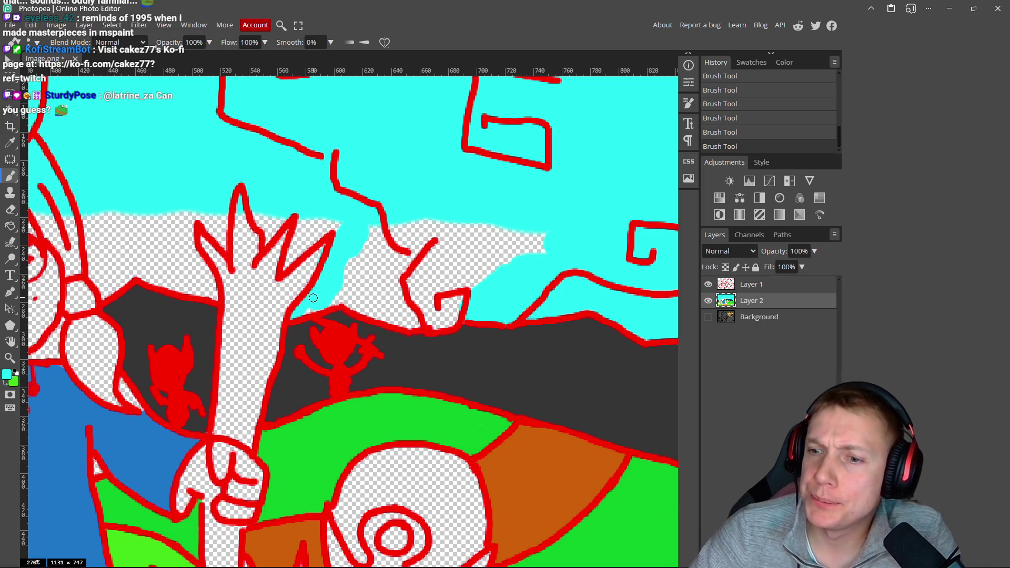
scroll(313, 298, "up", 3)
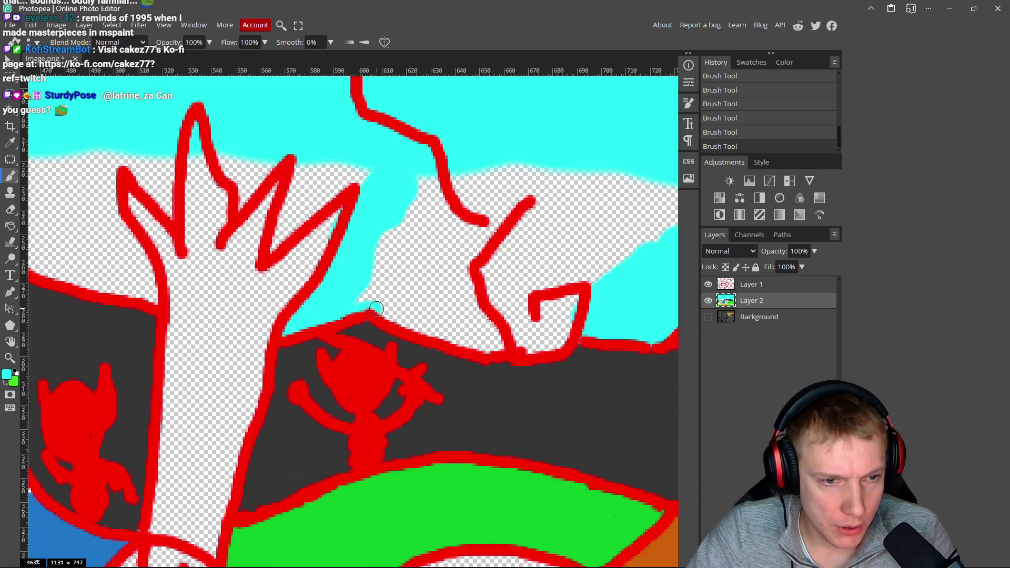
- Brush cyan along the hill outline and inside the hook shape, redoing one bad stroke
mouse_move(431, 335)
left_mouse_down()
mouse_move(579, 345)
mouse_move(605, 337)
mouse_move(463, 333)
left_mouse_up()
key("ctrl+z")
mouse_move(231, 284)
left_mouse_down()
mouse_move(176, 308)
mouse_move(219, 292)
left_mouse_up()
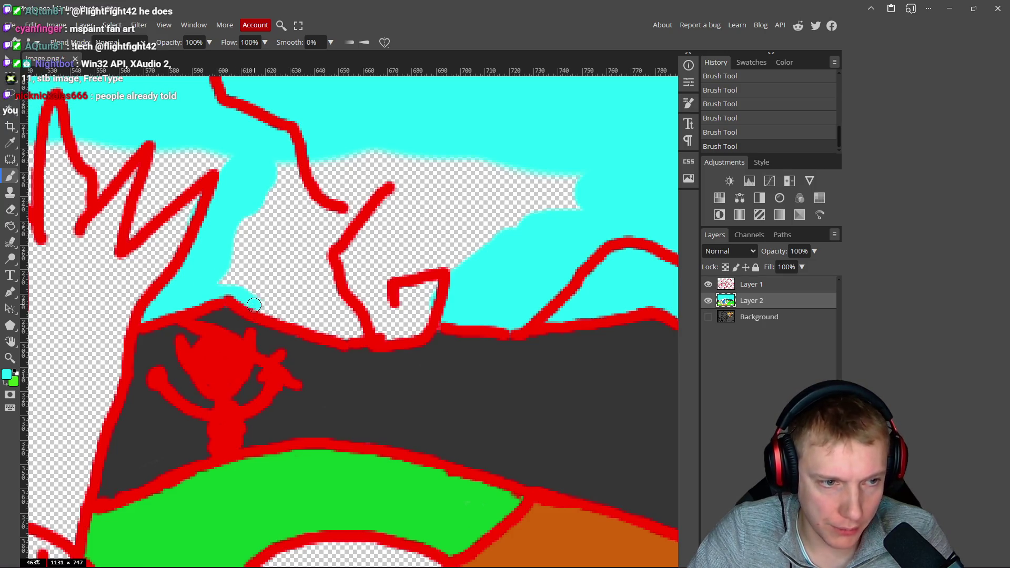
left_click_drag(253, 305, 311, 322)
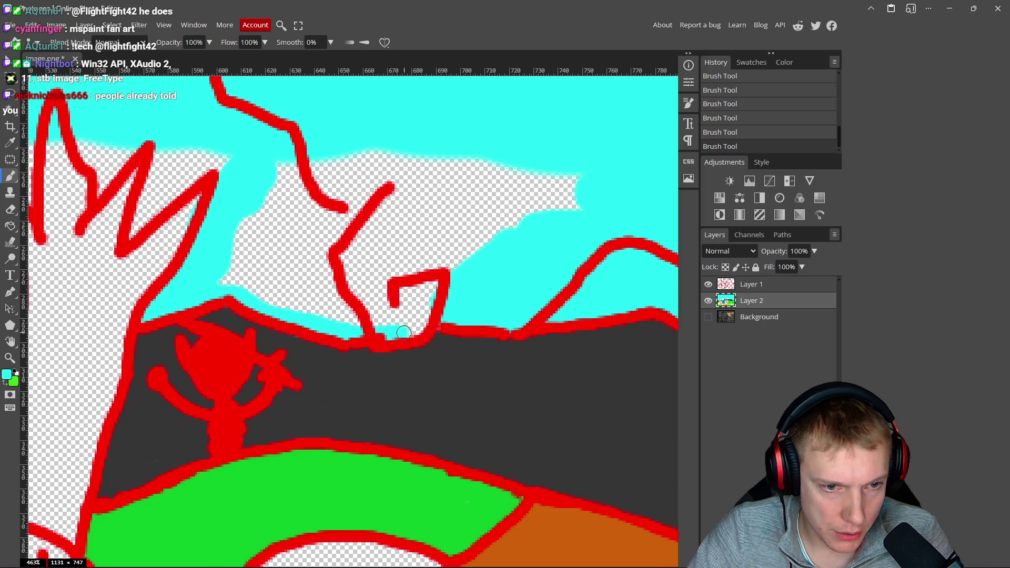
left_click_drag(396, 333, 401, 310)
mouse_move(327, 248)
left_mouse_down()
mouse_move(263, 219)
mouse_move(232, 270)
mouse_move(378, 314)
mouse_move(553, 215)
mouse_move(384, 146)
mouse_move(305, 197)
mouse_move(283, 252)
mouse_move(345, 263)
mouse_move(384, 226)
mouse_move(435, 219)
mouse_move(460, 230)
mouse_move(561, 205)
mouse_move(451, 248)
left_mouse_up()
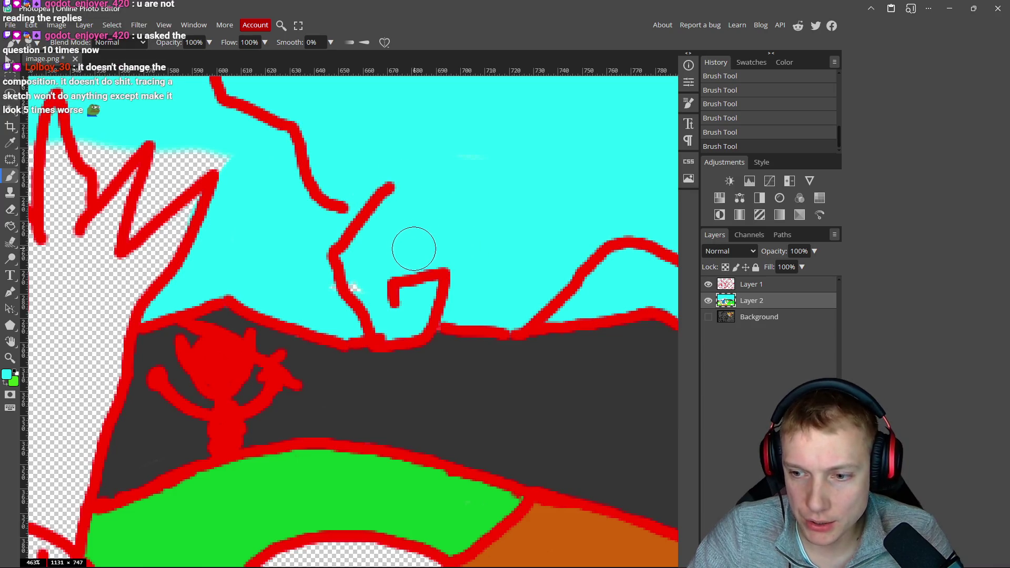
- Fill the sky gaps between the tree's upper branches with cyan
scroll(356, 269, "up", 3)
scroll(357, 270, "left", 5)
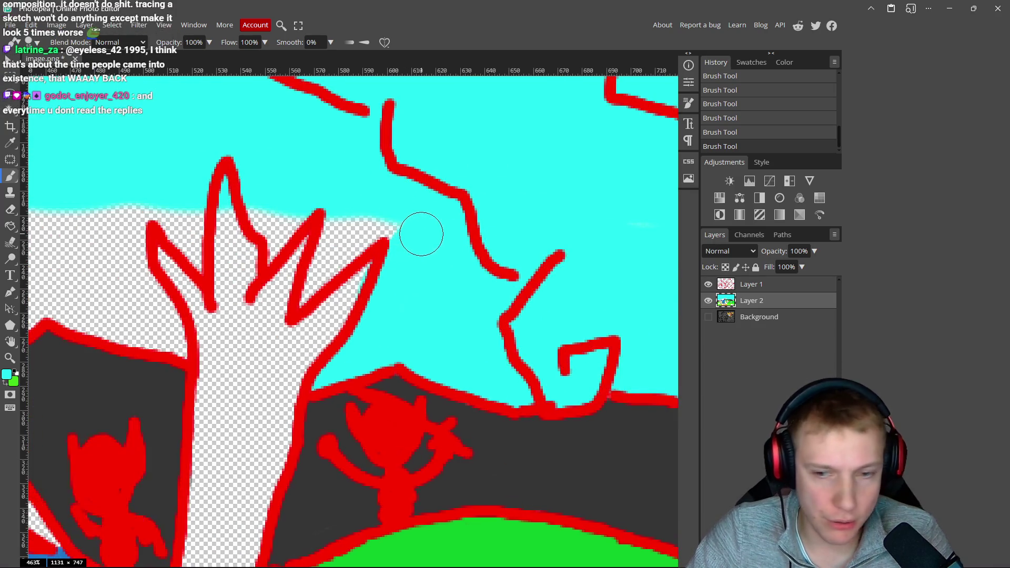
left_click_drag(412, 237, 417, 231)
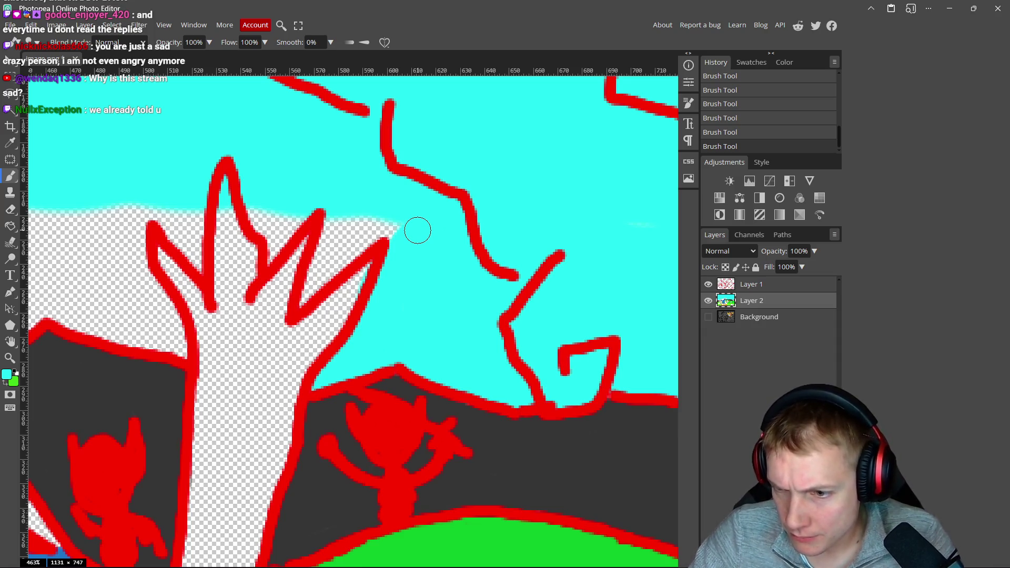
mouse_move(379, 230)
left_mouse_down()
mouse_move(354, 223)
mouse_move(331, 231)
mouse_move(339, 233)
left_mouse_up()
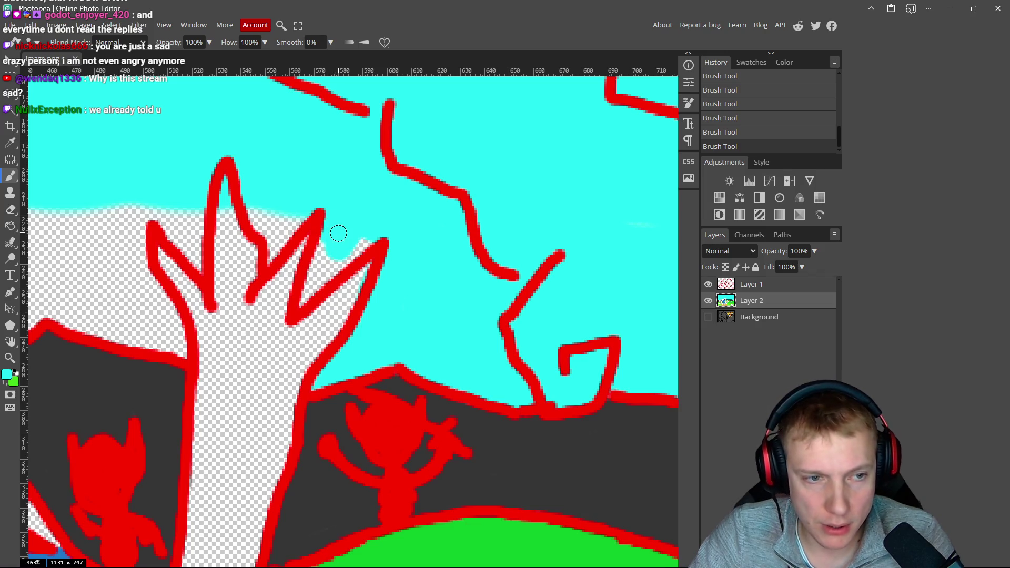
left_click_drag(303, 306, 336, 260)
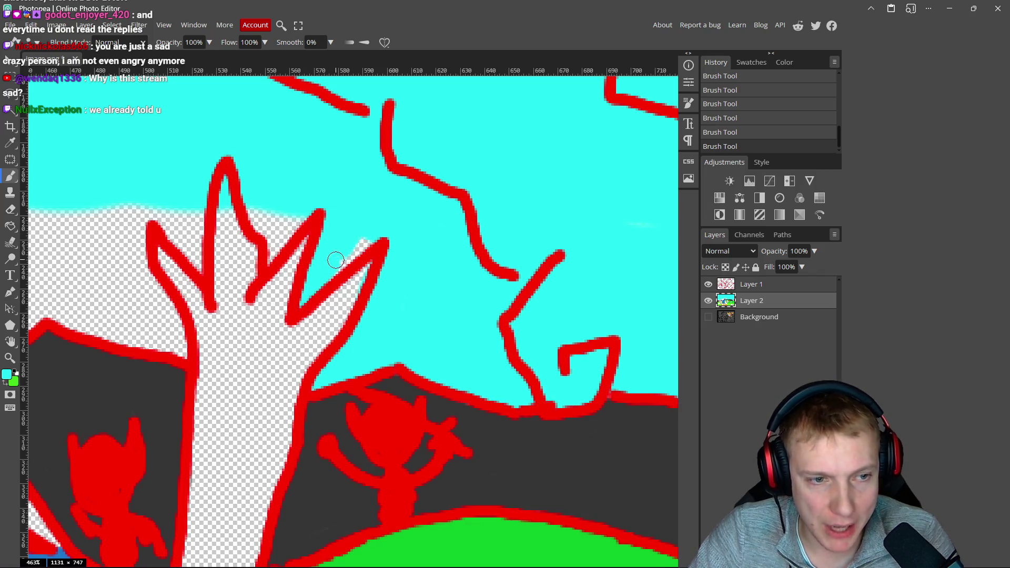
left_click_drag(300, 198, 341, 219)
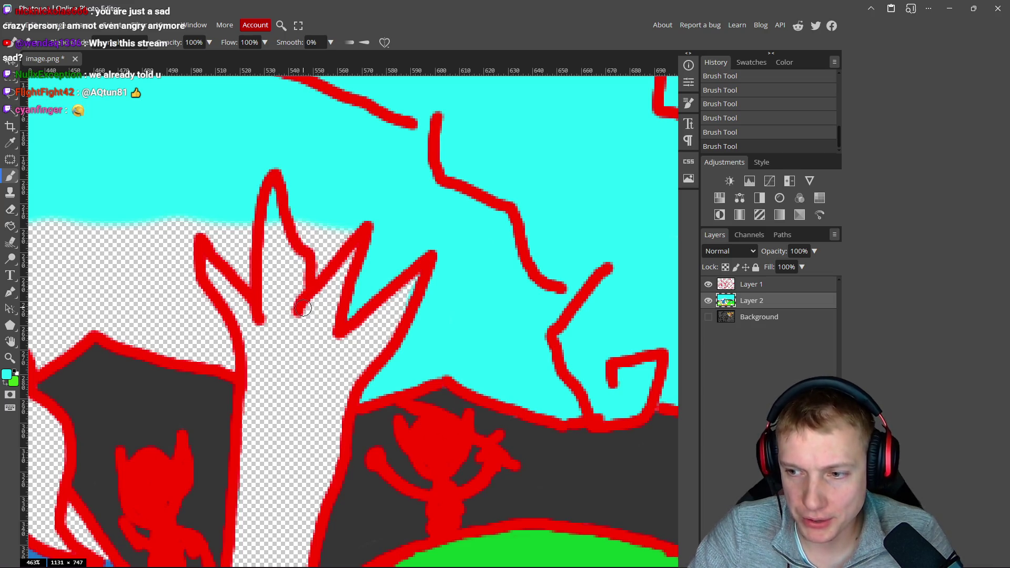
- Brush cyan into the sky beside the branch, left of the trunk, and above the mountain line
left_click_drag(302, 309, 322, 313)
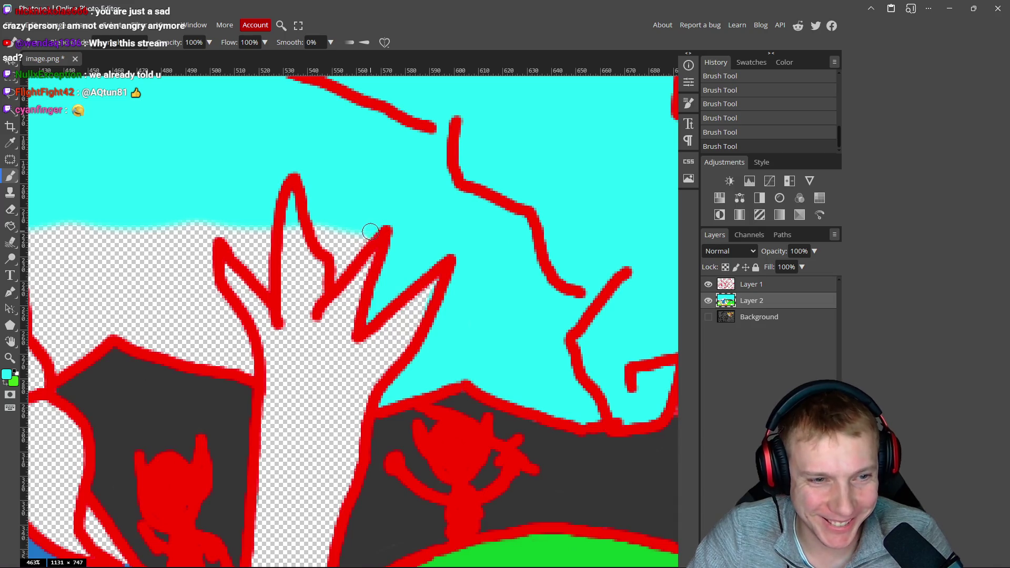
mouse_move(341, 268)
left_mouse_down()
mouse_move(349, 227)
mouse_move(323, 232)
mouse_move(428, 215)
left_mouse_up()
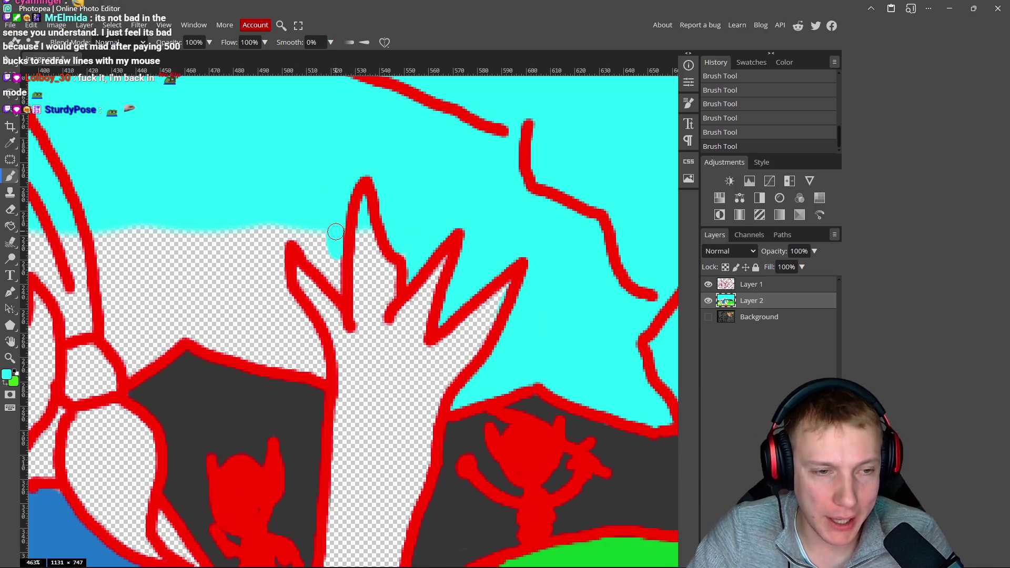
mouse_move(337, 291)
left_mouse_down()
mouse_move(300, 223)
mouse_move(277, 264)
left_mouse_up()
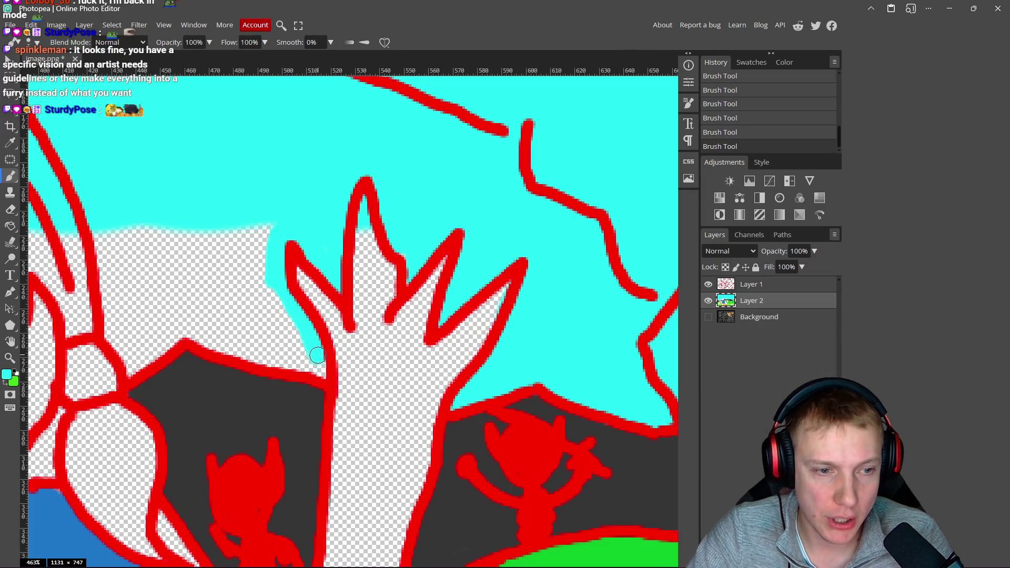
left_click_drag(294, 364, 200, 333)
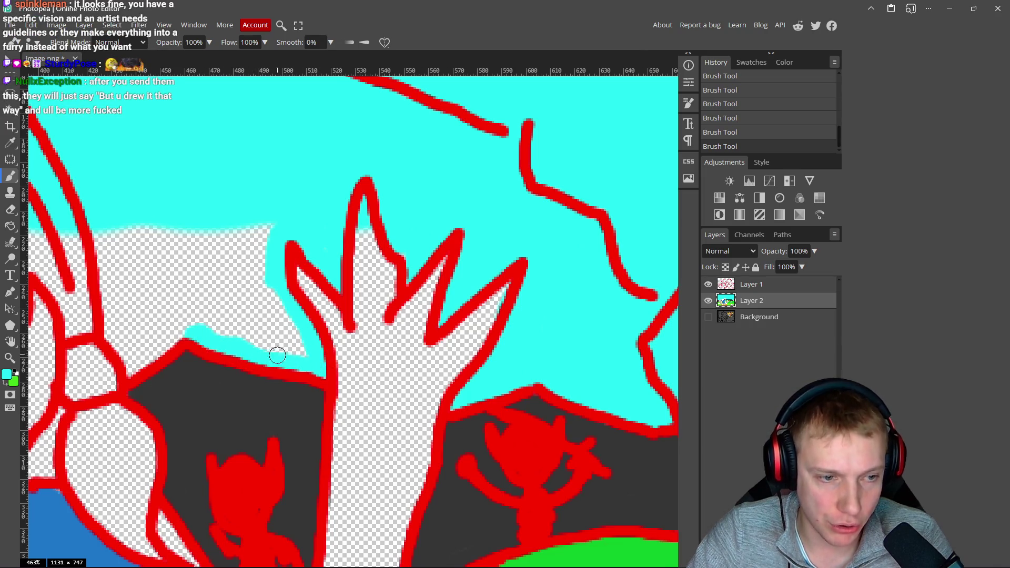
scroll(237, 310, "left", 3)
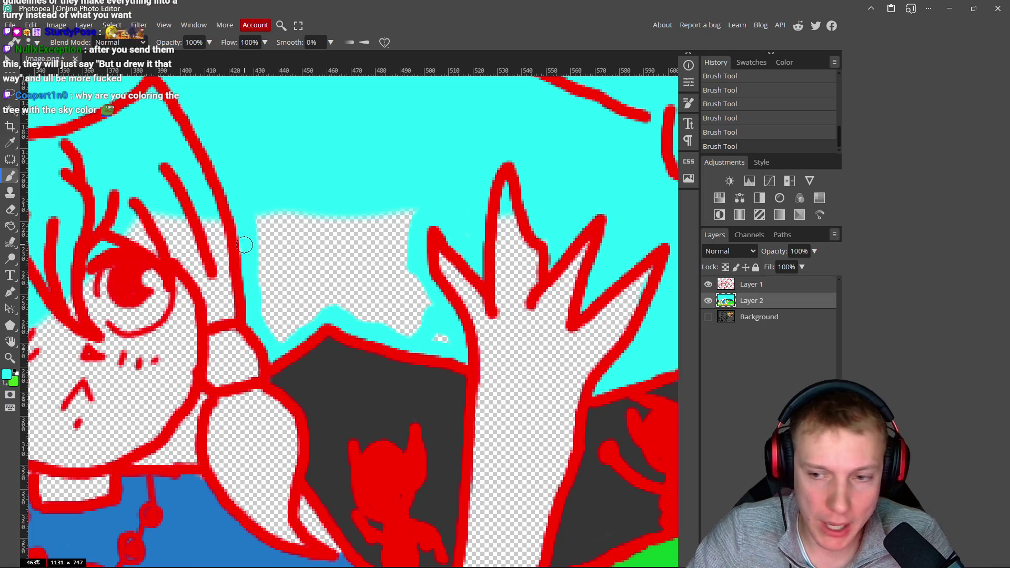
mouse_move(261, 219)
left_mouse_down()
mouse_move(399, 210)
mouse_move(399, 285)
mouse_move(422, 329)
mouse_move(330, 279)
mouse_move(358, 289)
mouse_move(300, 241)
mouse_move(270, 243)
mouse_move(277, 316)
left_mouse_up()
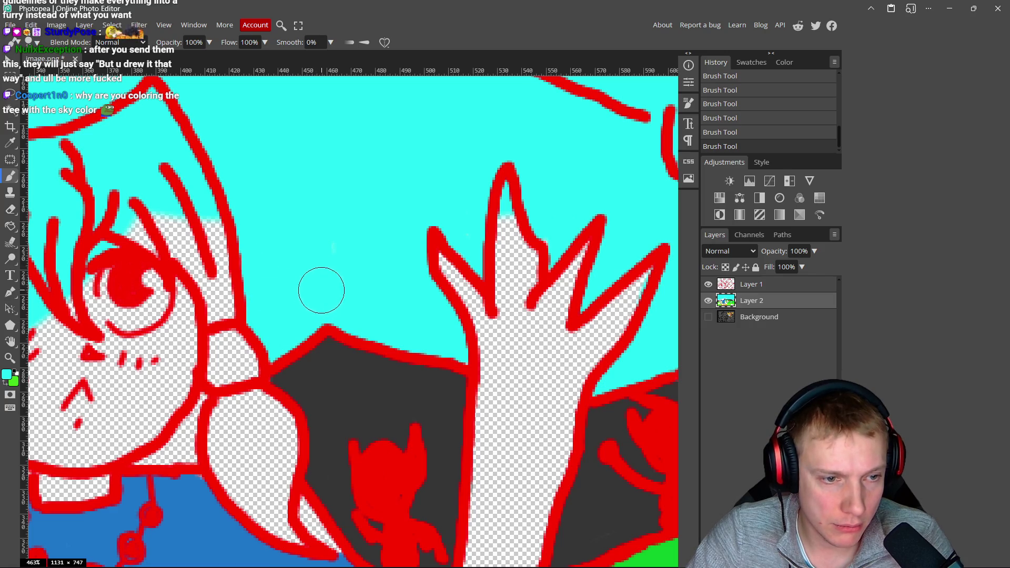
scroll(349, 230, "down", 10)
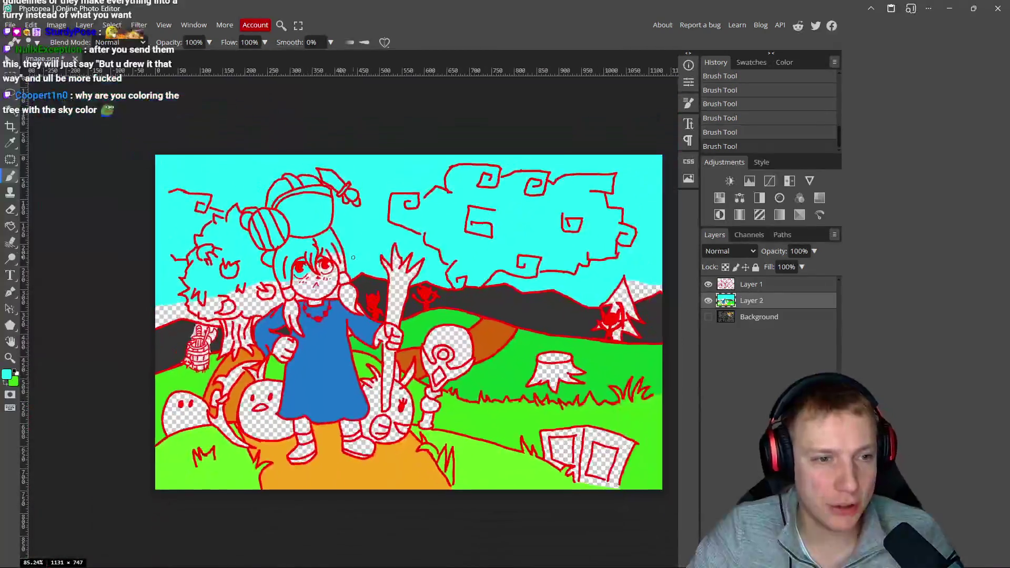
- Paint cyan into the gaps under the leftmost tree's canopy, then switch to the Twitch dashboard
scroll(353, 257, "up", 5)
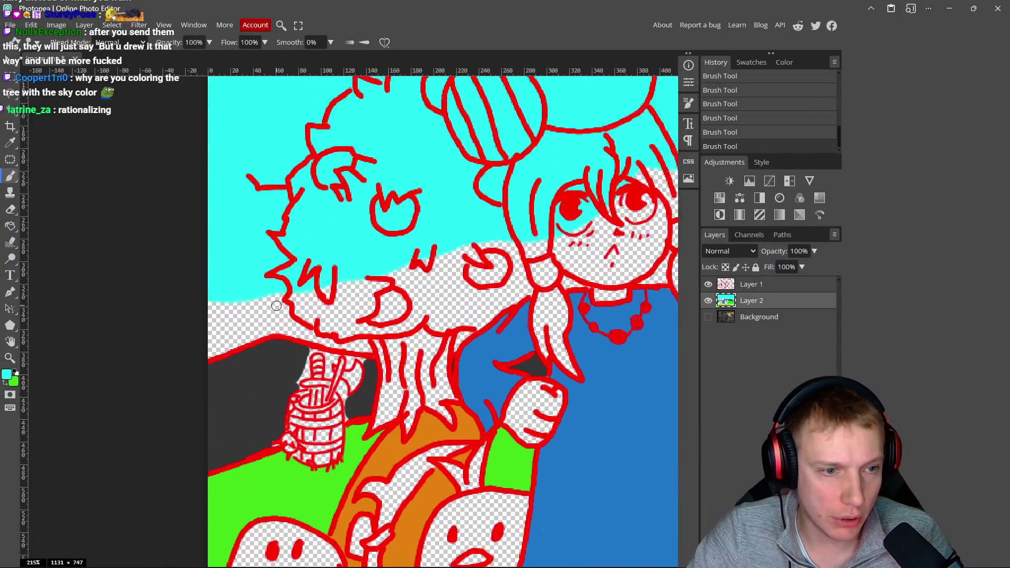
scroll(276, 306, "up", 4)
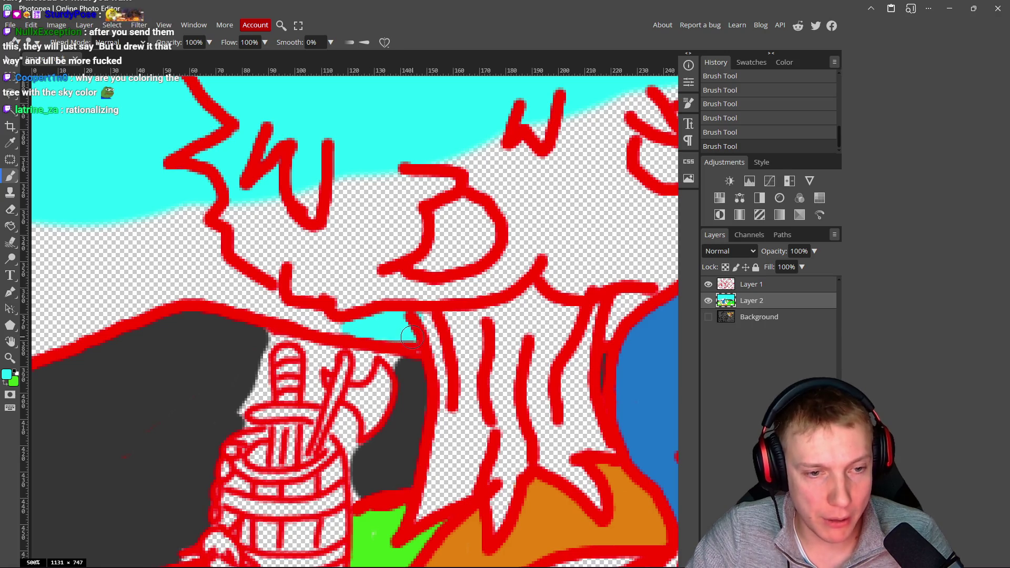
mouse_move(325, 325)
left_mouse_down()
mouse_move(144, 284)
mouse_move(369, 299)
left_mouse_up()
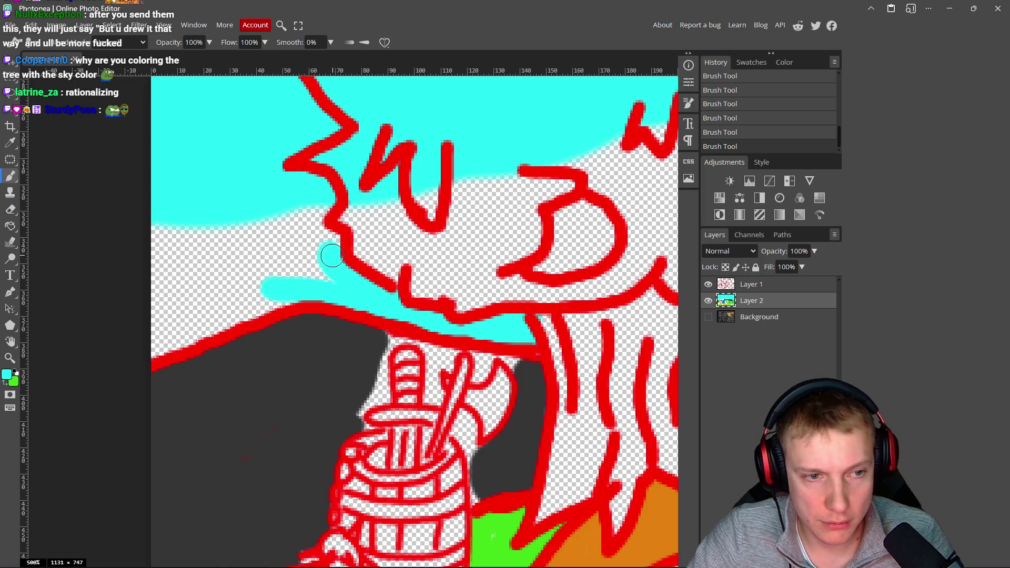
left_click_drag(302, 216, 284, 238)
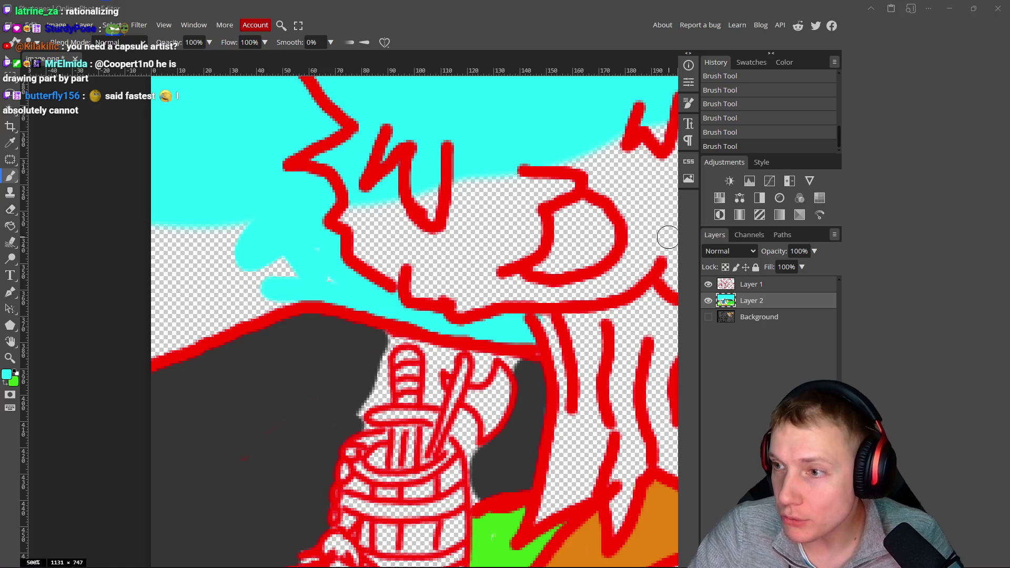
key("alt+Tab")
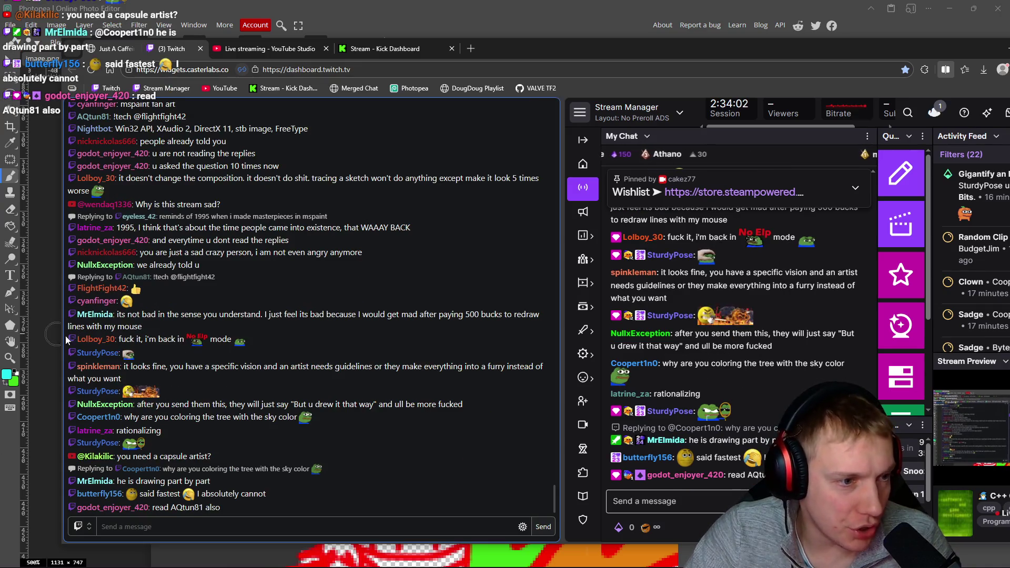
- Open a chatter's message history from their username in the chat
left_click(90, 339)
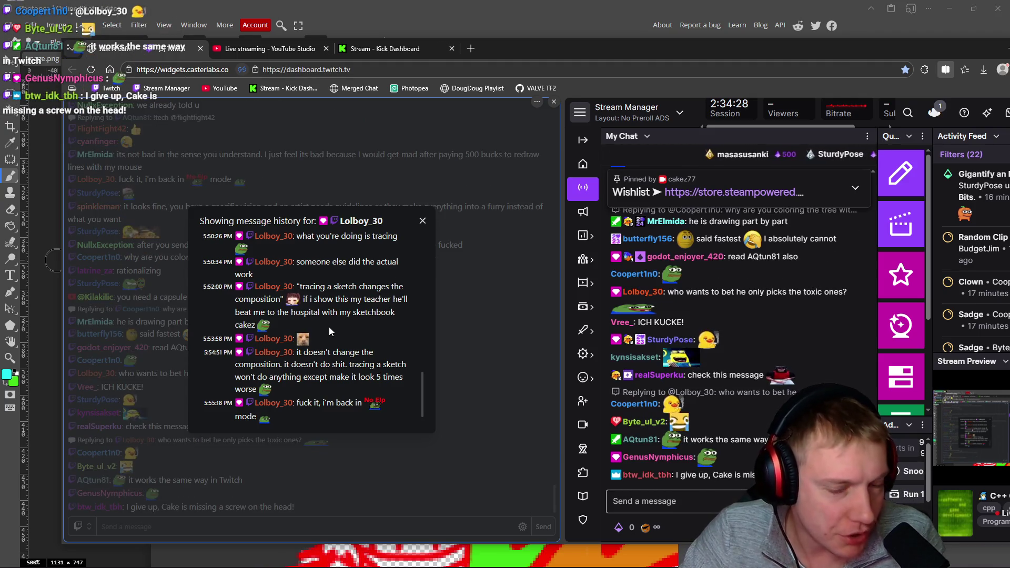
- Open a chatter's viewer card and list their messages, then close it and reopen the message history
scroll(397, 283, "up", 2)
scroll(710, 269, "up", 5)
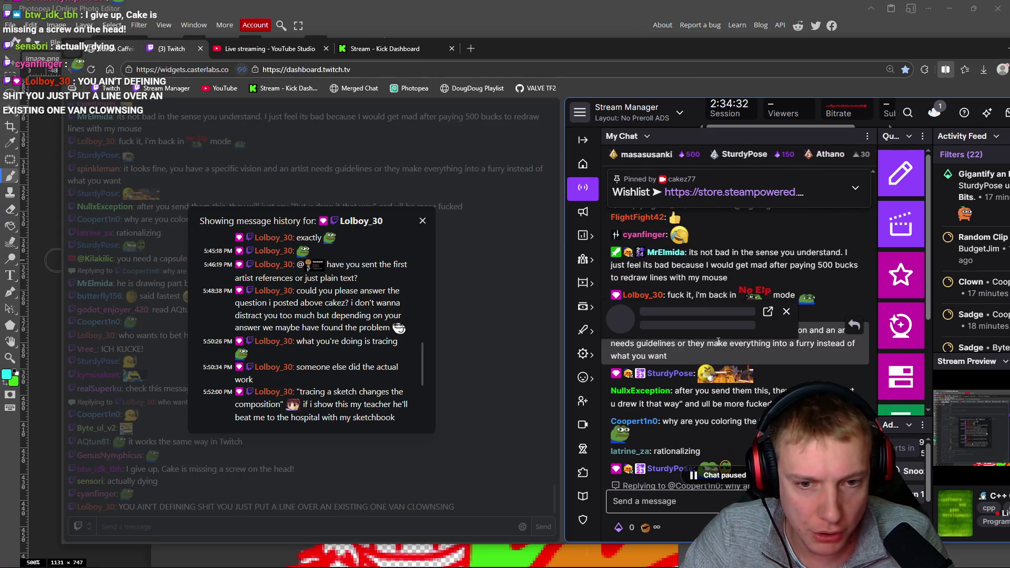
left_click(643, 295)
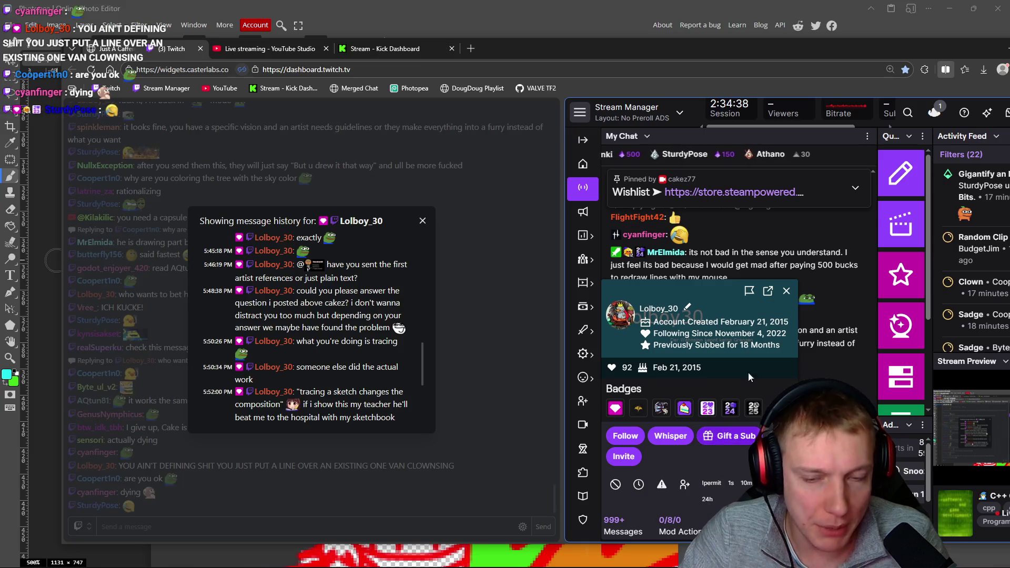
mouse_move(693, 445)
left_mouse_down()
mouse_move(706, 189)
mouse_move(719, 141)
left_mouse_up()
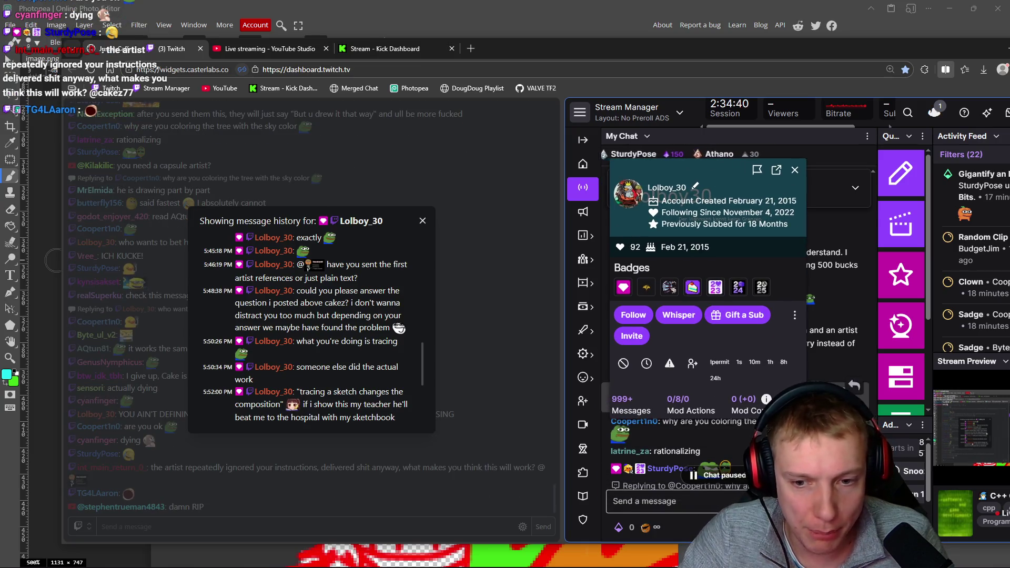
left_click(646, 410)
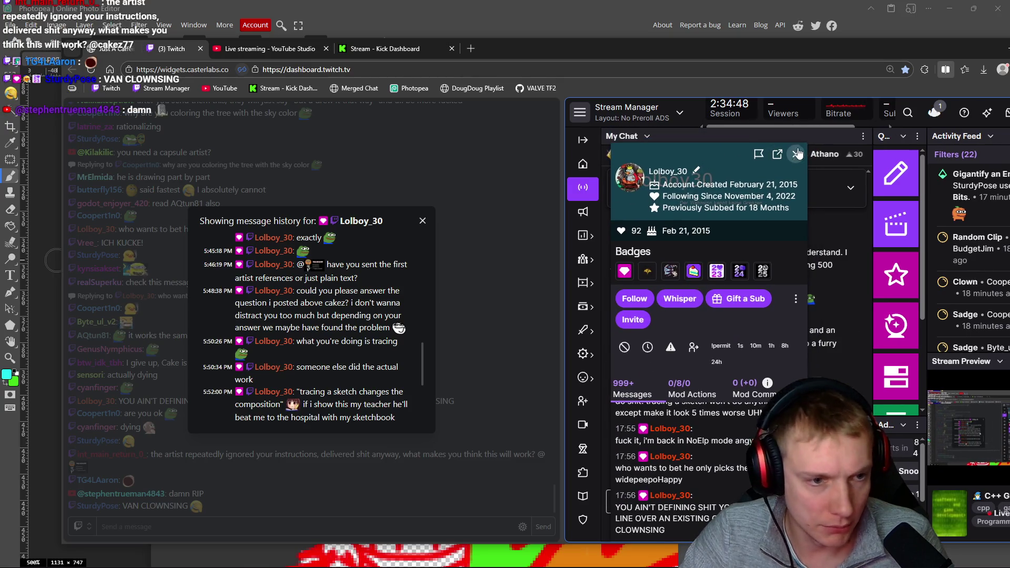
left_click(795, 154)
left_click(97, 408)
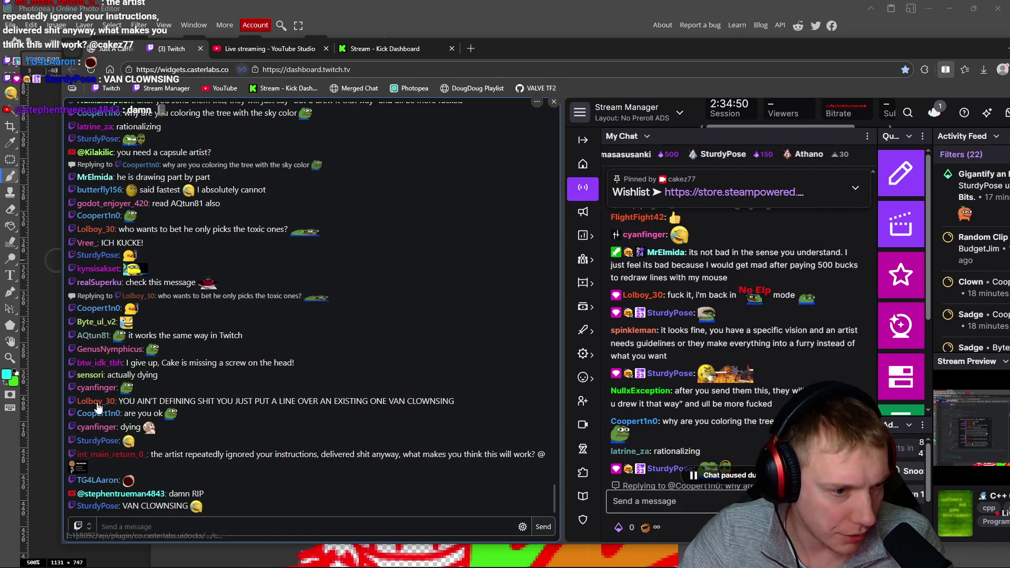
left_click(97, 403)
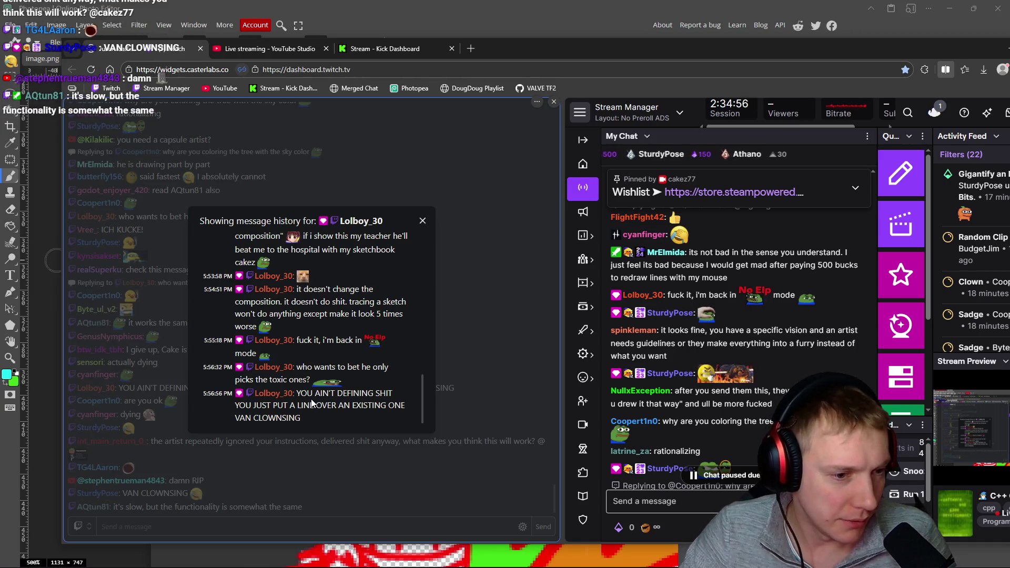
- Select a word in a chat message, close the message history, and return to Photopea
scroll(760, 388, "down", 5)
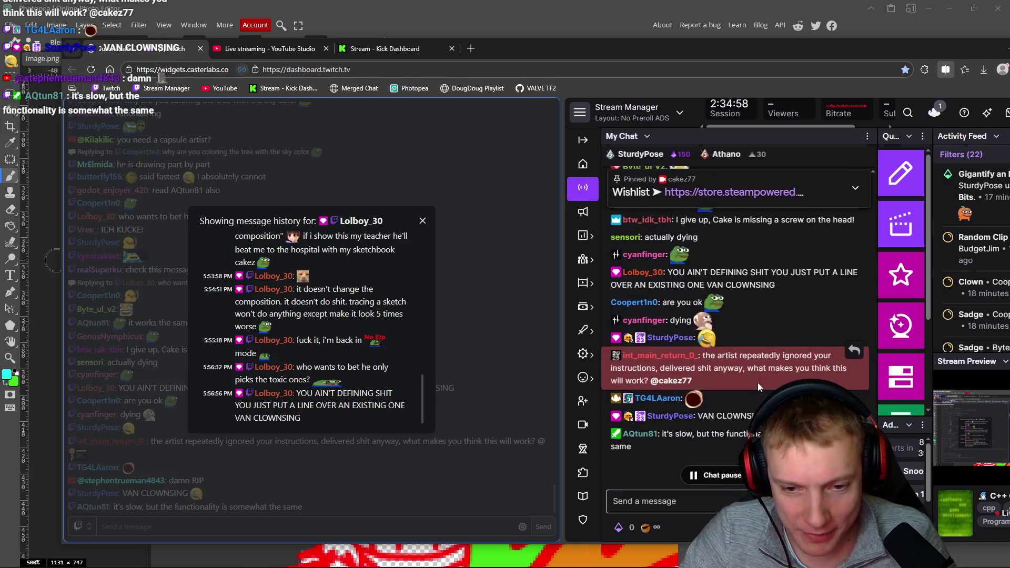
scroll(759, 387, "up", 1)
double_click(722, 446)
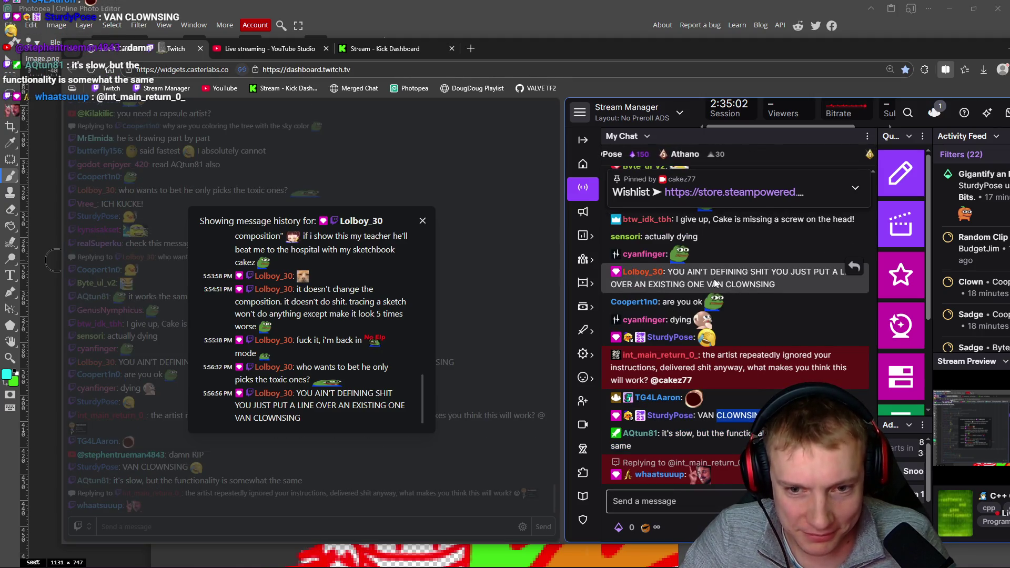
left_click(423, 221)
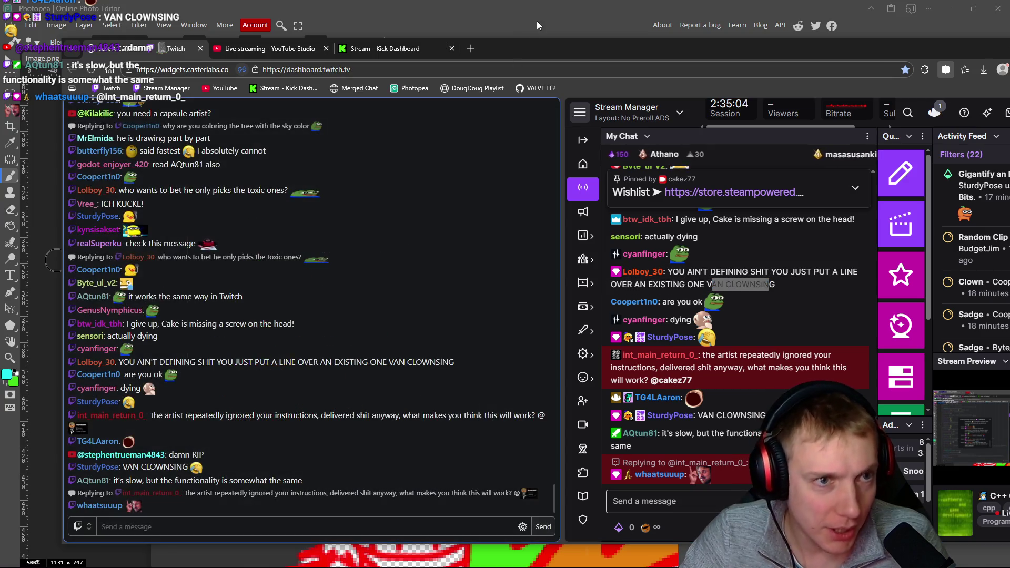
left_click(570, 43)
left_click_drag(421, 331, 436, 329)
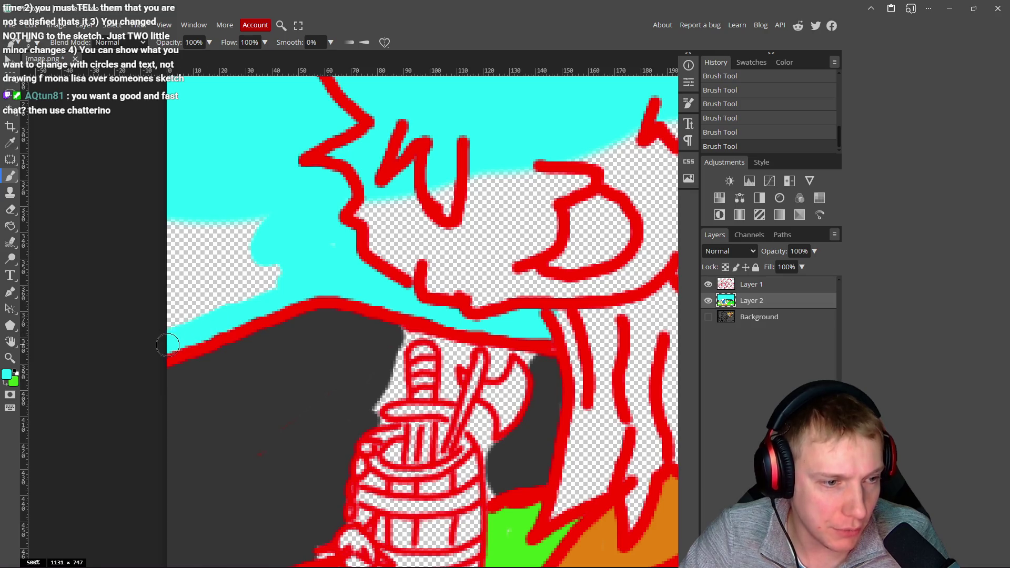
- Brush cyan over the checkered sky gap left of the big tree, then zoom out to review it
mouse_move(178, 302)
left_mouse_down()
mouse_move(173, 247)
mouse_move(222, 212)
left_mouse_up()
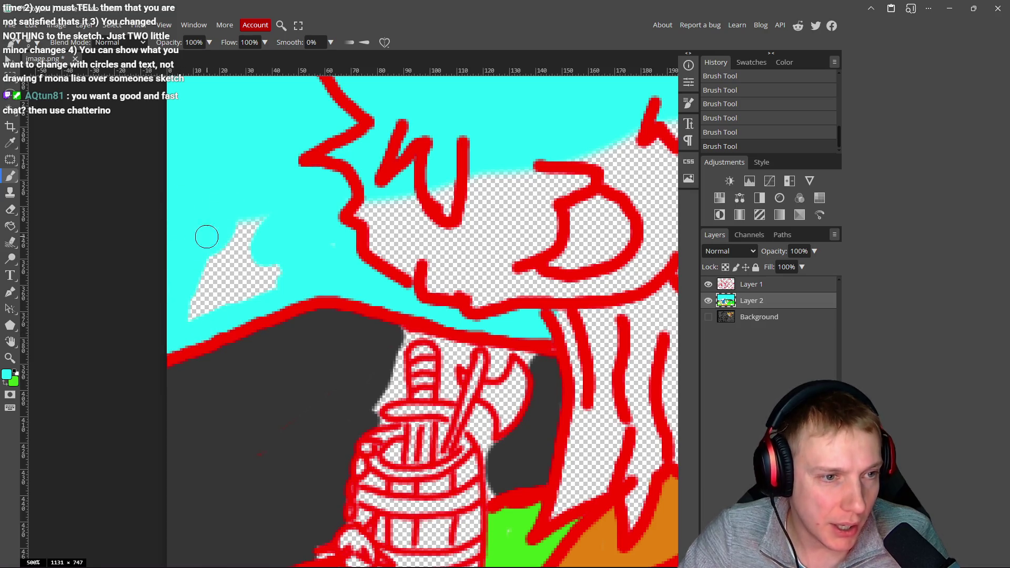
mouse_move(190, 268)
left_mouse_down()
mouse_move(237, 271)
mouse_move(237, 294)
mouse_move(278, 265)
left_mouse_up()
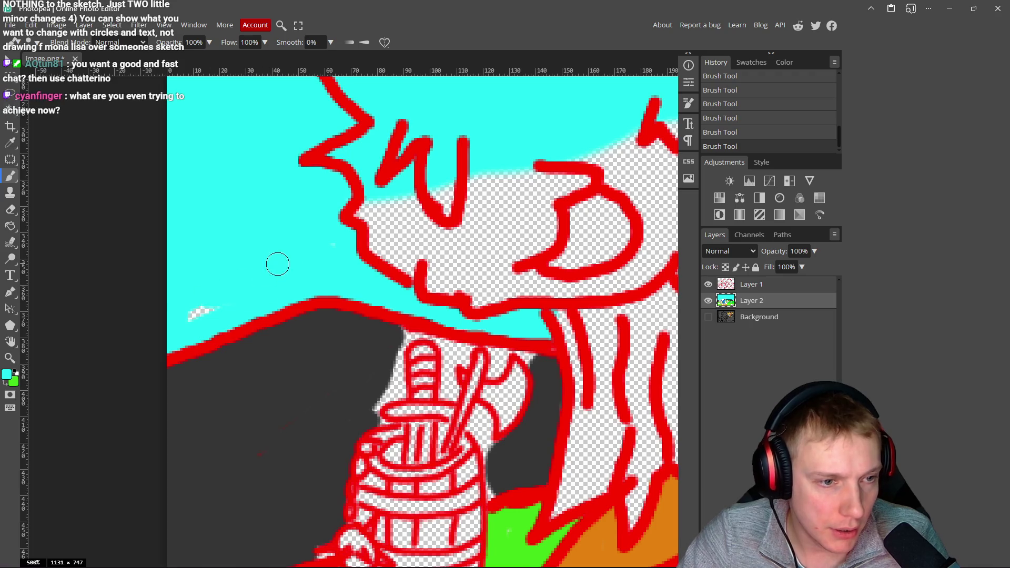
scroll(193, 307, "down", 10)
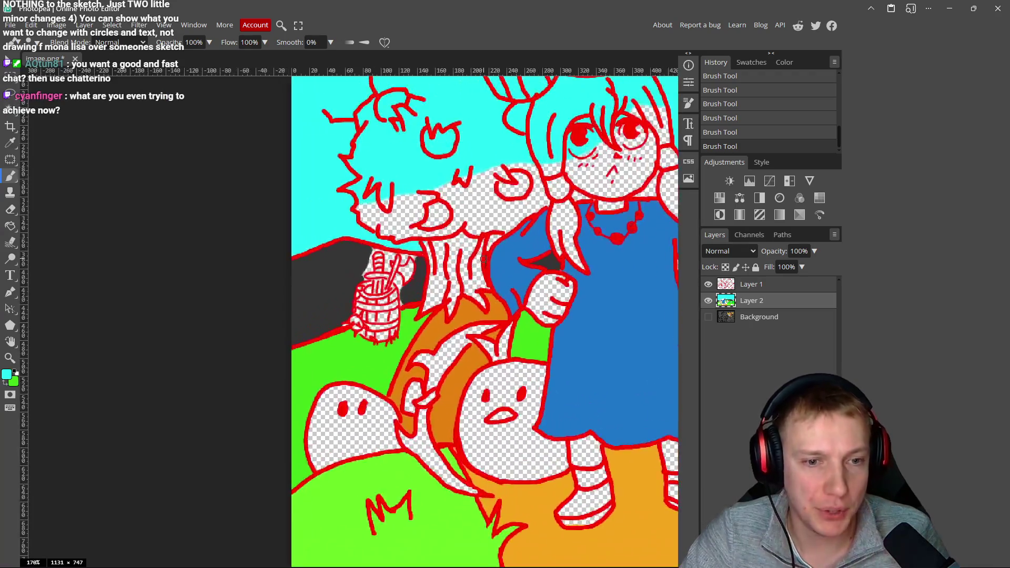
scroll(508, 249, "down", 3)
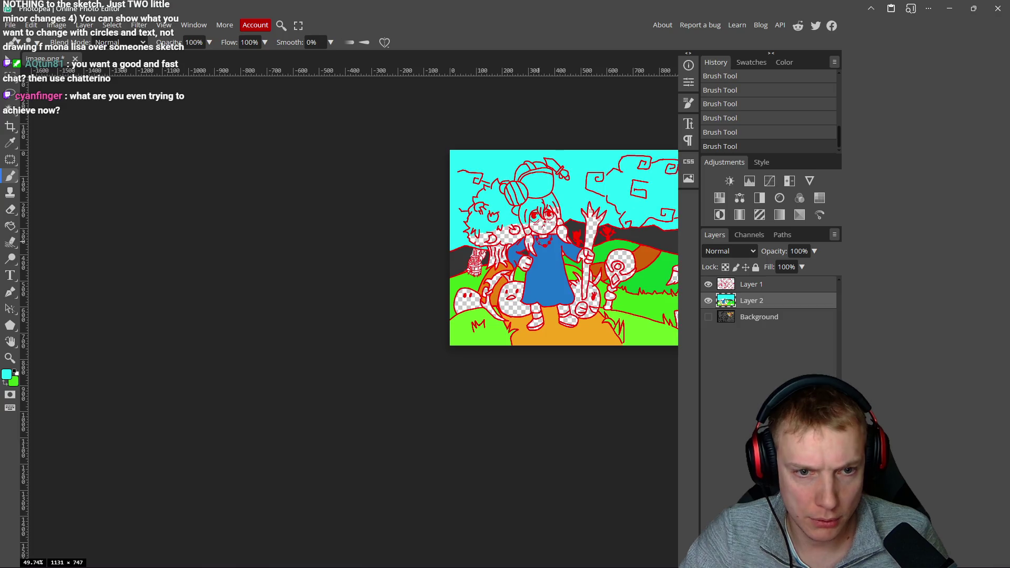
scroll(504, 228, "up", 5)
scroll(503, 229, "up", 5)
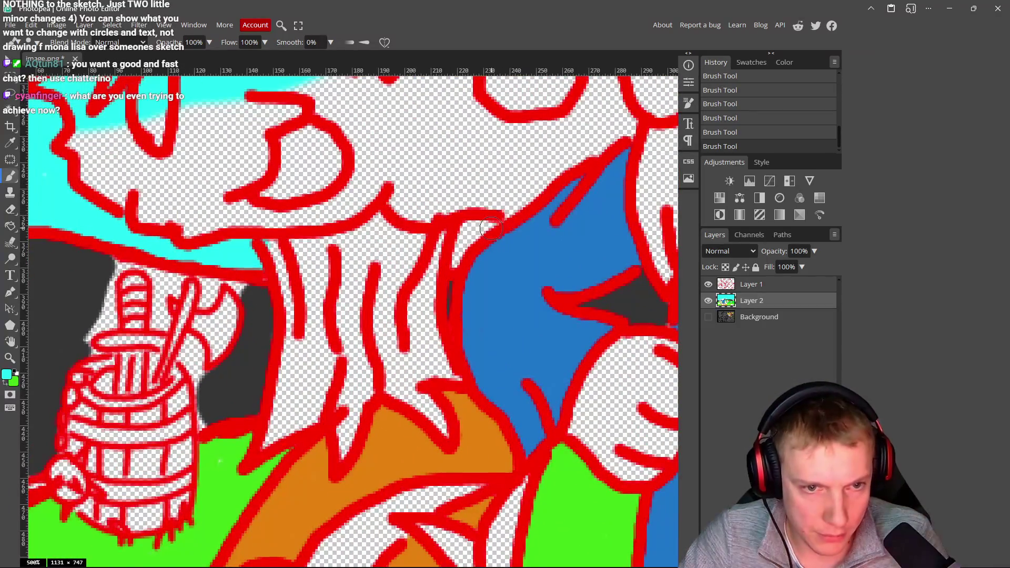
scroll(463, 254, "down", 10)
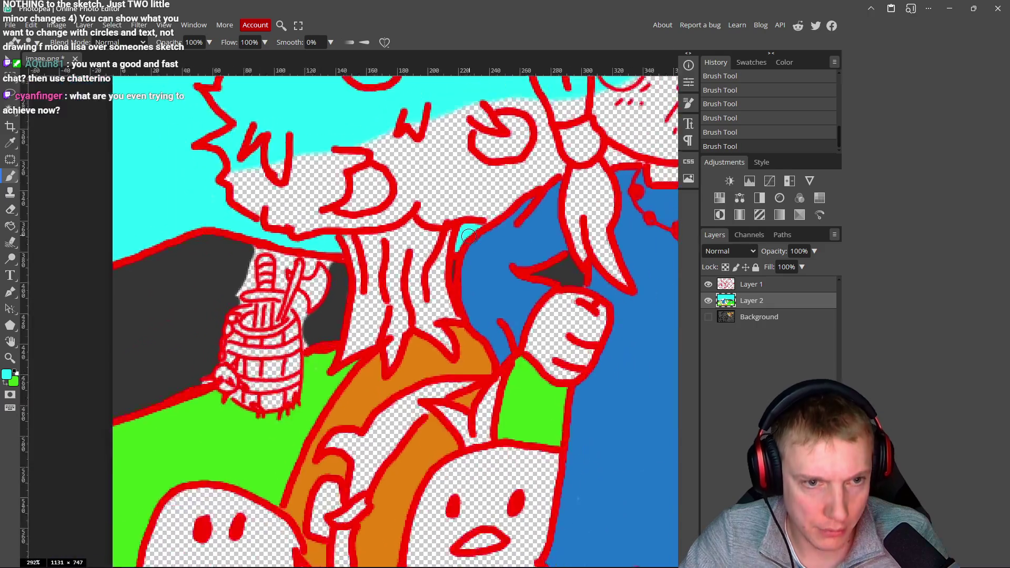
scroll(444, 254, "down", 4)
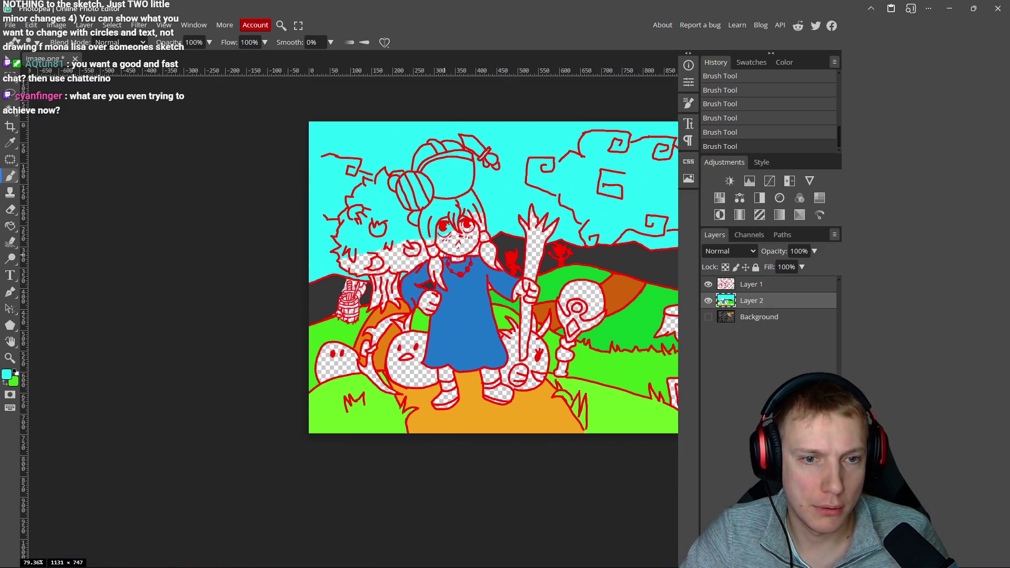
scroll(600, 268, "up", 9)
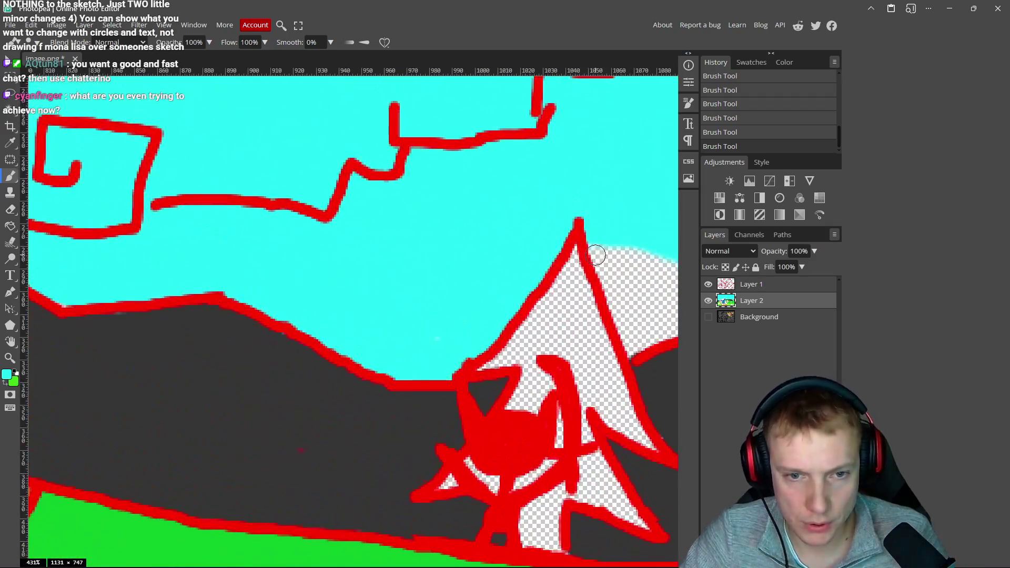
left_click_drag(597, 255, 424, 213)
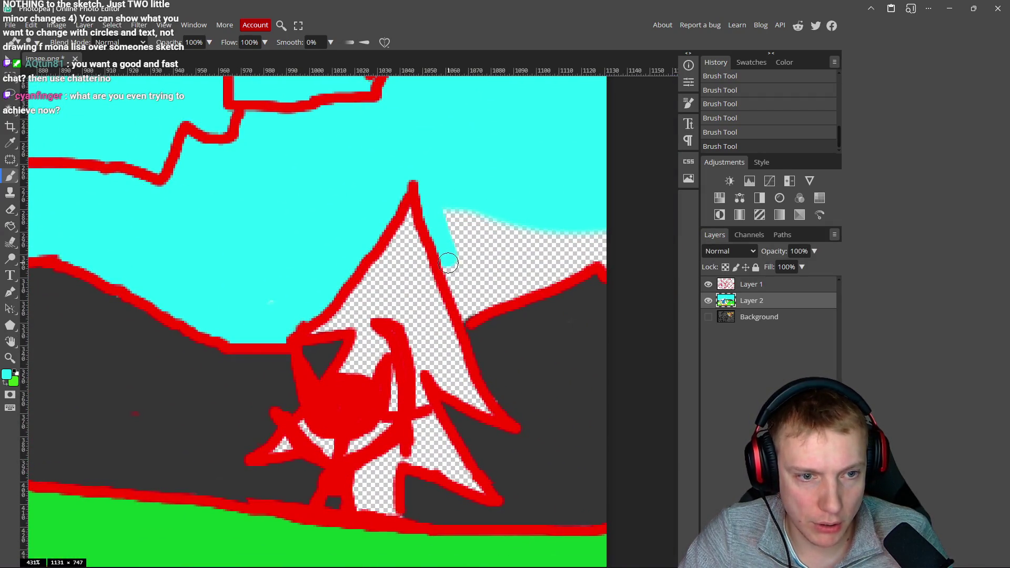
- Brush cyan over the checkered gap above the ridge beside the right-hand pine, then zoom out
left_click_drag(462, 304, 514, 289)
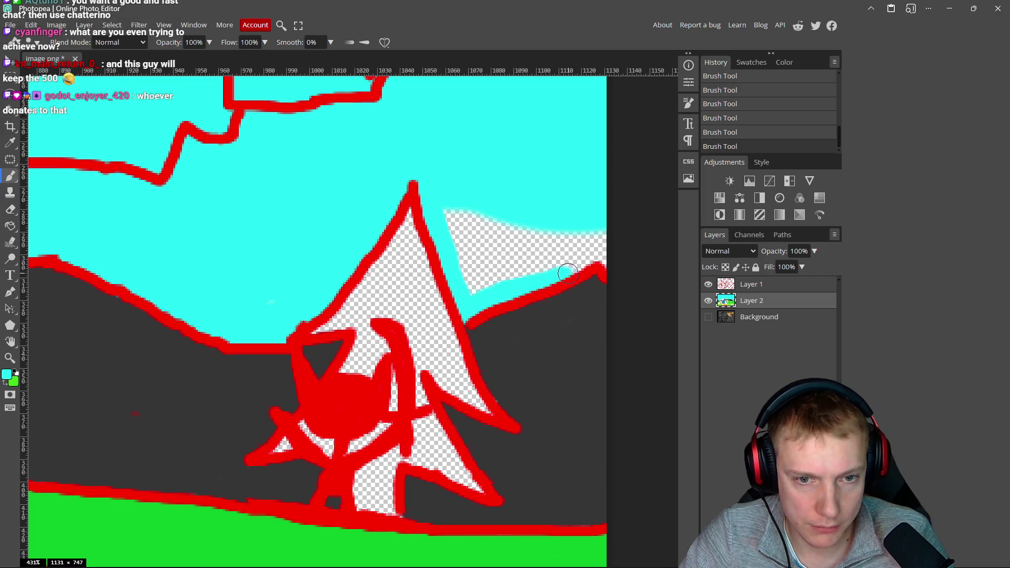
mouse_move(559, 261)
left_mouse_down()
mouse_move(456, 198)
mouse_move(476, 247)
mouse_move(474, 295)
left_mouse_up()
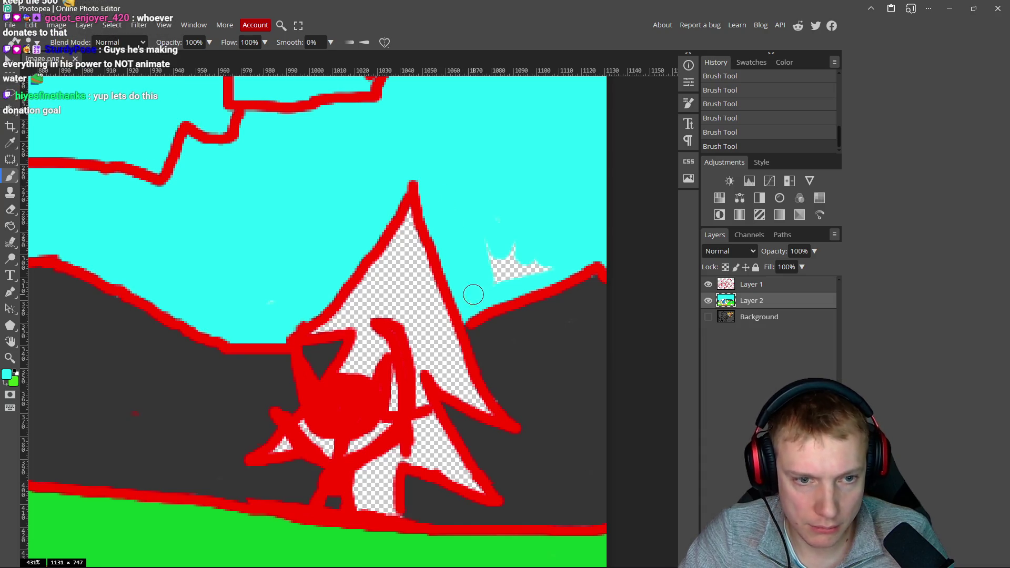
scroll(497, 258, "down", 6)
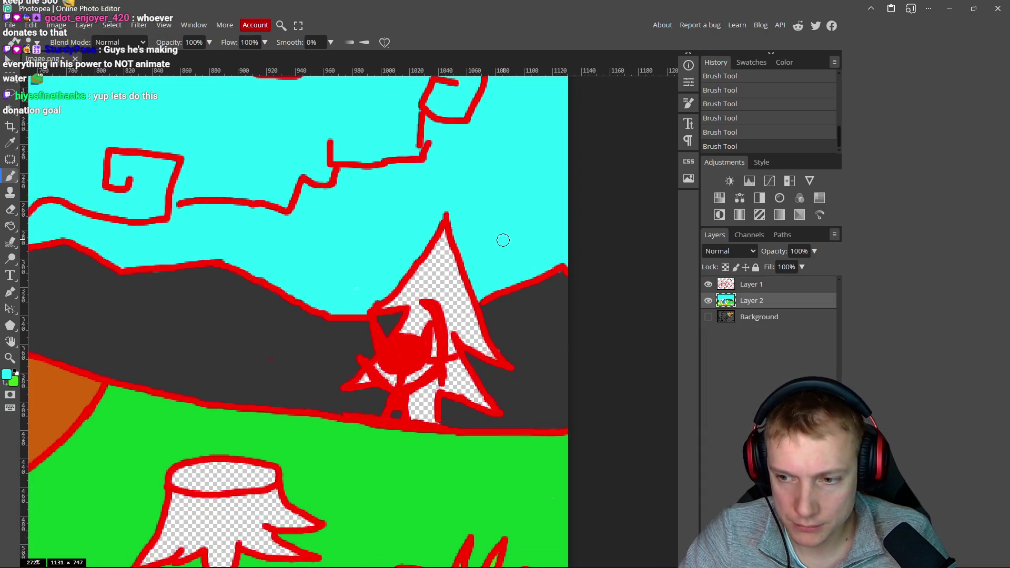
scroll(351, 270, "down", 2)
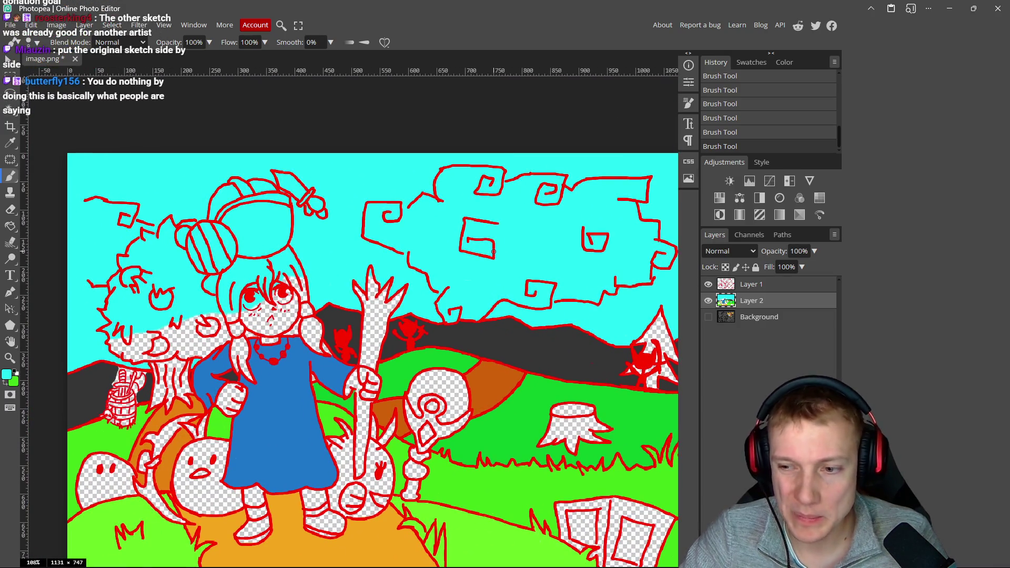
scroll(487, 293, "down", 3)
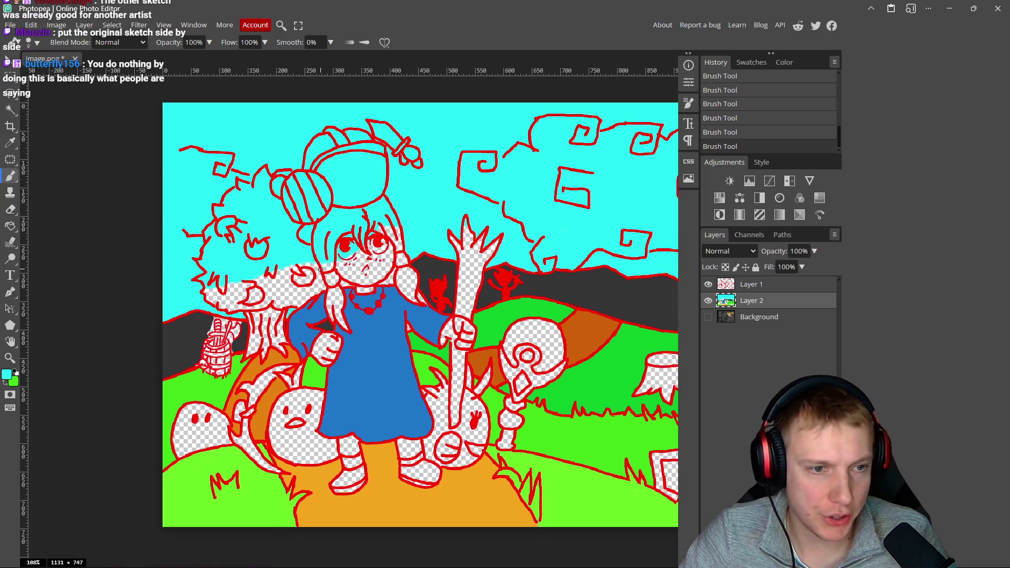
scroll(447, 341, "up", 5)
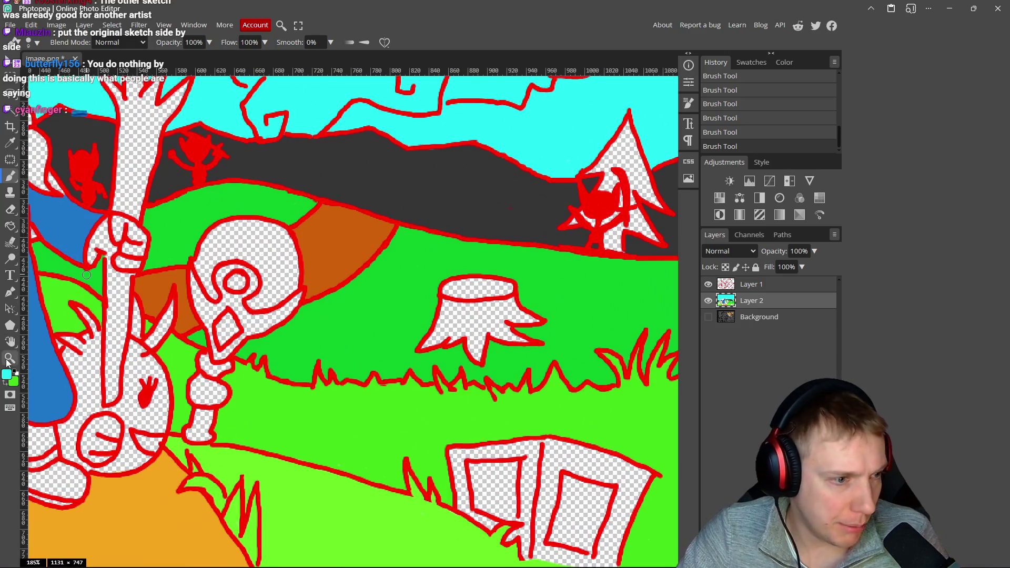
- Set the foreground paint colour to a dark brown in the Color Picker
left_click(6, 375)
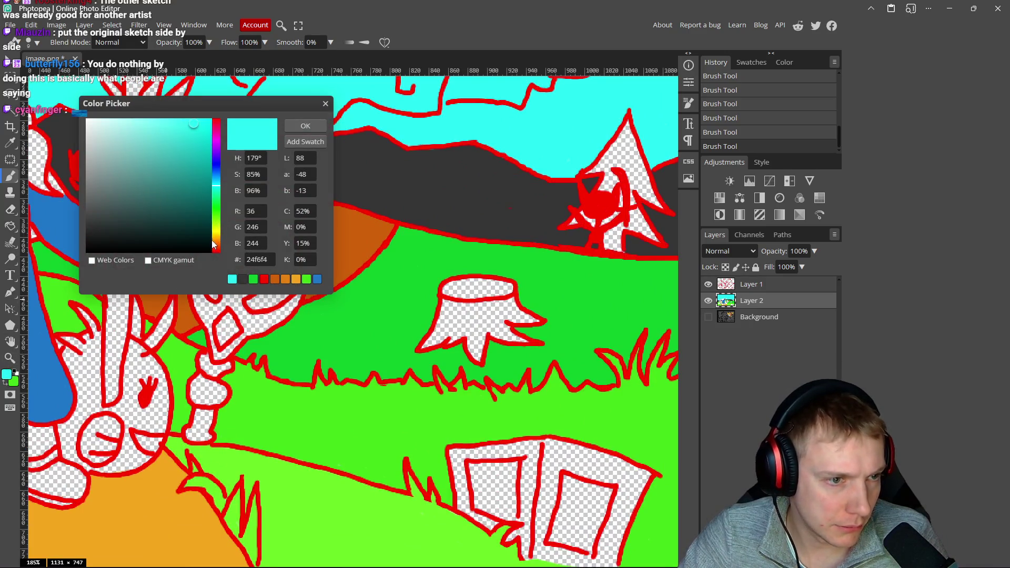
left_click(215, 244)
left_click(194, 189)
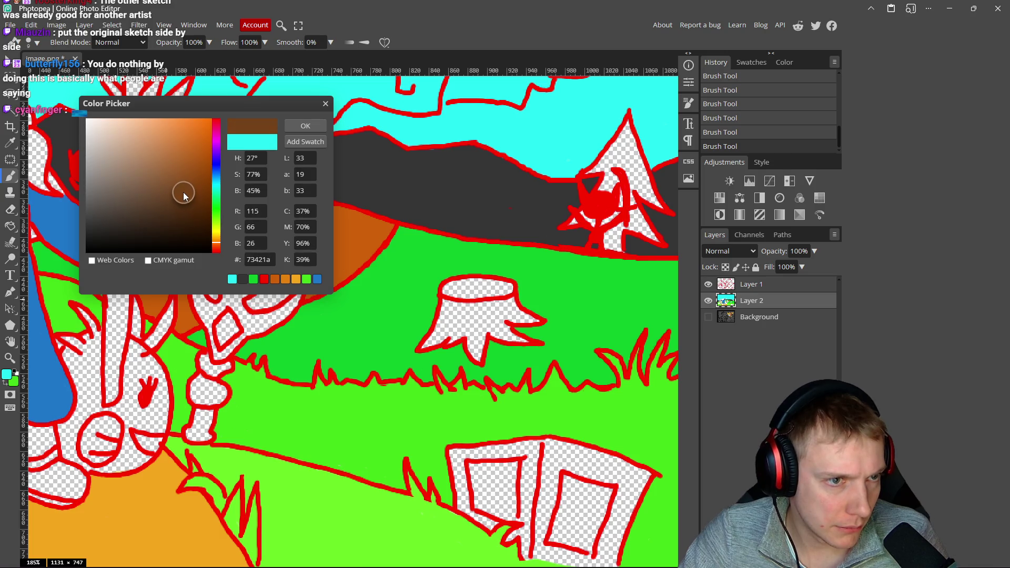
left_click(305, 126)
- Paint dark brown strokes across the tree stump and along its right branch, then check the reference artwork
scroll(476, 311, "up", 4)
mouse_move(475, 303)
left_mouse_down()
mouse_move(474, 271)
mouse_move(550, 271)
left_mouse_up()
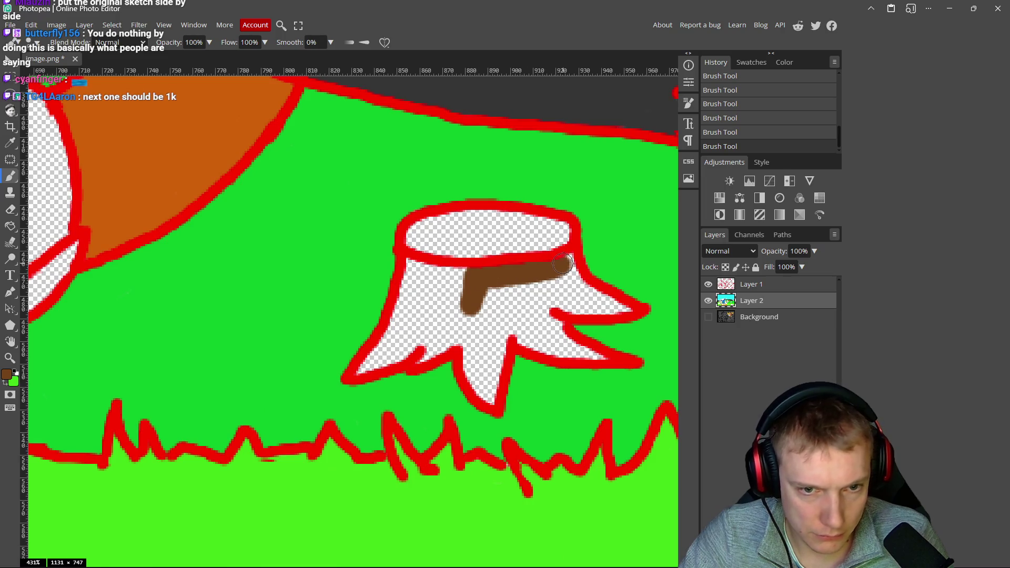
scroll(458, 270, "right", 2)
scroll(457, 282, "up", 2)
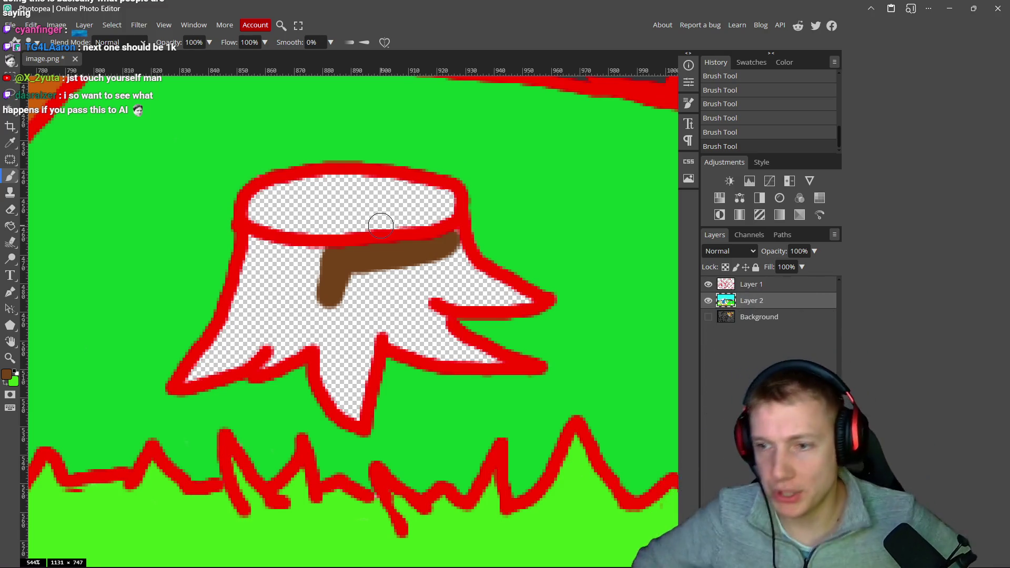
left_click_drag(446, 246, 492, 286)
mouse_move(520, 303)
left_mouse_down()
mouse_move(437, 289)
mouse_move(433, 272)
left_mouse_up()
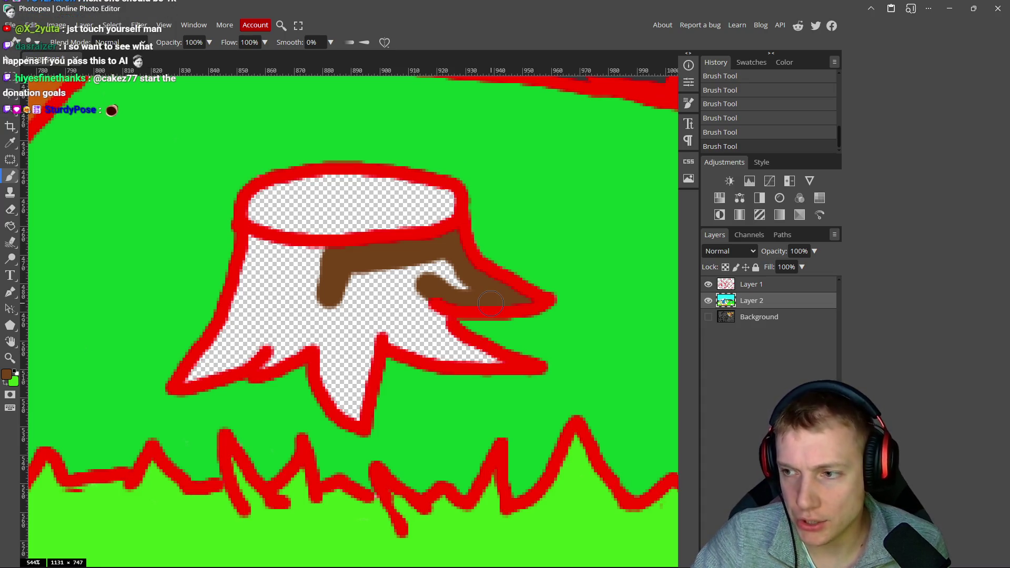
mouse_move(433, 307)
left_mouse_down()
mouse_move(458, 277)
mouse_move(404, 289)
mouse_move(424, 306)
left_mouse_up()
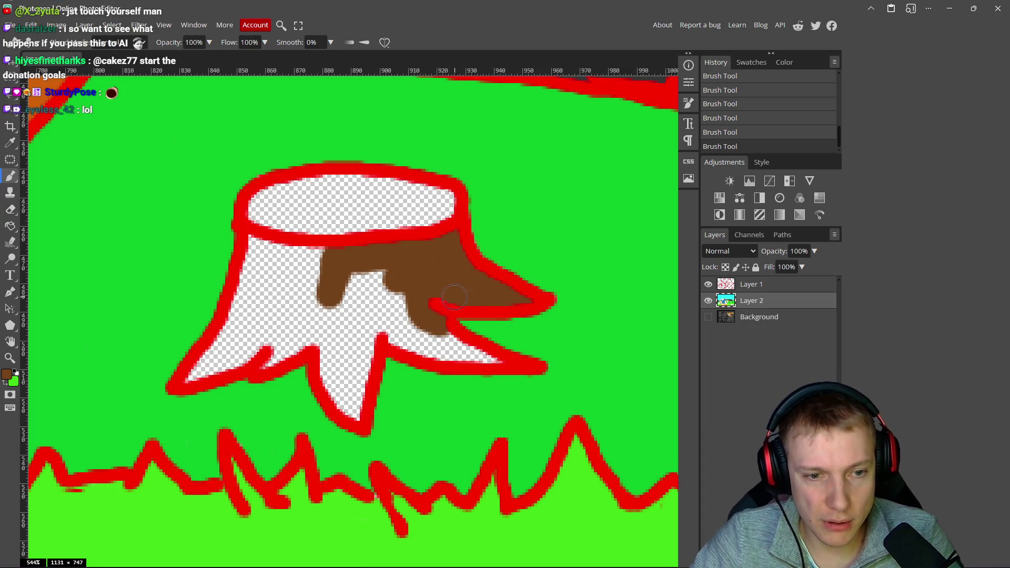
key("alt+Tab")
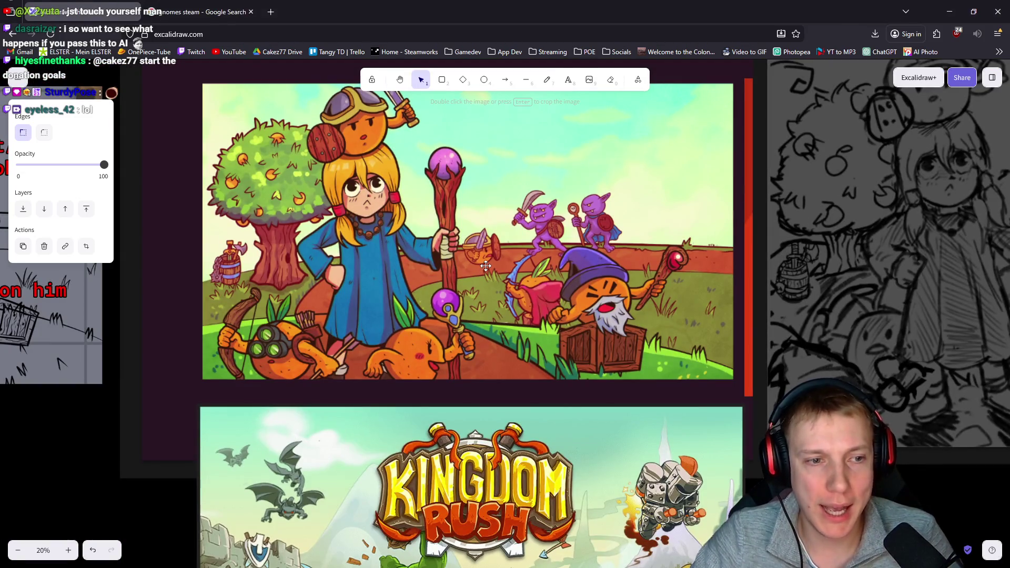
key("alt+Tab")
scroll(466, 295, "down", 4)
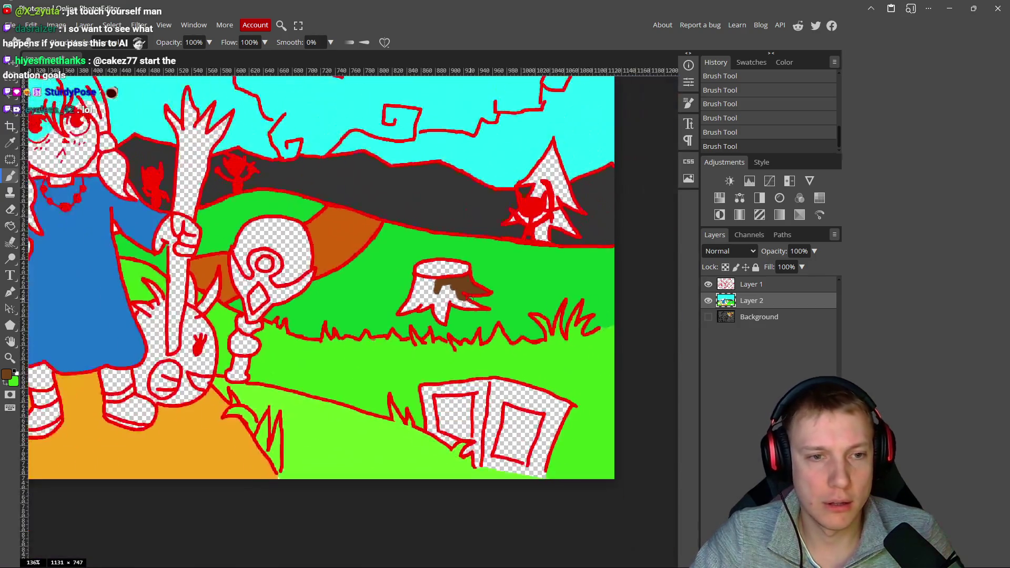
scroll(470, 299, "down", 4)
key("alt+Tab")
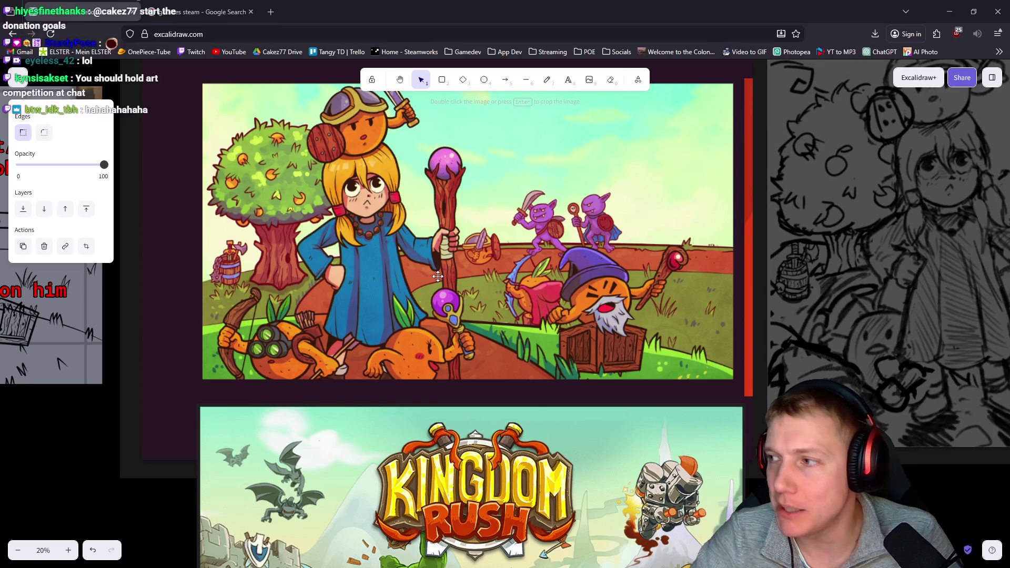
key("alt+Tab")
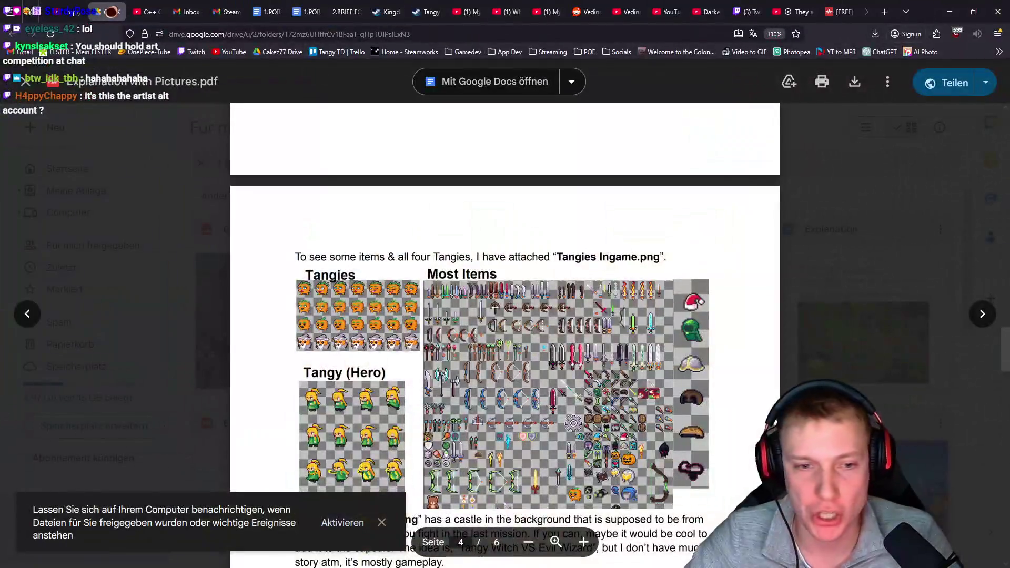
scroll(589, 321, "down", 10)
scroll(588, 321, "up", 20)
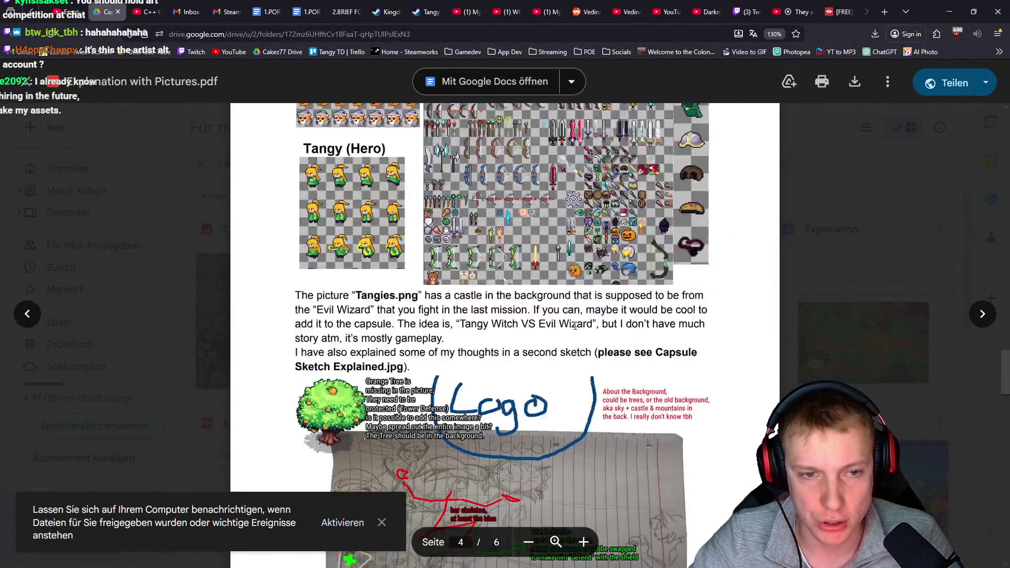
scroll(546, 333, "up", 3)
scroll(546, 334, "down", 3)
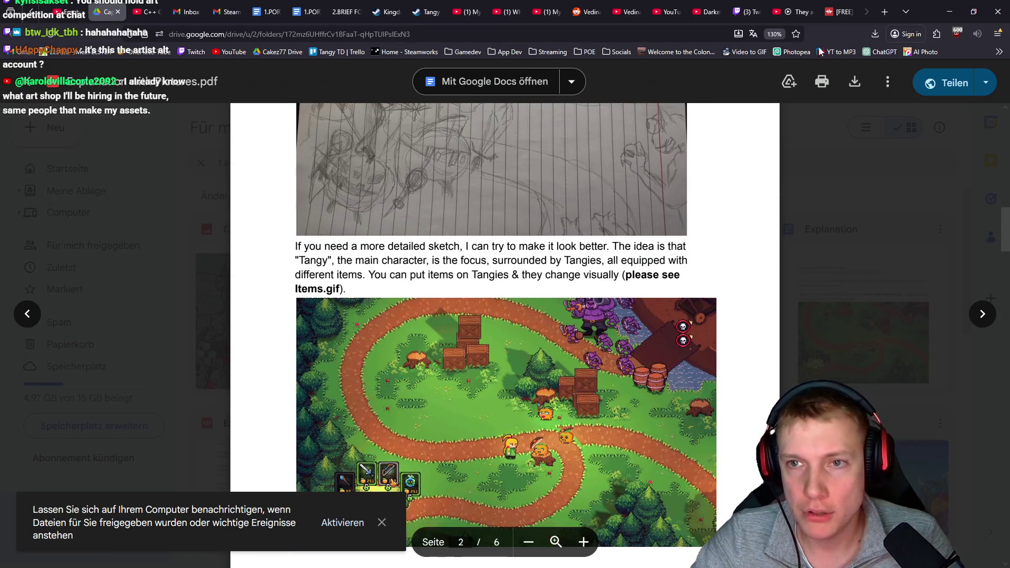
key("alt+Tab")
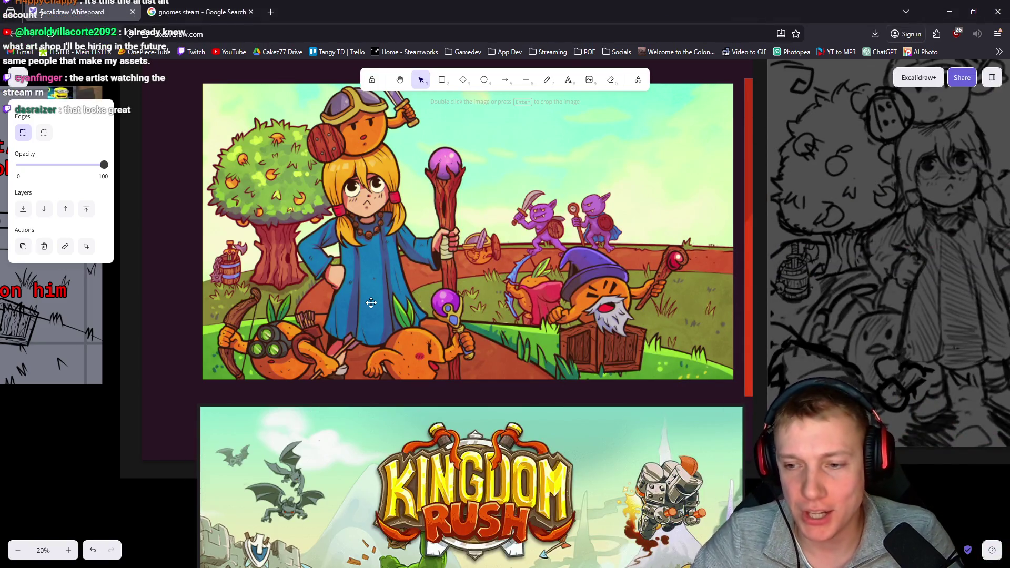
key("alt+Tab")
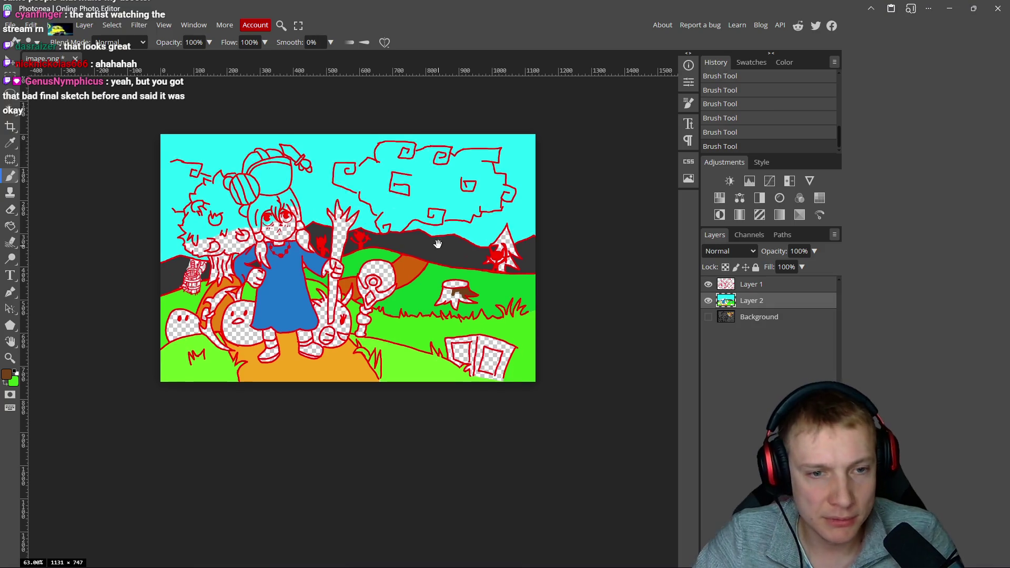
- Bring the whole stump into view and change the paint colour to a lighter brown, hex aa6827
left_click_drag(438, 244, 432, 244)
scroll(453, 298, "up", 10)
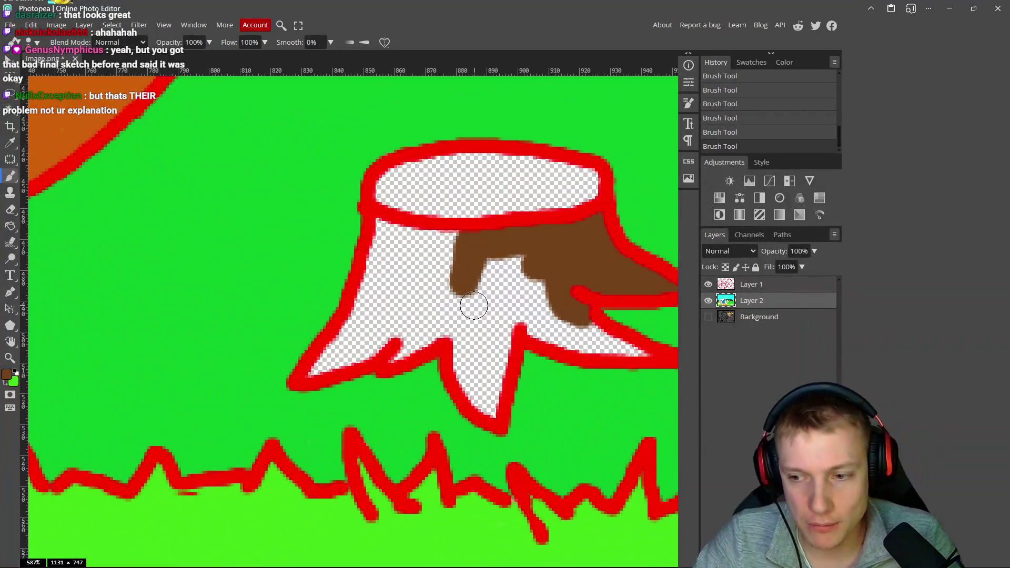
mouse_move(473, 306)
left_mouse_down()
mouse_move(330, 174)
mouse_move(292, 158)
mouse_move(258, 157)
mouse_move(206, 265)
mouse_move(248, 263)
mouse_move(279, 245)
mouse_move(266, 274)
mouse_move(297, 258)
mouse_move(332, 263)
mouse_move(367, 329)
mouse_move(366, 253)
mouse_move(406, 231)
mouse_move(459, 264)
mouse_move(520, 273)
mouse_move(429, 237)
mouse_move(379, 200)
mouse_move(410, 217)
mouse_move(350, 258)
mouse_move(349, 282)
mouse_move(341, 241)
mouse_move(279, 200)
mouse_move(259, 236)
left_mouse_up()
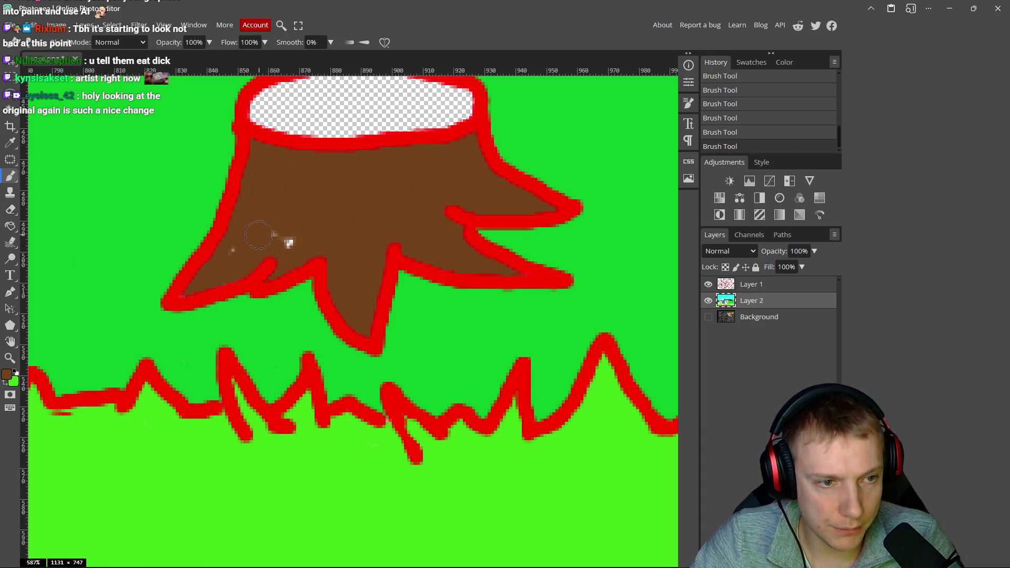
left_click(8, 377)
left_click_drag(179, 192, 169, 168)
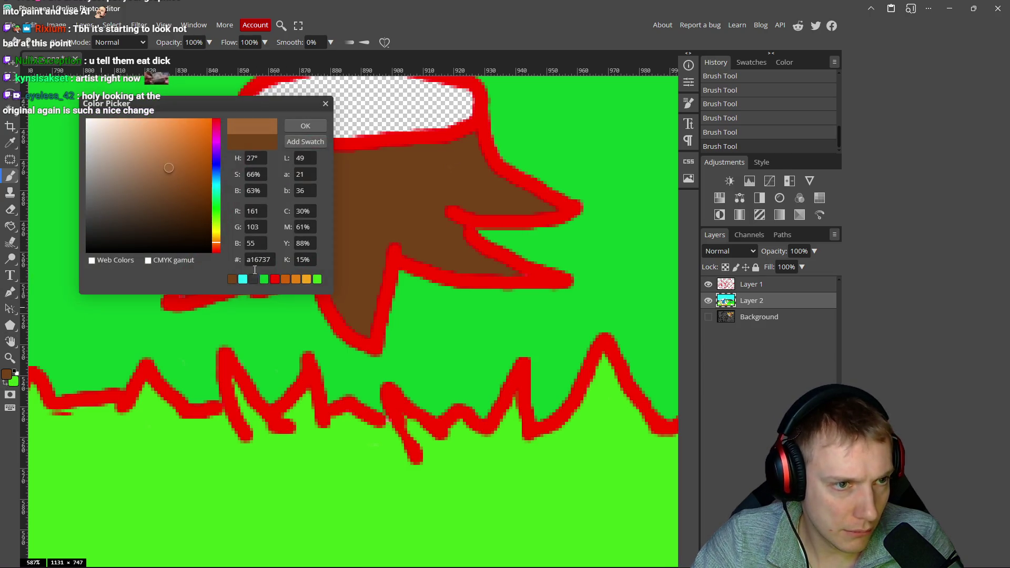
left_click_drag(217, 245, 216, 245)
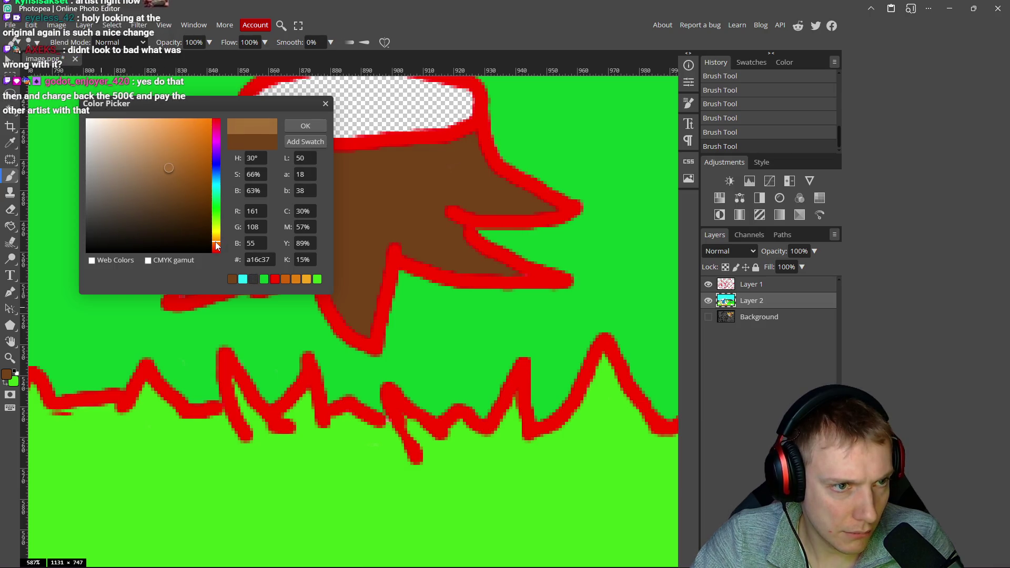
left_click_drag(167, 171, 182, 162)
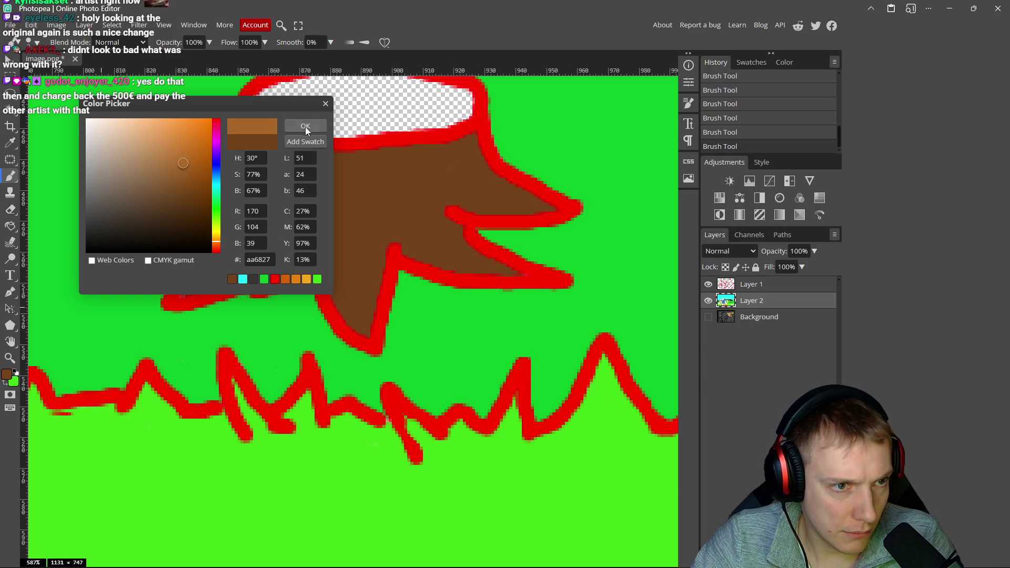
left_click(305, 126)
- Brush the lighter brown across the stump's empty cut top so the stump is fully coloured
scroll(101, 308, "up", 3)
mouse_move(342, 190)
left_mouse_down()
mouse_move(233, 199)
mouse_move(232, 223)
mouse_move(403, 219)
mouse_move(413, 196)
mouse_move(272, 177)
left_mouse_up()
left_click_drag(233, 220, 407, 210)
scroll(358, 239, "down", 10)
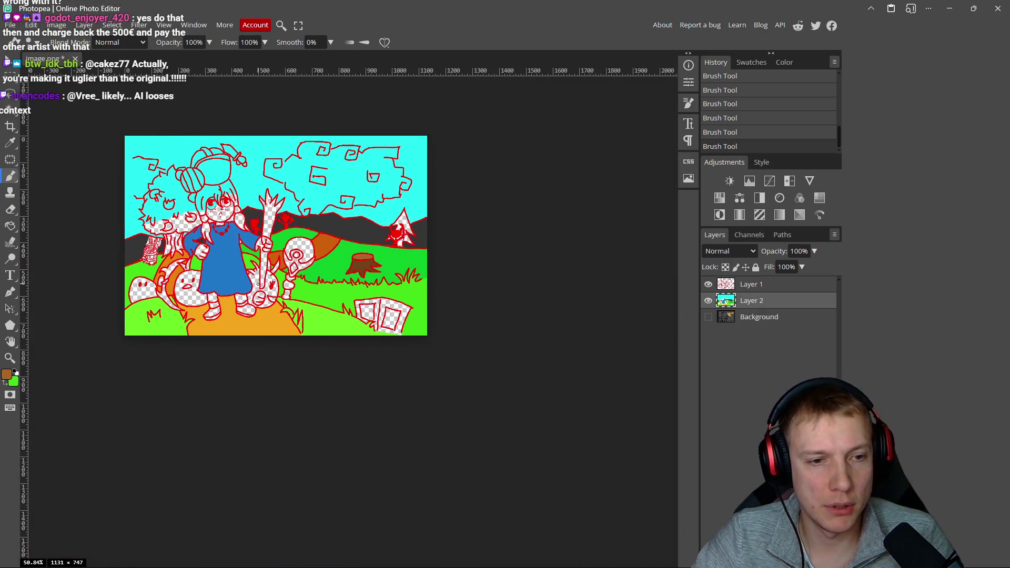
scroll(370, 294, "up", 5)
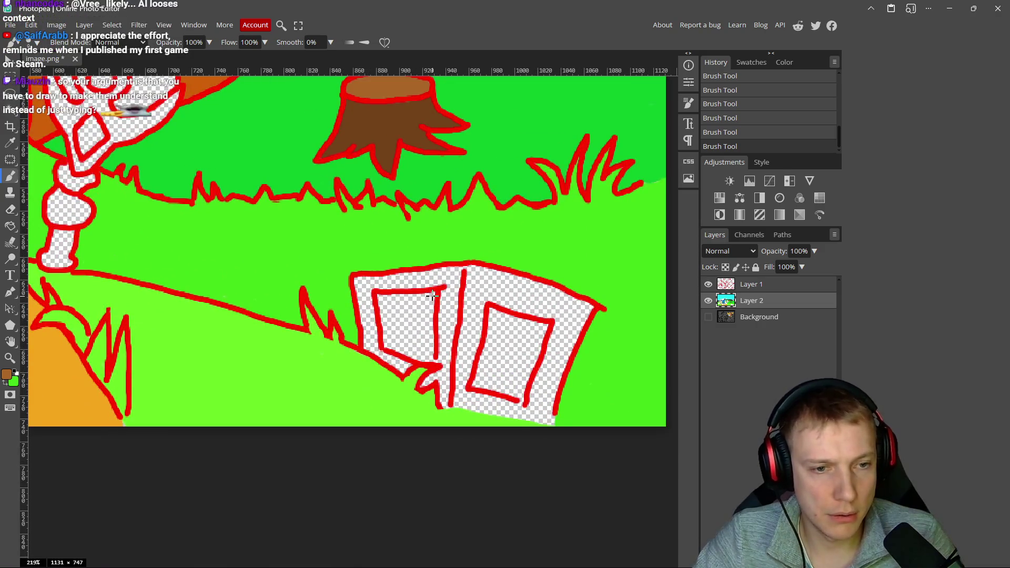
scroll(452, 290, "up", 3)
left_click(6, 377)
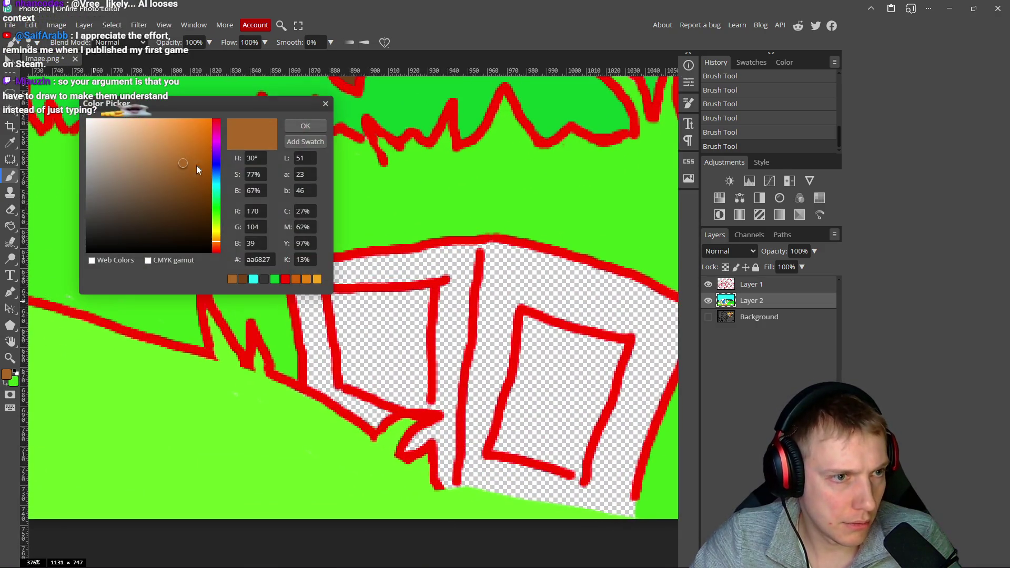
- Adjust the paint colour to dark brown #70472a and brush a first stroke along the crate's top edge
left_click_drag(213, 241, 217, 239)
left_click(195, 161)
mouse_move(194, 163)
left_mouse_down()
mouse_move(176, 176)
mouse_move(196, 181)
mouse_move(176, 180)
mouse_move(166, 198)
left_mouse_up()
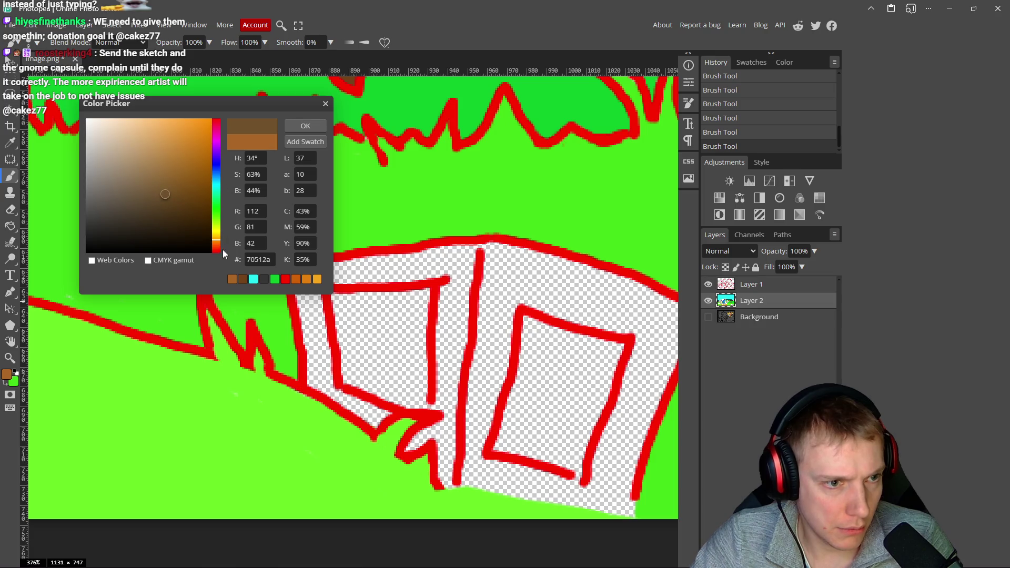
left_click_drag(215, 244, 216, 248)
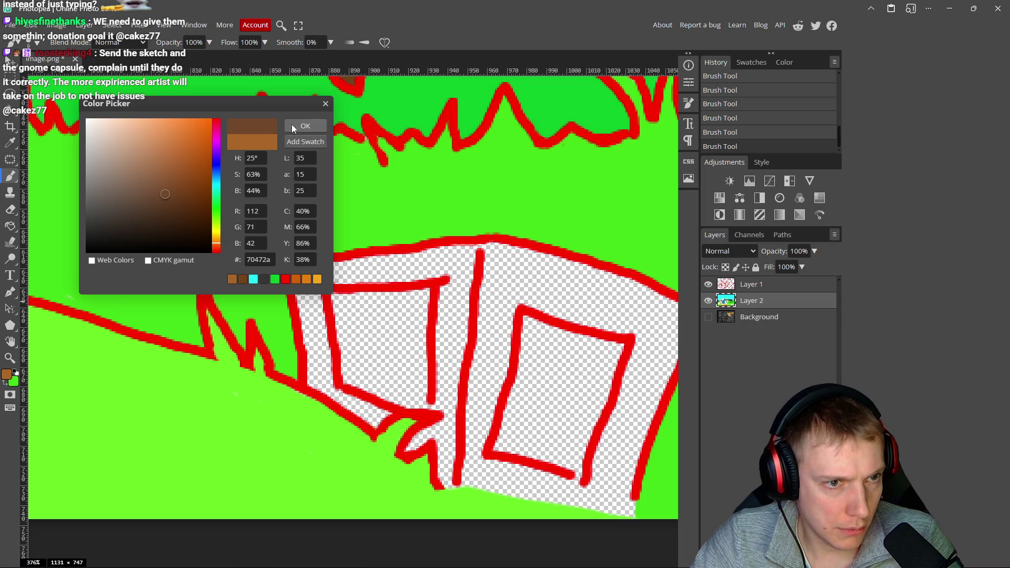
left_click(293, 127)
mouse_move(343, 269)
left_mouse_down()
mouse_move(499, 253)
mouse_move(350, 244)
left_mouse_up()
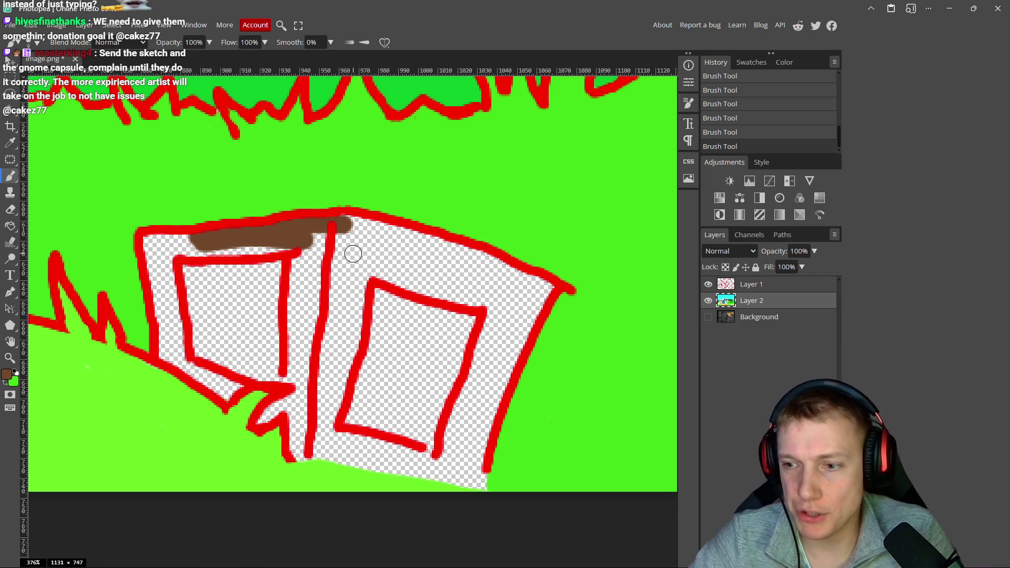
- Look over the Excalidraw reference artwork board, zooming in and out
key("alt+Tab")
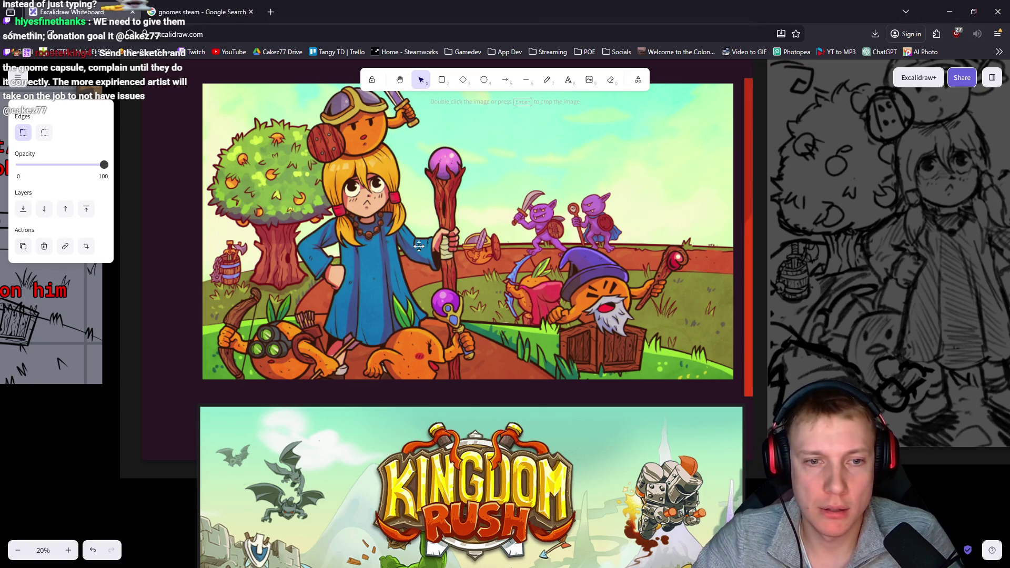
scroll(419, 247, "down", 5)
scroll(418, 246, "up", 4)
scroll(474, 247, "down", 2)
scroll(516, 248, "up", 3)
scroll(513, 246, "down", 3)
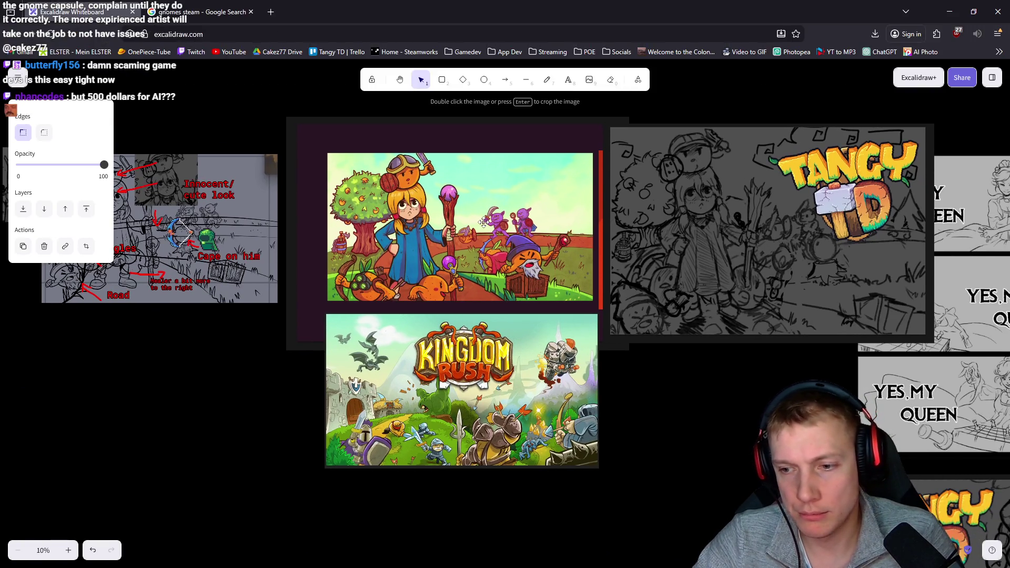
- Extend dark brown along the crate's top edge, briefly viewing the 'gnomes steam' image results
key("alt+Tab")
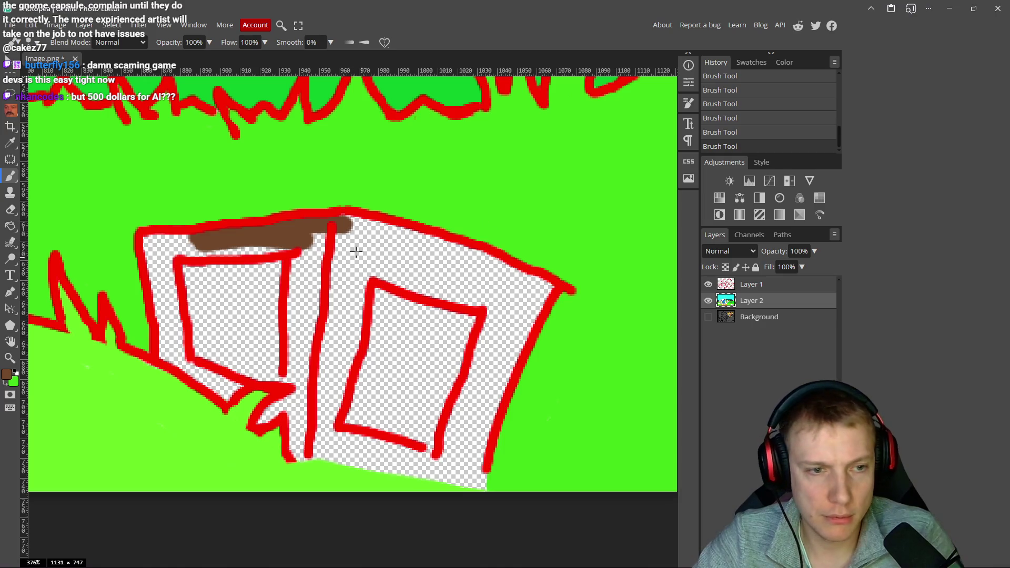
scroll(356, 253, "up", 2)
left_click_drag(334, 211, 409, 245)
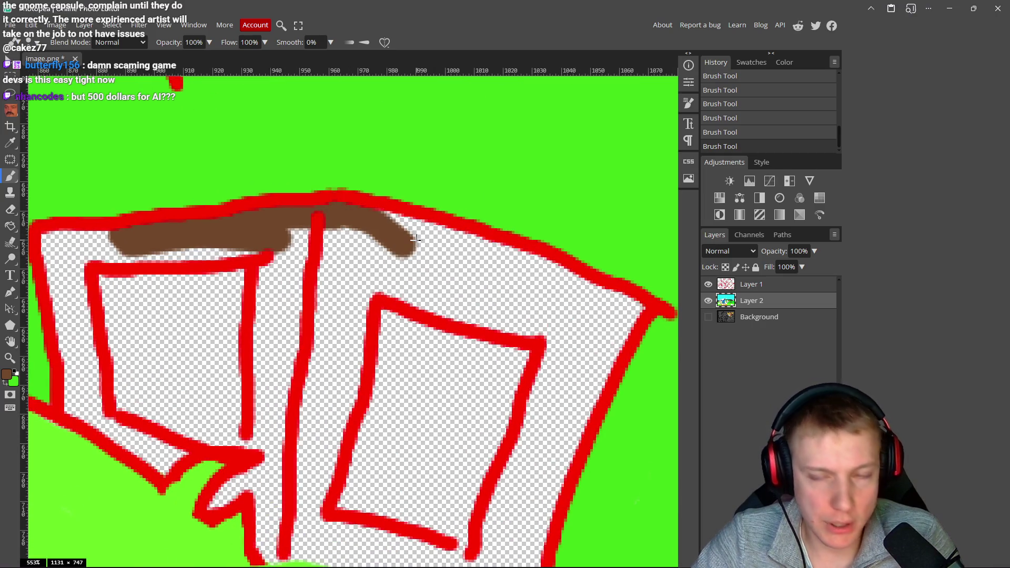
key("alt+Tab")
left_click(203, 12)
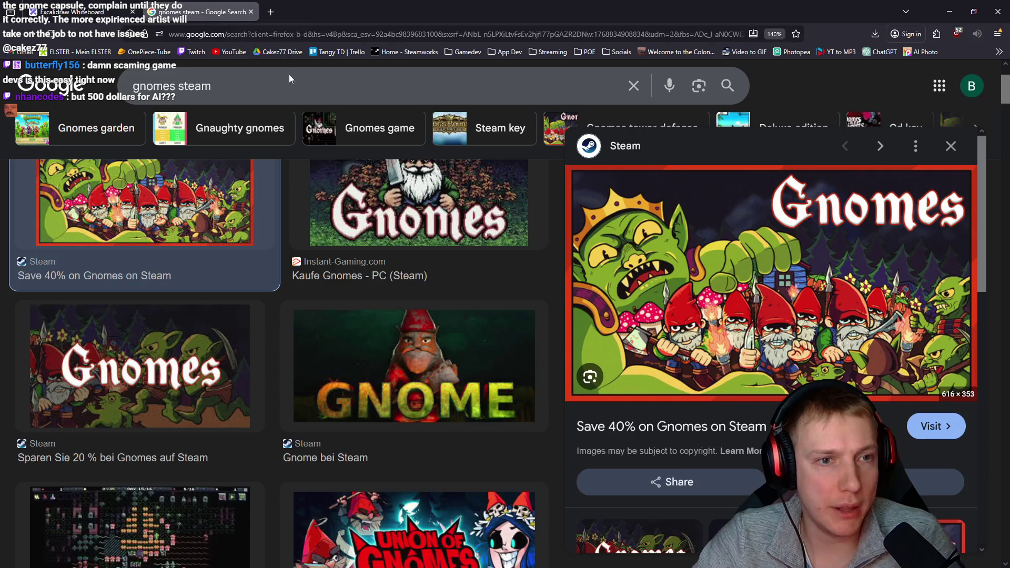
key("alt+Tab")
mouse_move(415, 247)
left_mouse_down()
mouse_move(456, 243)
mouse_move(636, 314)
mouse_move(585, 384)
mouse_move(584, 313)
mouse_move(500, 273)
mouse_move(563, 308)
mouse_move(376, 247)
mouse_move(332, 279)
mouse_move(275, 299)
mouse_move(274, 289)
left_mouse_up()
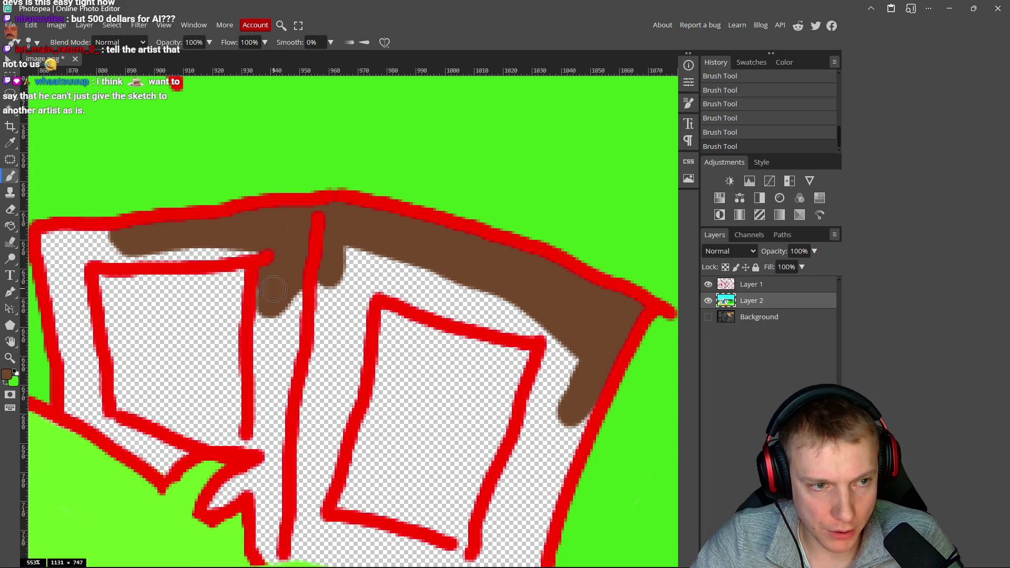
- Paint dark brown over the crate's top border, left border and the gap between its panels
mouse_move(248, 252)
left_mouse_down()
mouse_move(177, 257)
mouse_move(308, 265)
mouse_move(216, 250)
mouse_move(184, 256)
mouse_move(215, 260)
mouse_move(208, 347)
mouse_move(221, 389)
mouse_move(196, 342)
mouse_move(221, 421)
mouse_move(296, 473)
left_mouse_up()
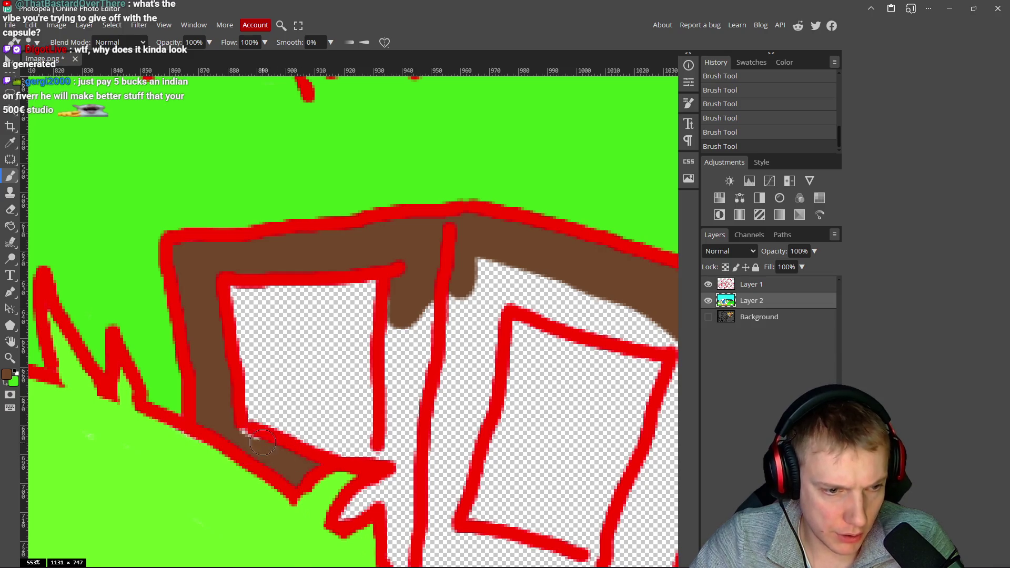
mouse_move(413, 278)
left_mouse_down()
mouse_move(393, 463)
mouse_move(413, 316)
mouse_move(444, 379)
mouse_move(474, 274)
mouse_move(500, 283)
mouse_move(486, 321)
mouse_move(489, 406)
mouse_move(450, 390)
mouse_move(437, 442)
mouse_move(413, 450)
left_mouse_up()
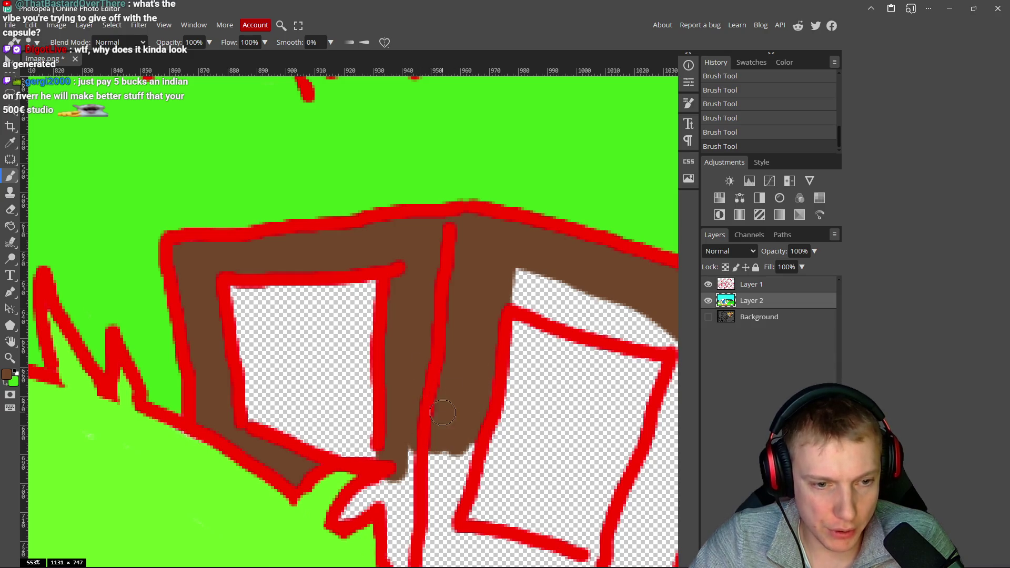
scroll(413, 450, "down", 2)
mouse_move(400, 348)
left_mouse_down()
mouse_move(403, 400)
mouse_move(384, 463)
left_mouse_up()
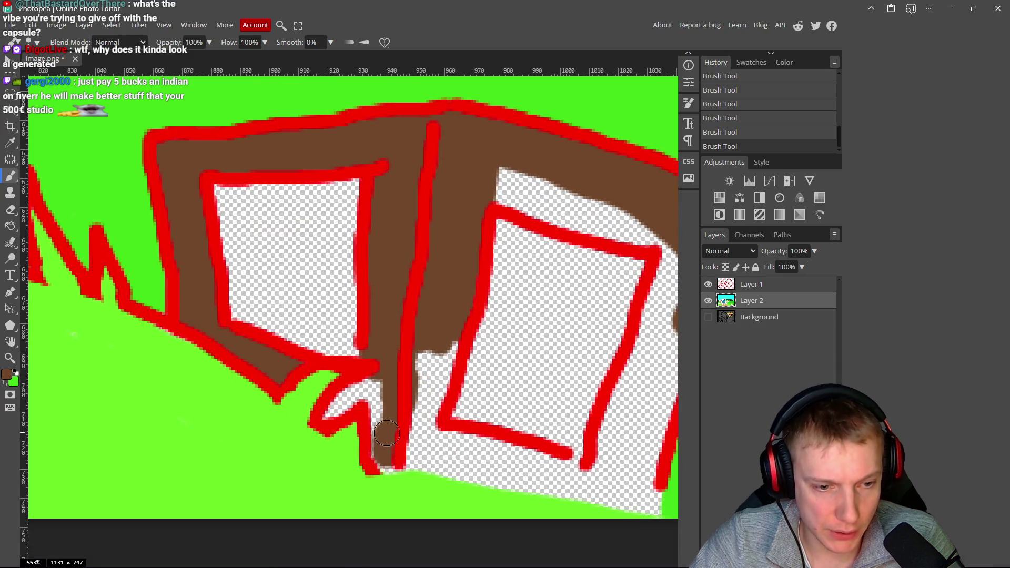
mouse_move(383, 421)
left_mouse_down()
mouse_move(373, 390)
mouse_move(355, 395)
mouse_move(372, 414)
left_mouse_up()
mouse_move(385, 456)
left_mouse_down()
mouse_move(410, 459)
mouse_move(321, 363)
left_mouse_up()
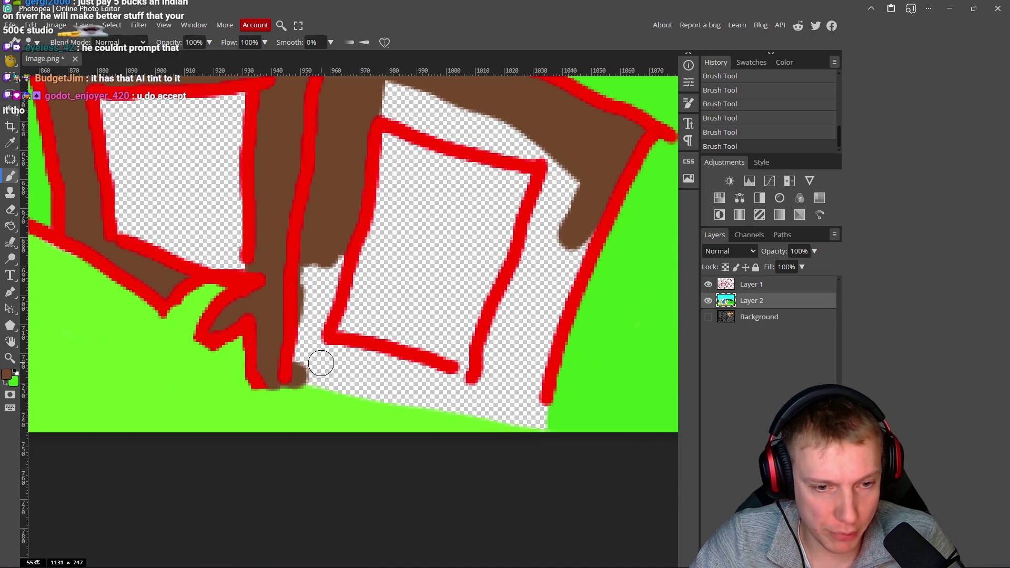
- Paint the crate's bottom, lower-right border and the strip above the right panel dark brown
left_click(539, 425, "shift")
mouse_move(540, 420)
left_mouse_down()
mouse_move(527, 389)
mouse_move(566, 253)
mouse_move(567, 209)
mouse_move(550, 168)
mouse_move(492, 377)
mouse_move(532, 342)
mouse_move(495, 385)
mouse_move(492, 409)
mouse_move(343, 358)
mouse_move(379, 358)
mouse_move(300, 352)
mouse_move(334, 243)
left_mouse_up()
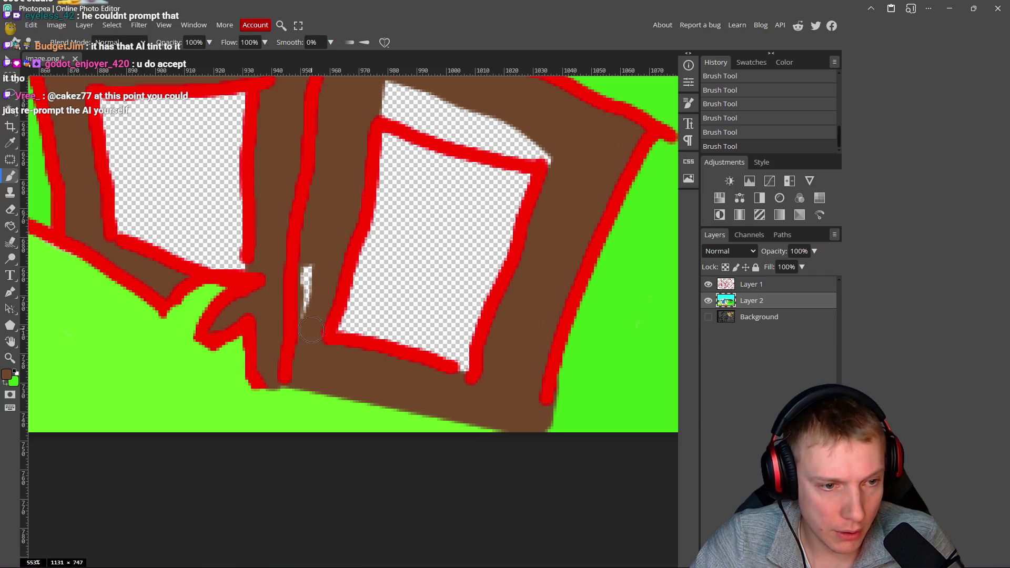
scroll(311, 330, "up", 3)
mouse_move(361, 171)
left_mouse_down()
mouse_move(369, 189)
mouse_move(419, 210)
mouse_move(511, 230)
mouse_move(466, 213)
left_mouse_up()
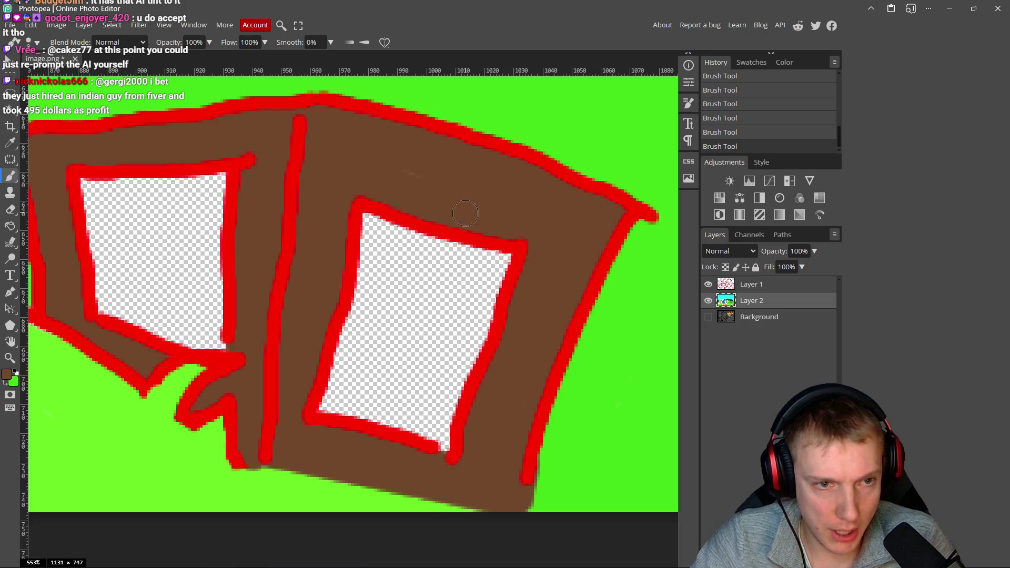
scroll(459, 191, "down", 3)
scroll(309, 168, "up", 2)
- Sample the crate's brown and change the paint colour to a darker brown
left_click(310, 167, "alt")
left_click(11, 376)
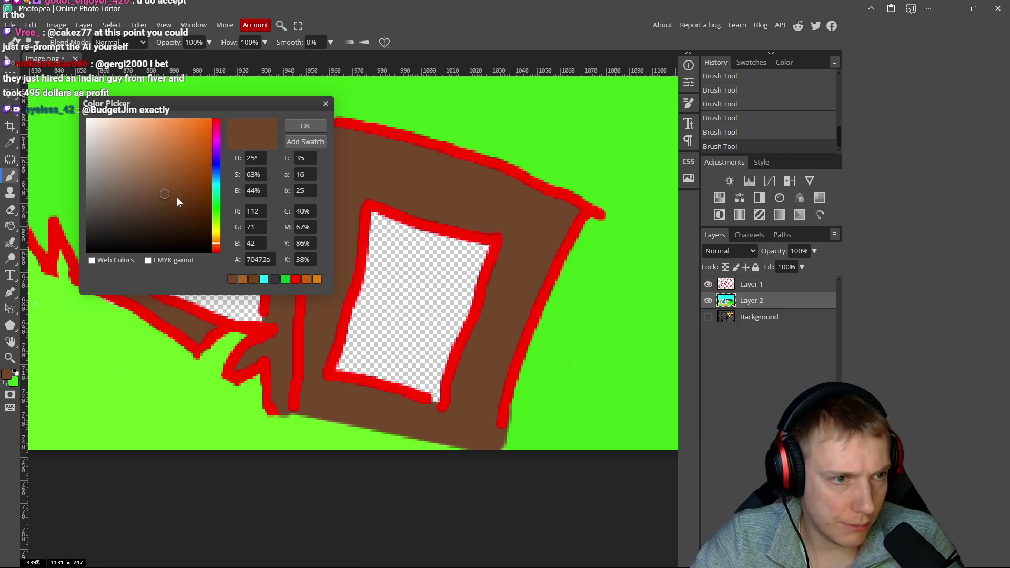
mouse_move(166, 195)
left_mouse_down()
mouse_move(159, 204)
mouse_move(172, 206)
left_mouse_up()
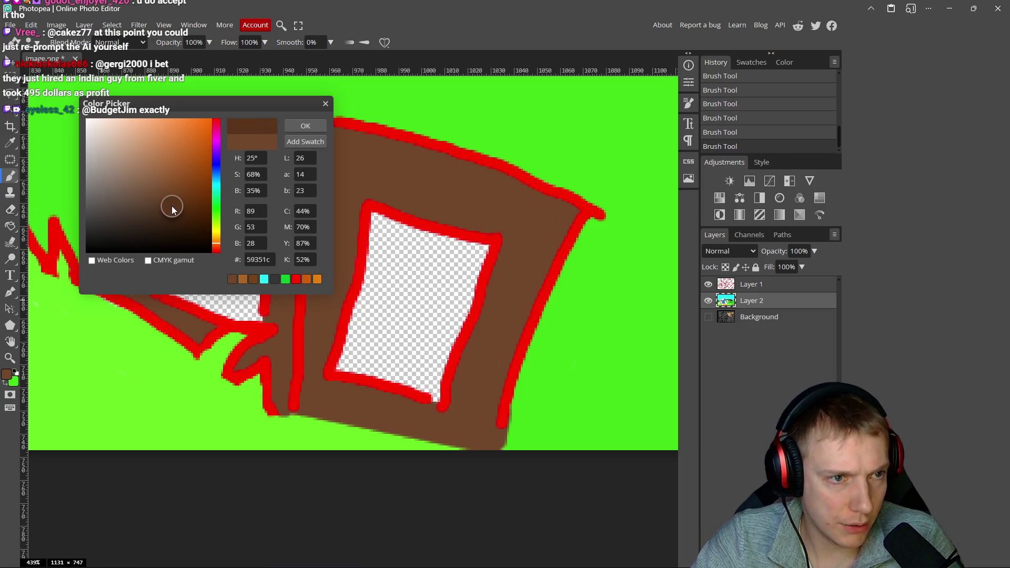
left_click(217, 245)
left_click(305, 126)
- Paint darker brown along the right window's top and upper area and the left window's top
mouse_move(396, 239)
left_mouse_down()
mouse_move(374, 217)
mouse_move(466, 241)
mouse_move(461, 309)
mouse_move(431, 399)
mouse_move(358, 374)
mouse_move(360, 287)
mouse_move(387, 231)
mouse_move(453, 253)
mouse_move(452, 287)
mouse_move(378, 238)
left_mouse_up()
mouse_move(377, 274)
left_mouse_down()
mouse_move(397, 263)
mouse_move(445, 273)
mouse_move(448, 315)
mouse_move(424, 379)
mouse_move(363, 363)
mouse_move(411, 274)
mouse_move(420, 354)
mouse_move(378, 354)
left_mouse_up()
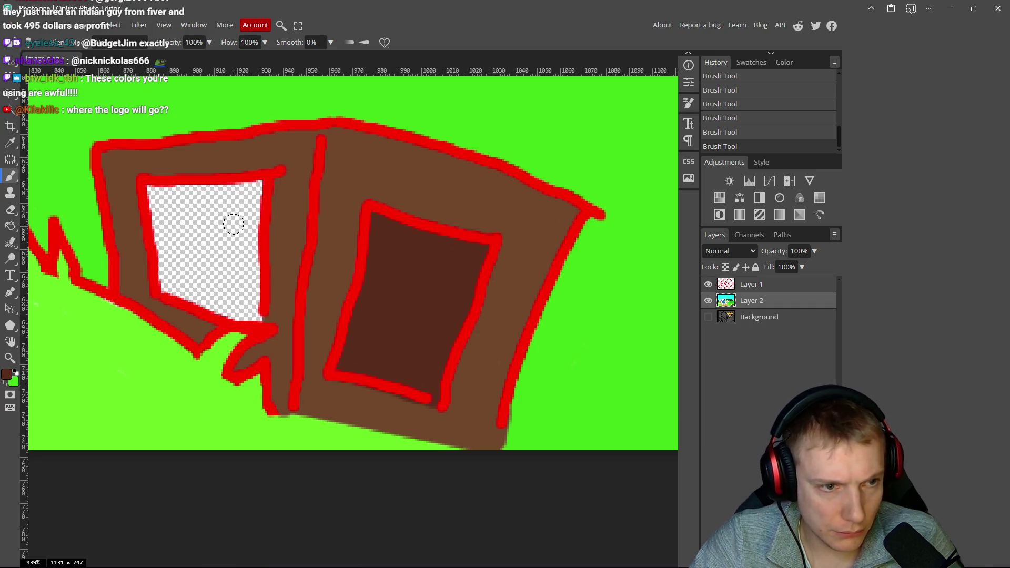
left_click_drag(258, 190, 154, 193)
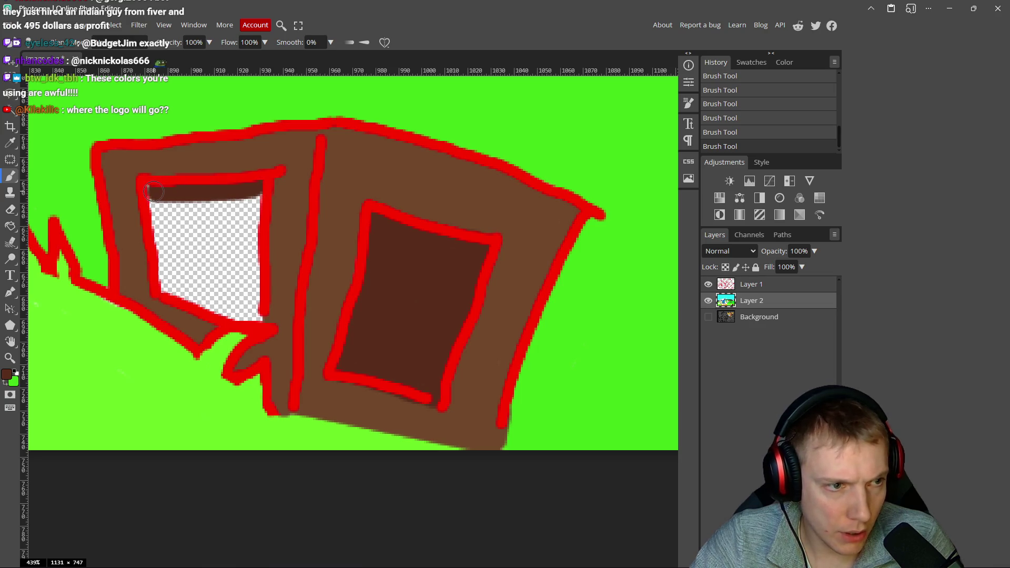
scroll(185, 226, "down", 6)
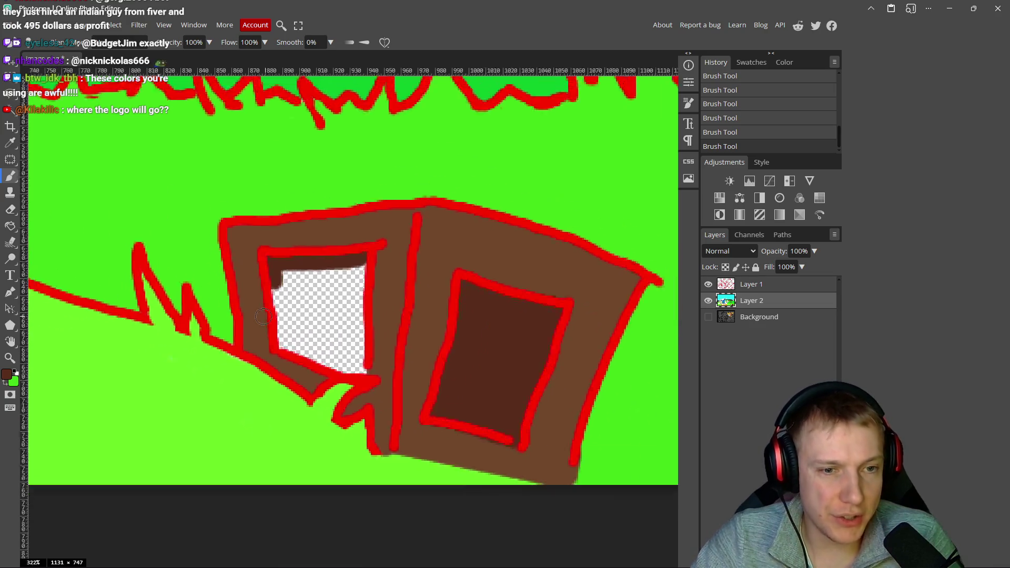
scroll(224, 265, "down", 2)
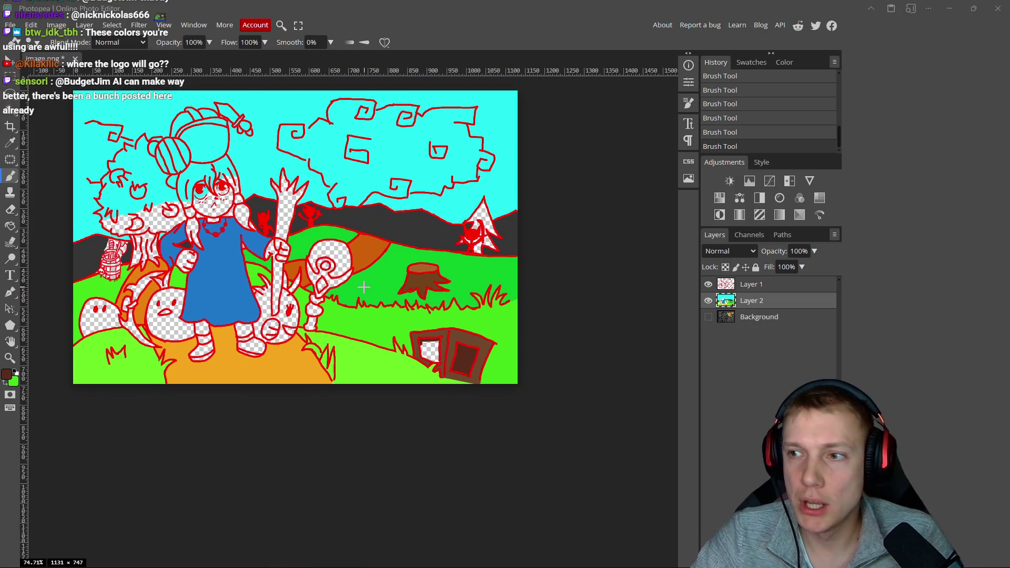
- Compare with the Excalidraw reference board, then brush darker brown down the left window's right edge
key("alt+Tab")
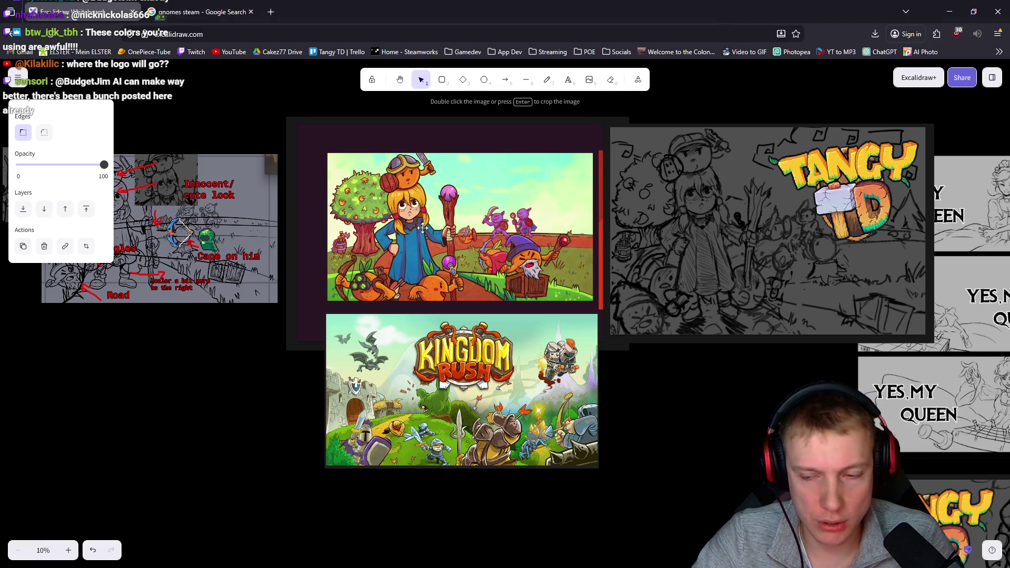
scroll(423, 228, "up", 5, "ctrl")
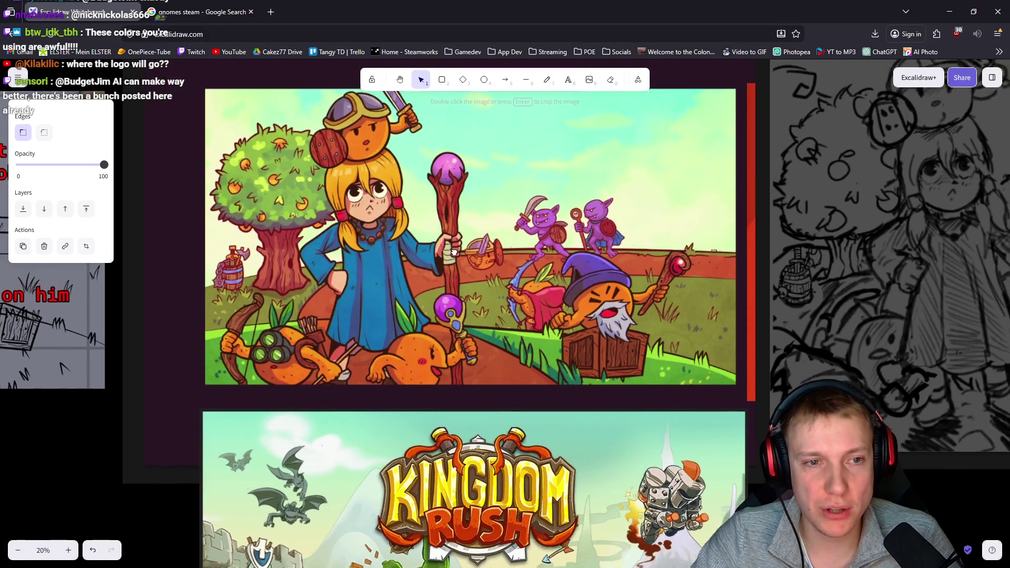
scroll(455, 253, "up", 1)
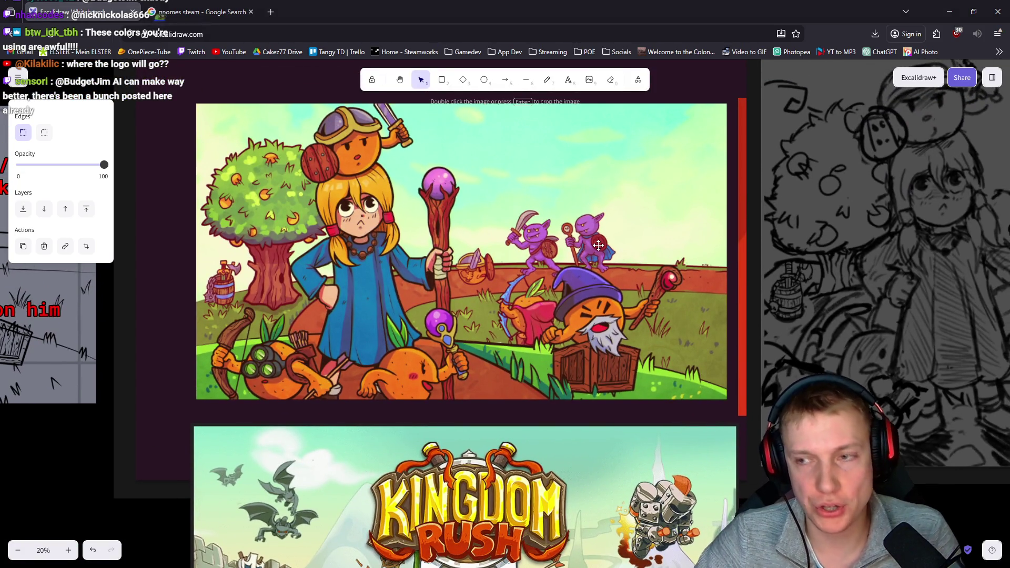
key("alt+Tab")
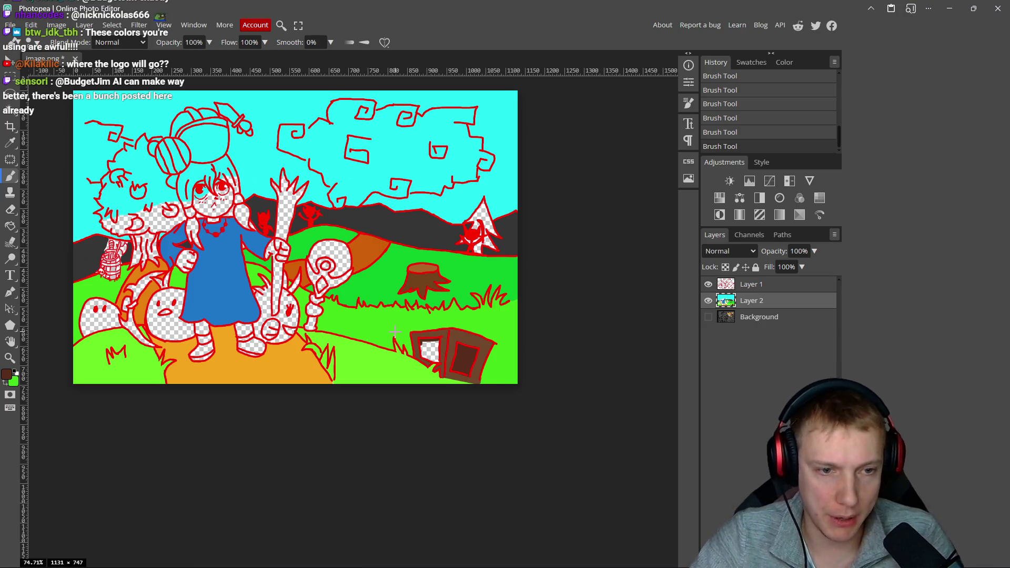
scroll(416, 376, "up", 10)
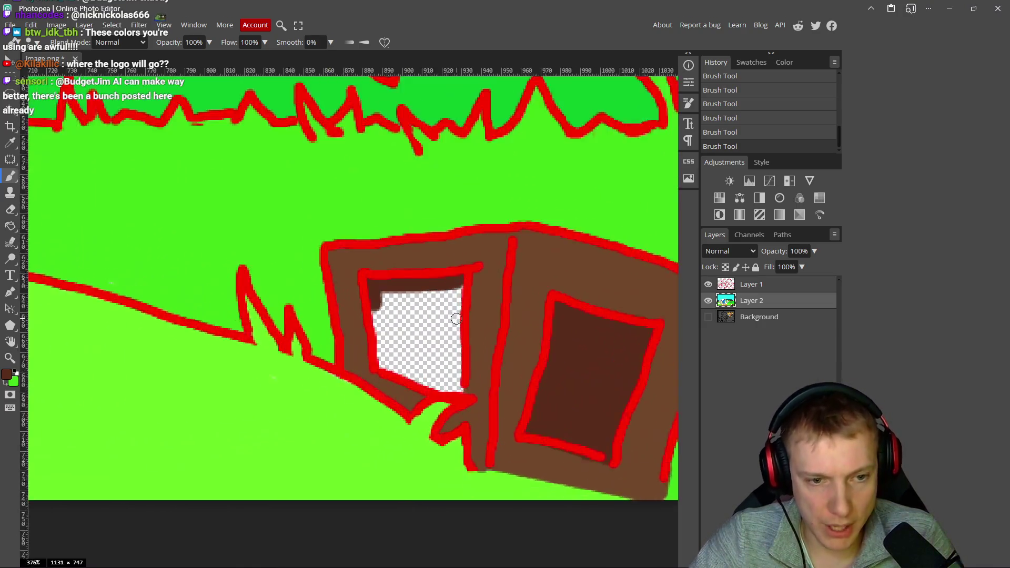
mouse_move(458, 238)
left_mouse_down()
mouse_move(458, 381)
mouse_move(348, 345)
mouse_move(336, 240)
mouse_move(433, 242)
mouse_move(440, 277)
left_mouse_up()
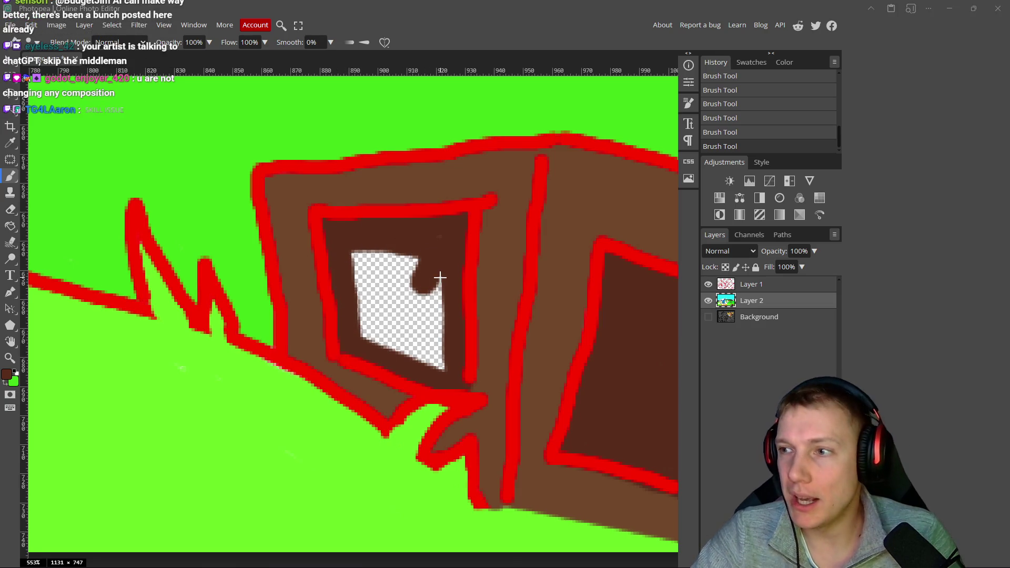
key("alt+Tab")
scroll(514, 262, "down", 5)
scroll(514, 262, "up", 3)
scroll(514, 261, "down", 3)
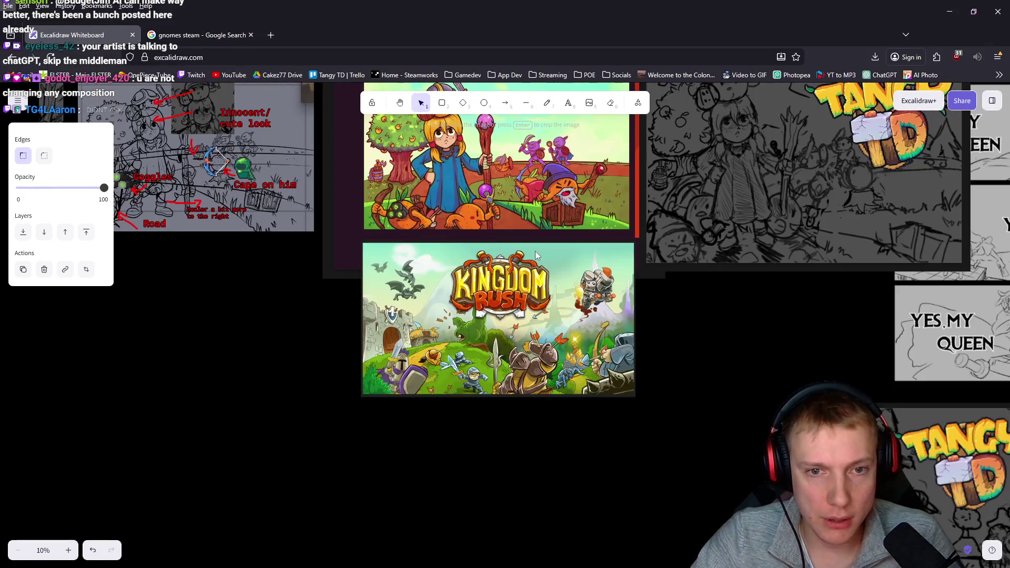
scroll(552, 253, "right", 4)
scroll(560, 266, "down", 2)
scroll(560, 269, "up", 2)
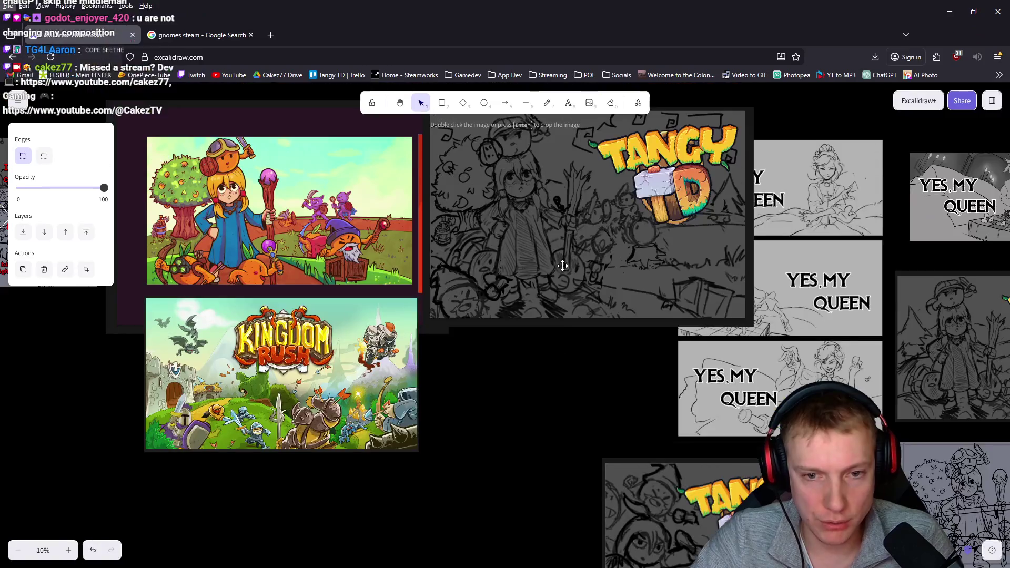
scroll(509, 356, "right", 2)
scroll(494, 363, "up", 3)
scroll(497, 357, "down", 3)
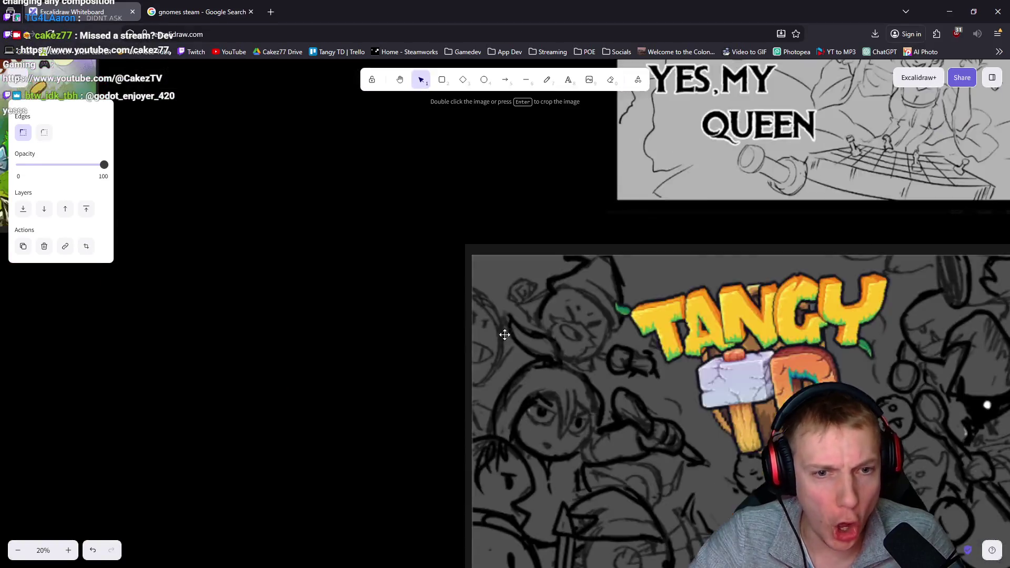
scroll(502, 334, "down", 2)
scroll(390, 279, "down", 1)
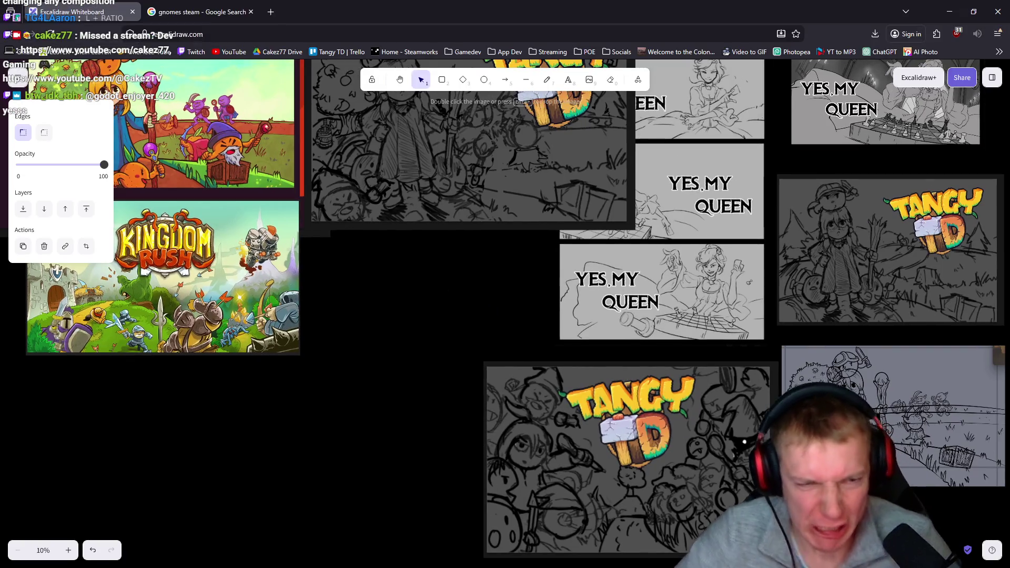
key("ctrl+shift+alt+super")
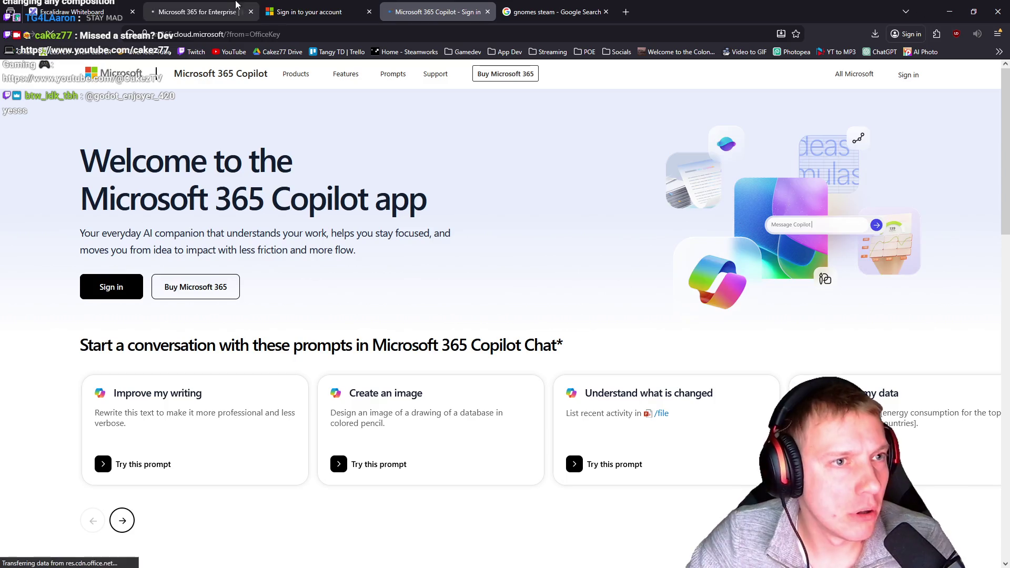
left_click(369, 11)
left_click(369, 12)
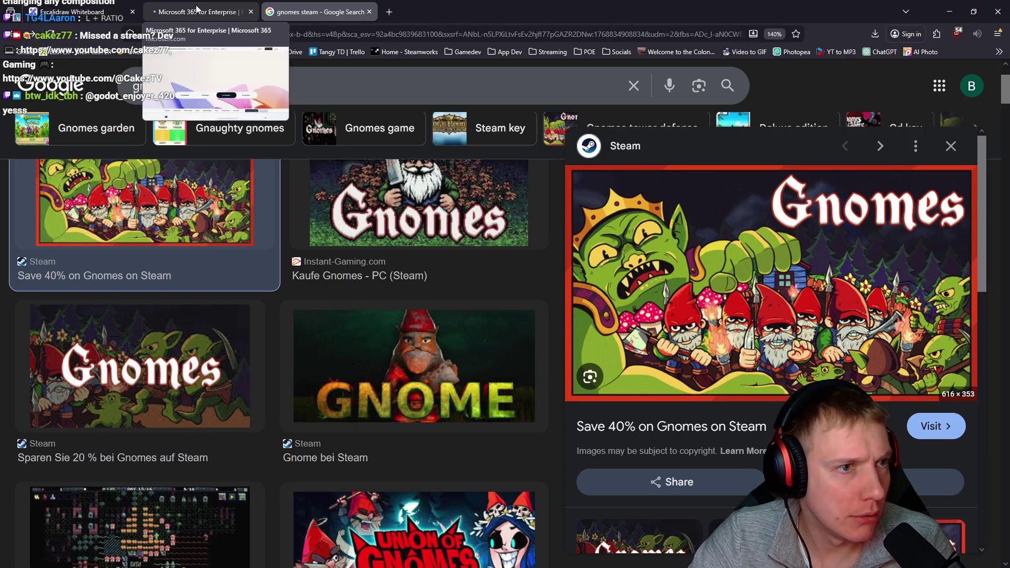
middle_click(141, 11)
left_click(73, 11)
scroll(535, 323, "up", 3)
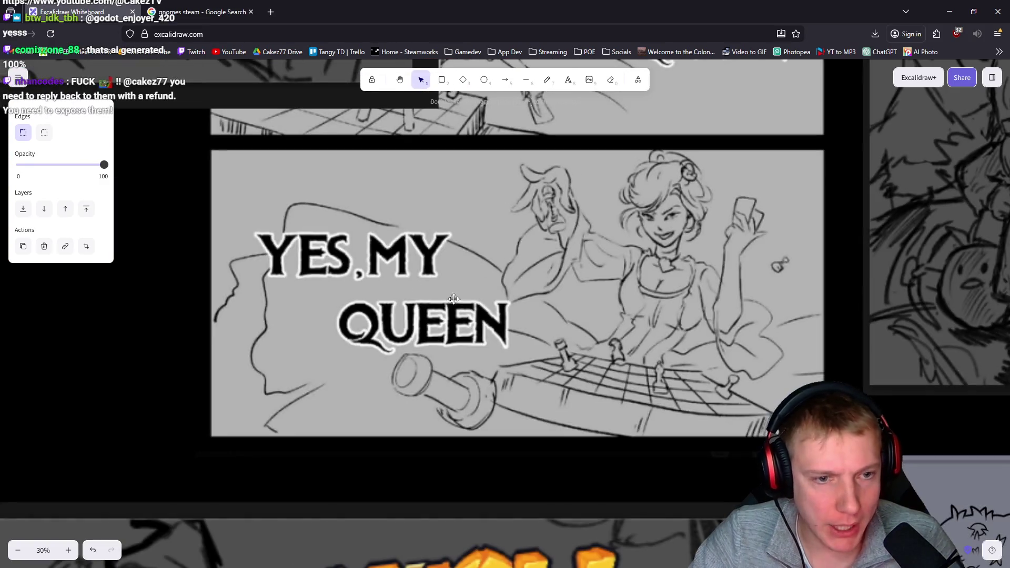
scroll(534, 323, "down", 3)
scroll(469, 299, "down", 3)
scroll(469, 299, "up", 3)
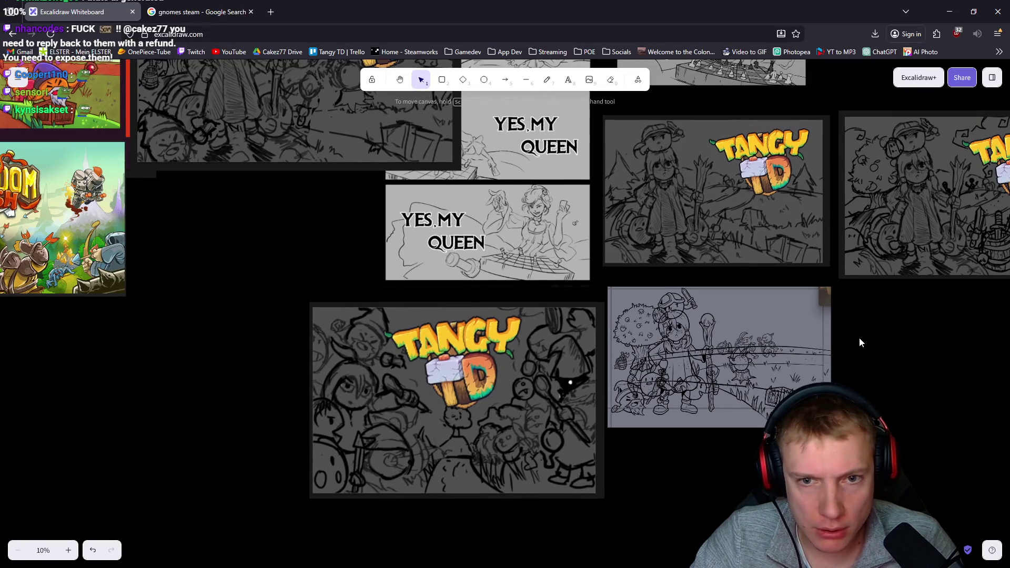
scroll(863, 339, "down", 3)
scroll(866, 324, "up", 6)
scroll(218, 311, "up", 6)
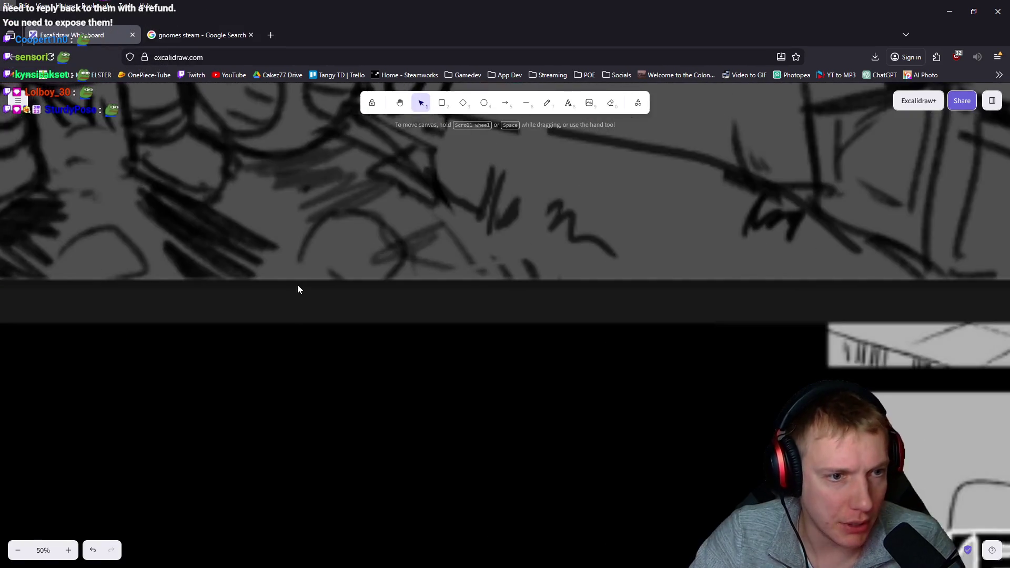
scroll(428, 311, "down", 5)
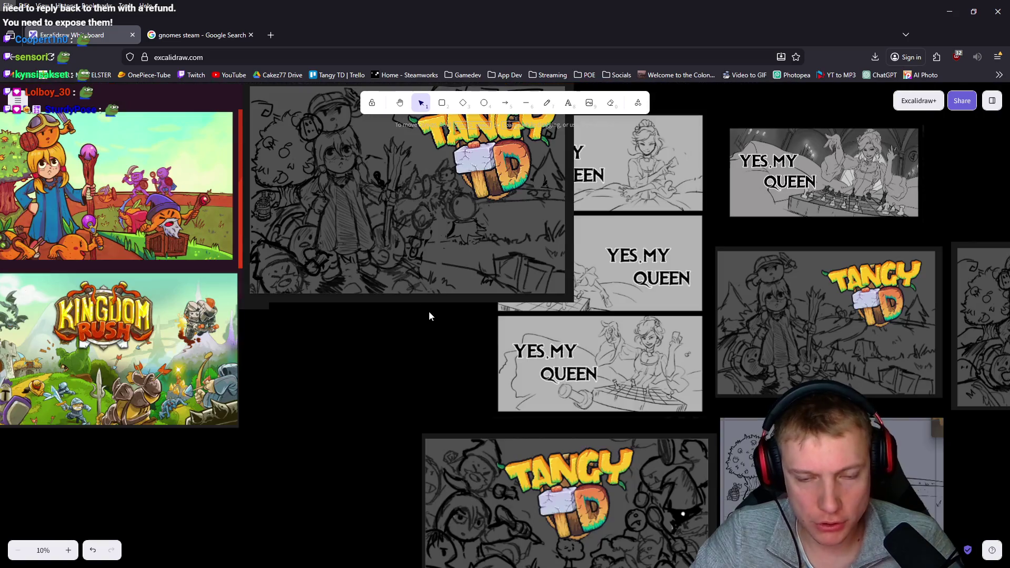
scroll(564, 291, "right", 5)
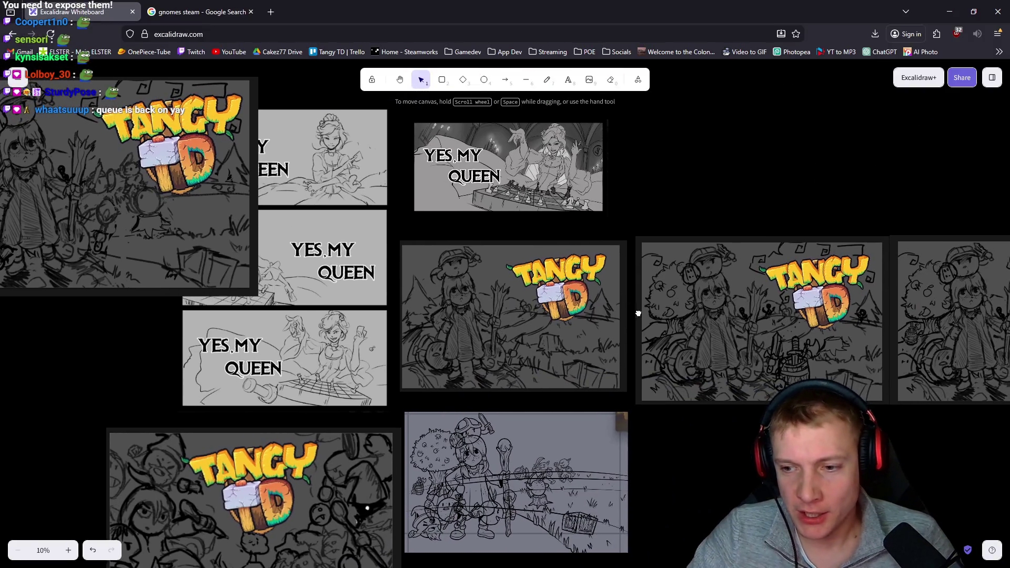
scroll(565, 291, "right", 5)
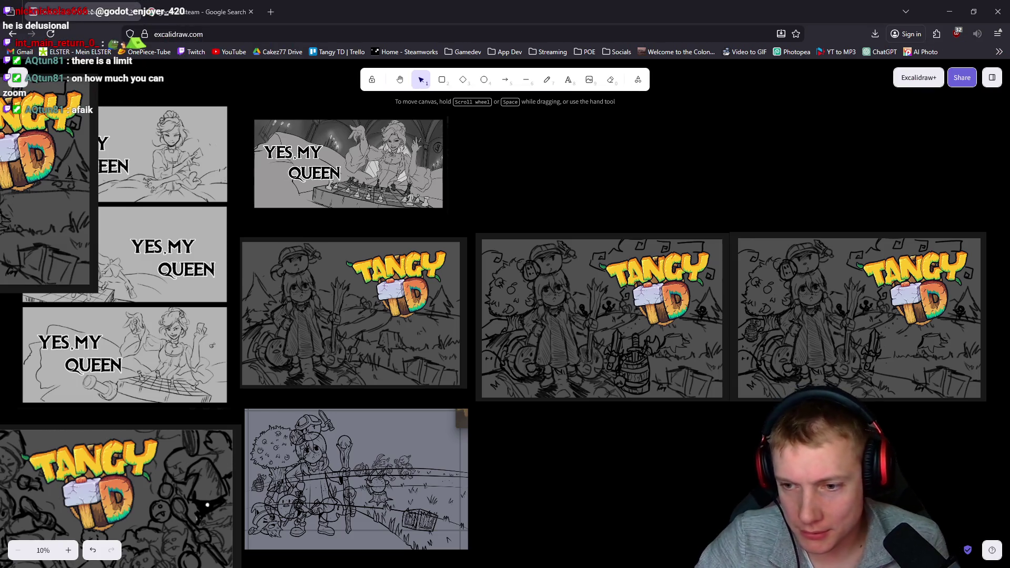
mouse_move(678, 330)
left_mouse_down()
mouse_move(610, 311)
mouse_move(261, 289)
left_mouse_up()
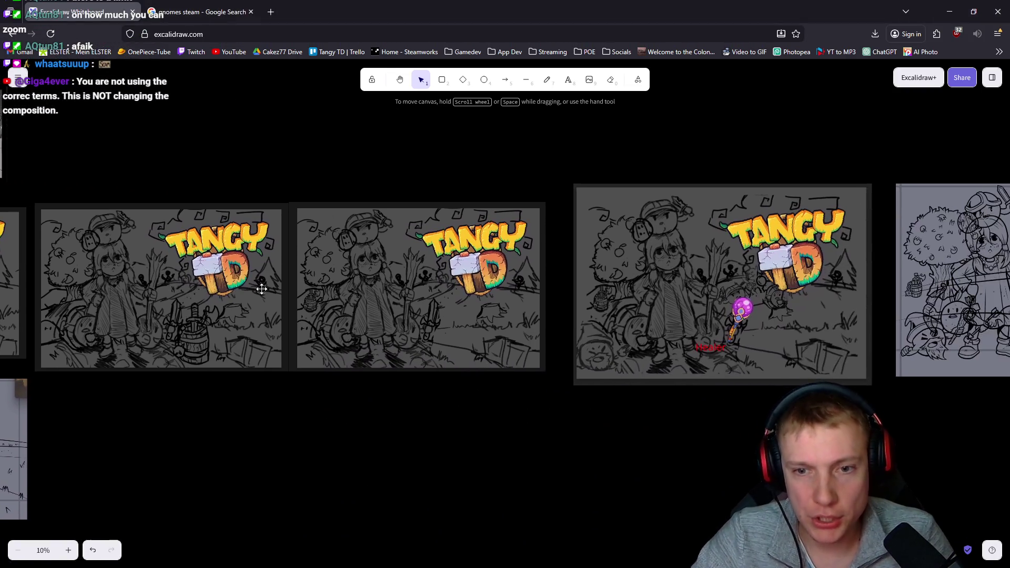
scroll(261, 289, "right", 7)
scroll(427, 282, "left", 10)
scroll(390, 300, "right", 8)
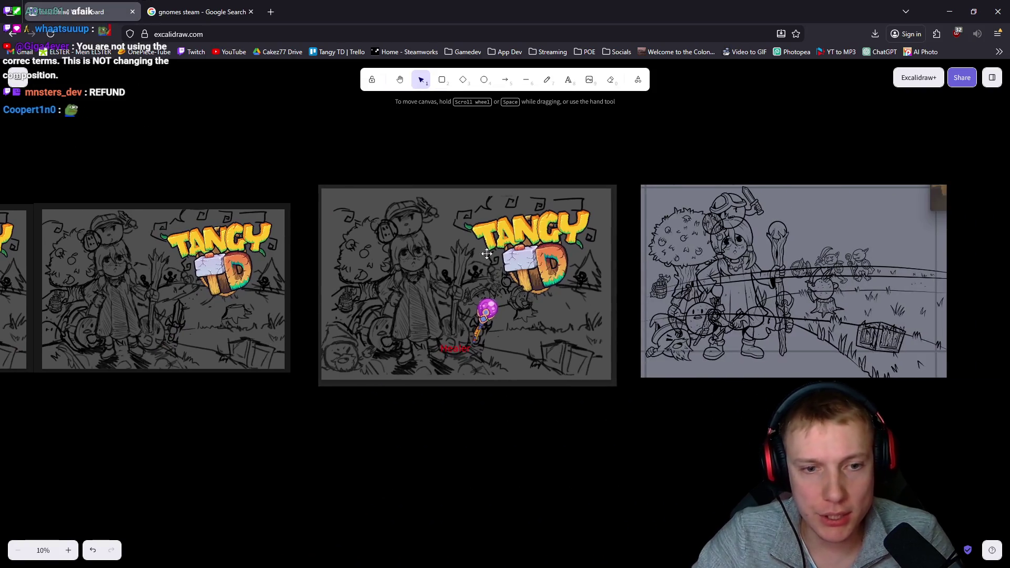
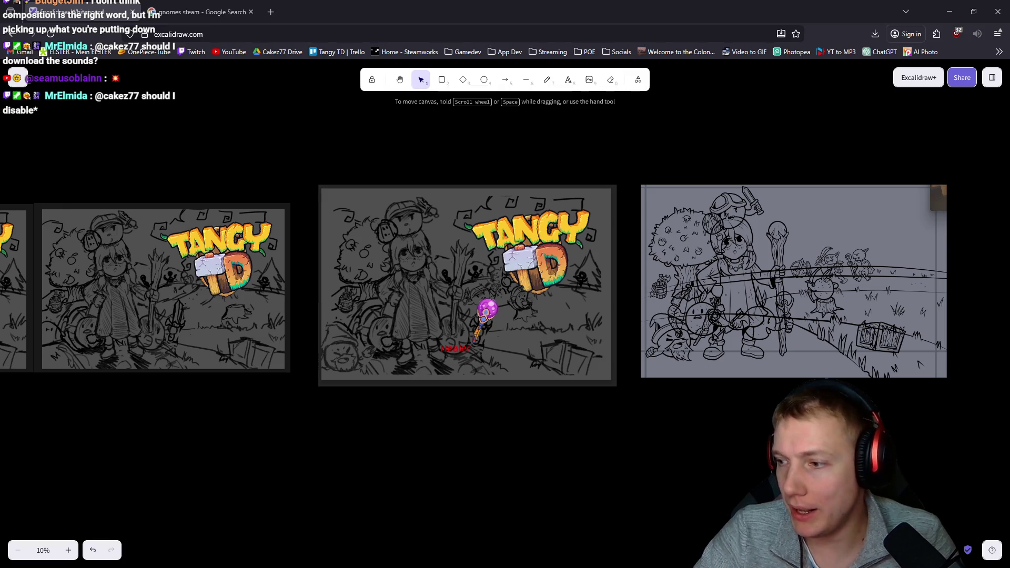
- Pan across the Excalidraw board's Tangy TD sketches and reference art, then return to Photopea
scroll(542, 225, "left", 10)
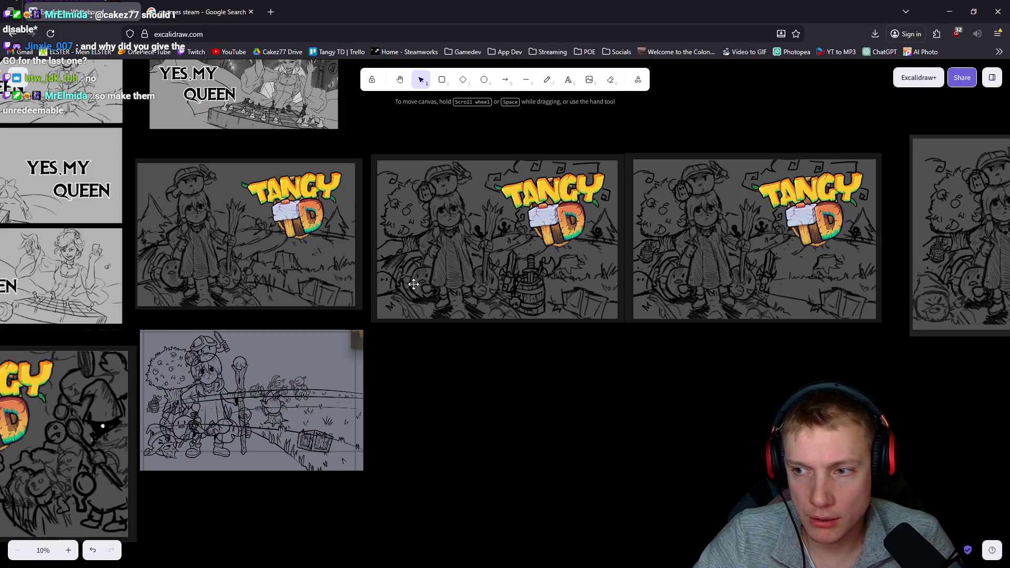
scroll(536, 288, "left", 10)
scroll(536, 287, "up", 4)
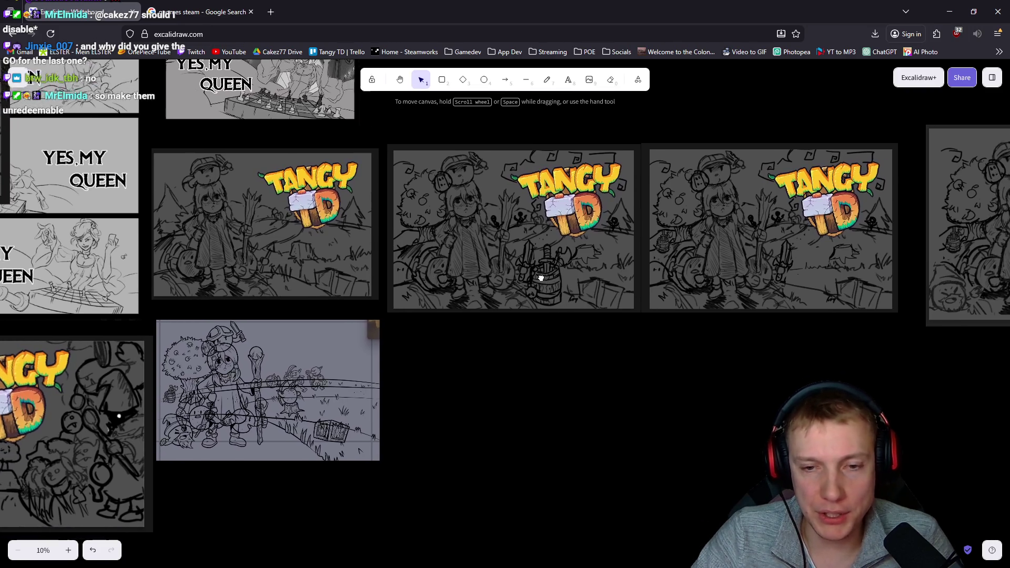
scroll(394, 316, "left", 10)
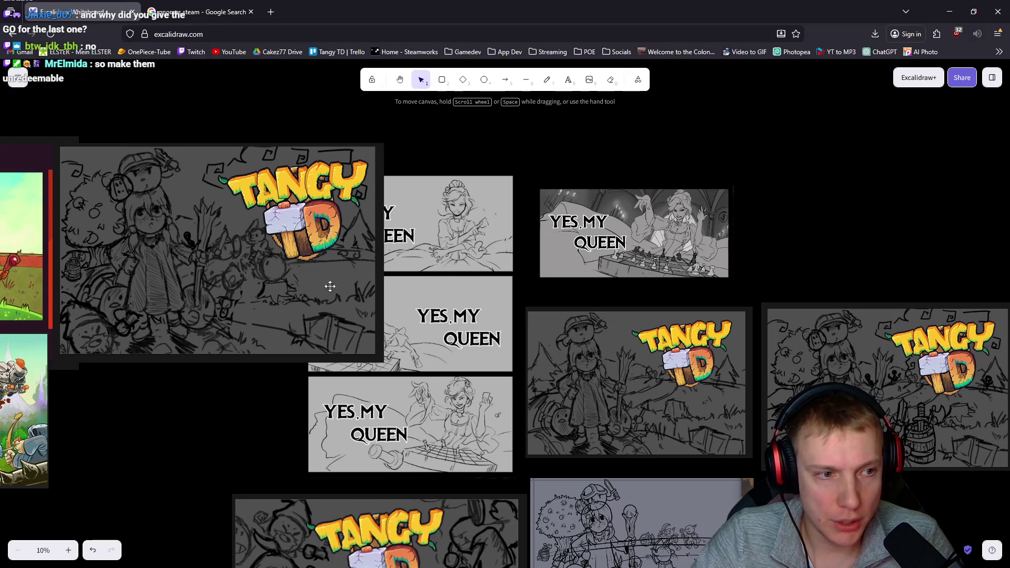
scroll(394, 315, "down", 1)
scroll(394, 316, "left", 1)
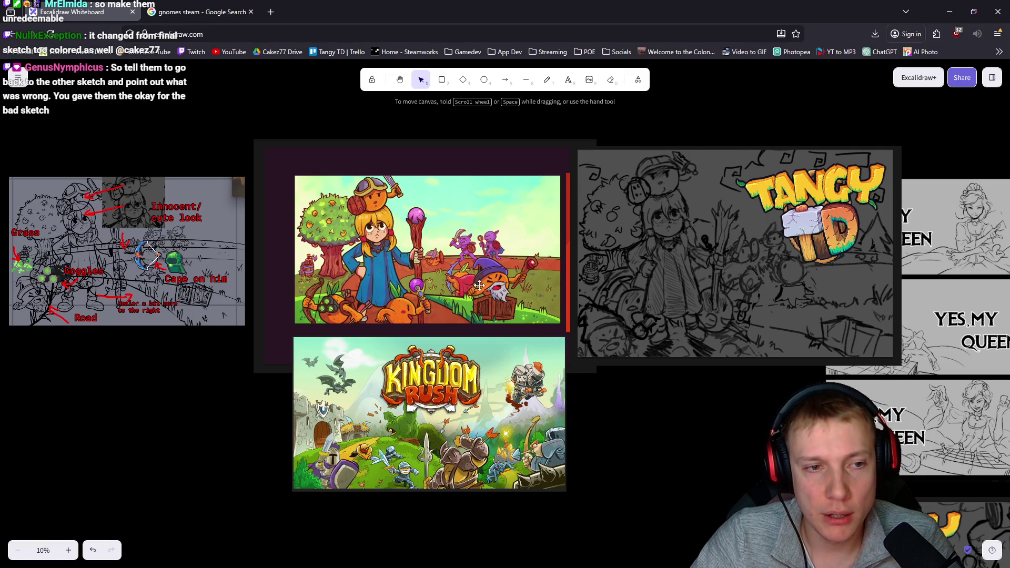
scroll(530, 310, "down", 1)
scroll(530, 311, "right", 2)
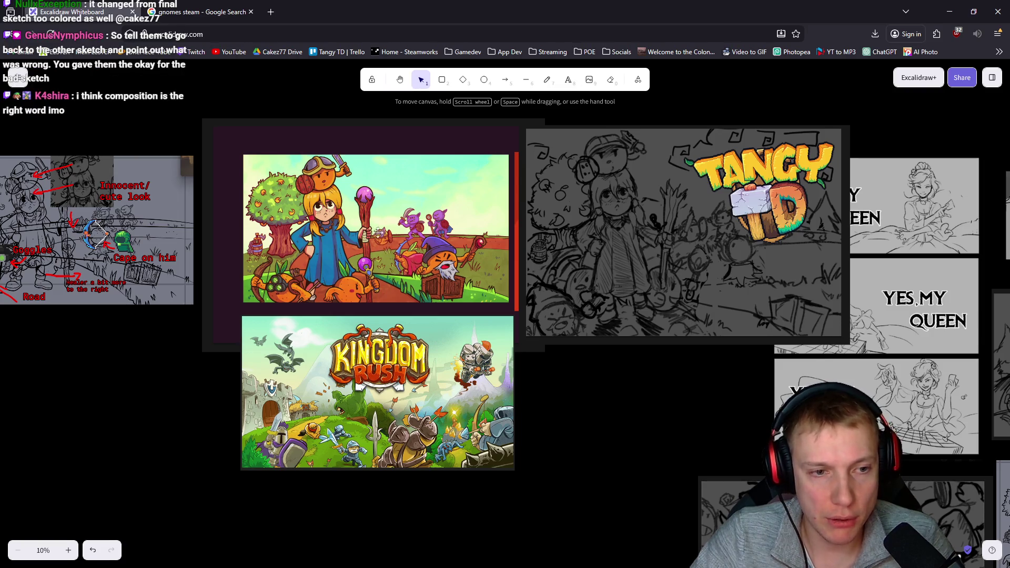
scroll(405, 268, "right", 4)
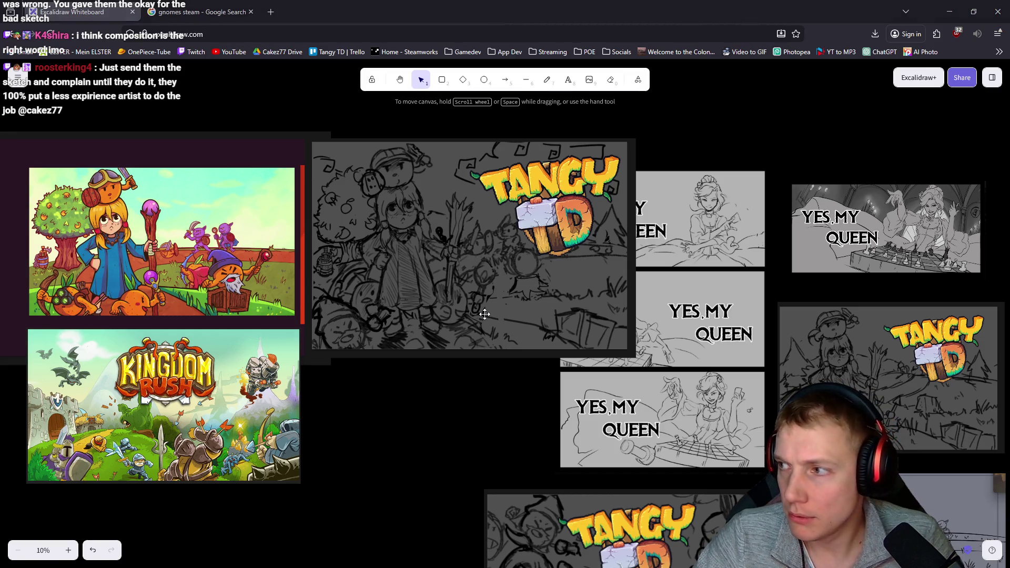
key("alt+Tab")
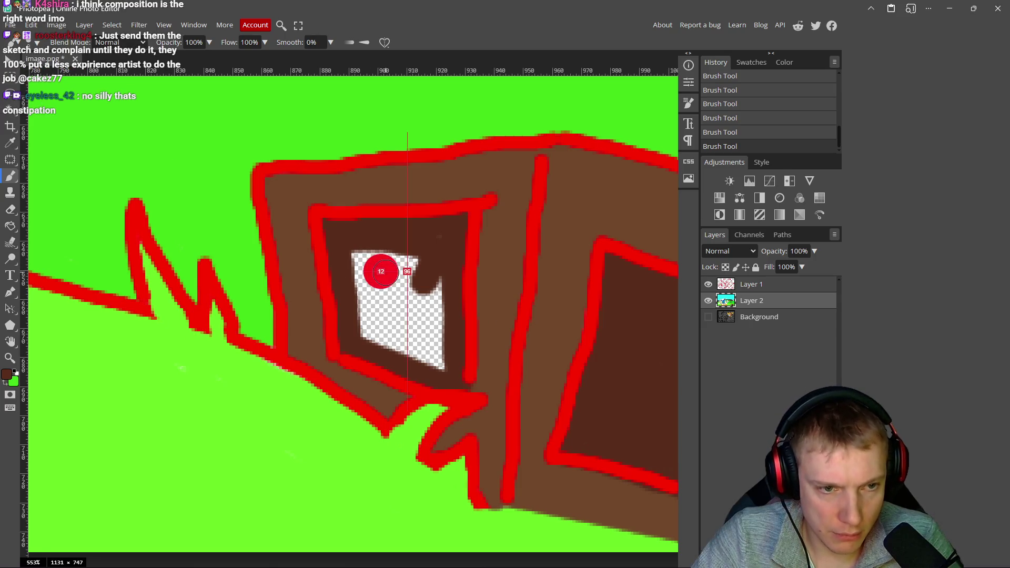
- Brush dark brown over the transparent patch and last sliver in the crate door
mouse_move(403, 263)
left_mouse_down()
mouse_move(424, 254)
mouse_move(432, 342)
mouse_move(403, 345)
mouse_move(413, 286)
mouse_move(397, 321)
left_mouse_up()
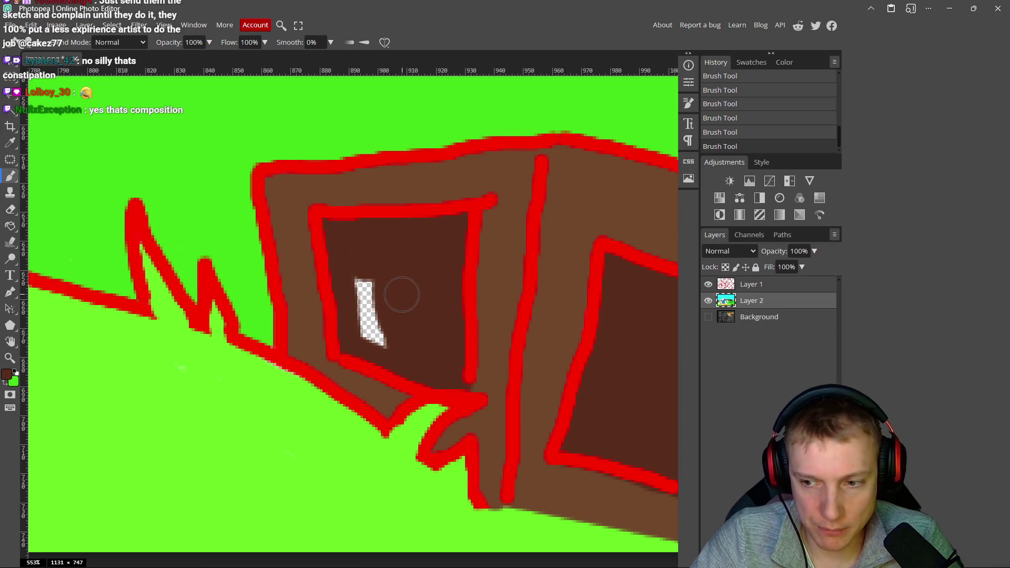
mouse_move(400, 278)
left_mouse_down()
mouse_move(366, 278)
mouse_move(372, 338)
left_mouse_up()
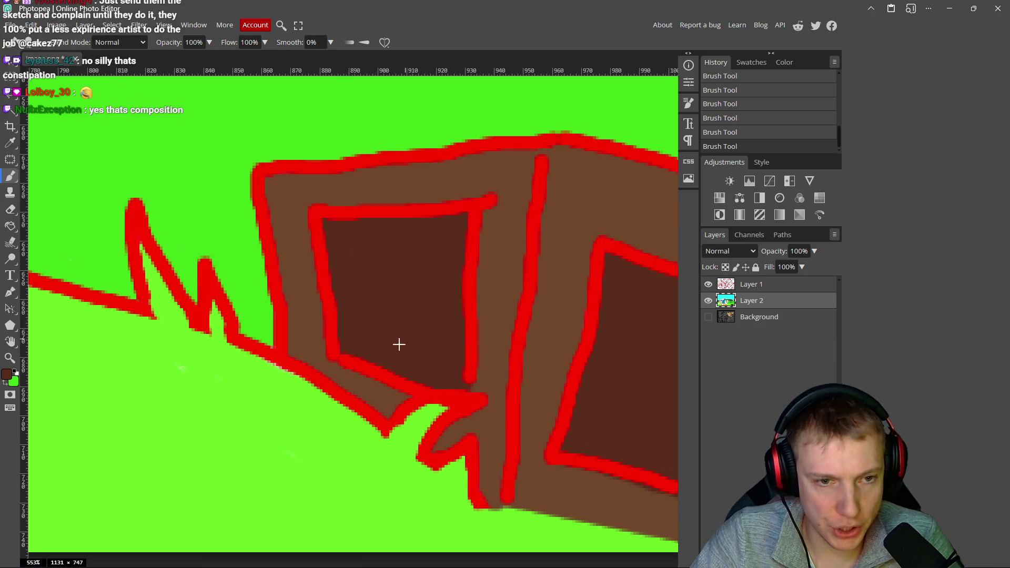
scroll(396, 308, "down", 5)
scroll(396, 308, "down", 6)
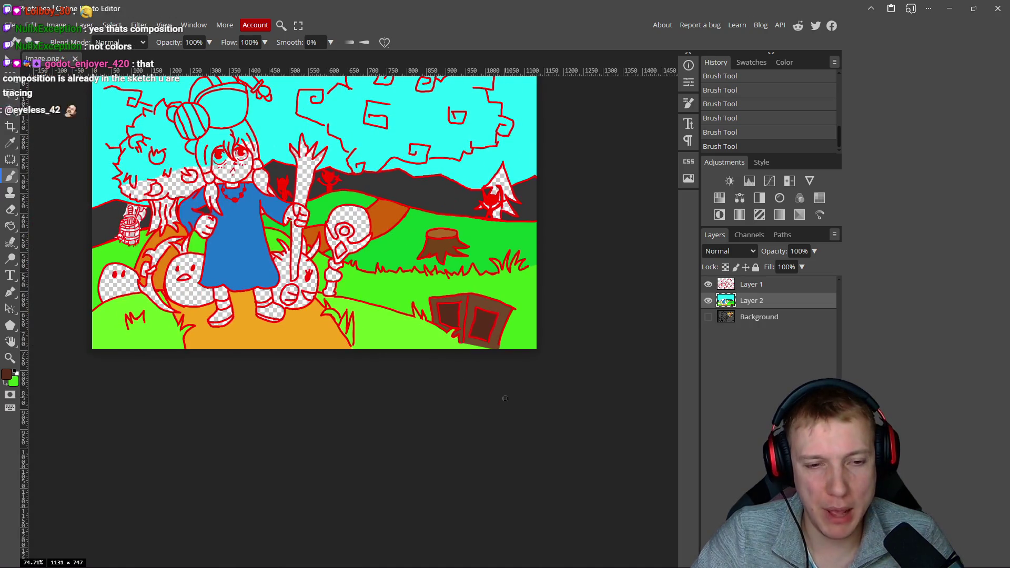
scroll(498, 387, "down", 2)
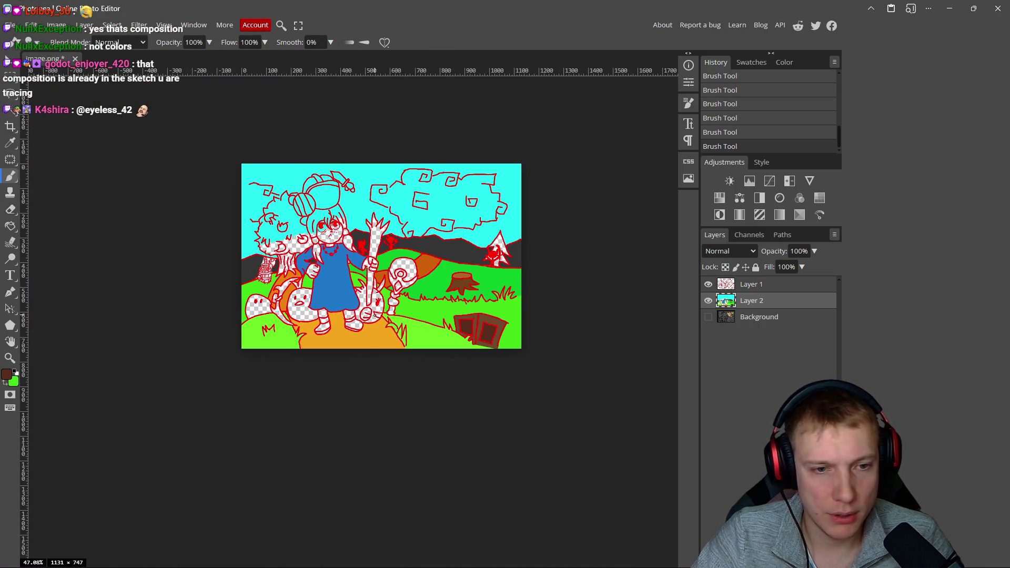
- Zoom out and set the foreground colour to lighter brown a35d41
scroll(375, 315, "up", 4)
scroll(357, 263, "up", 1)
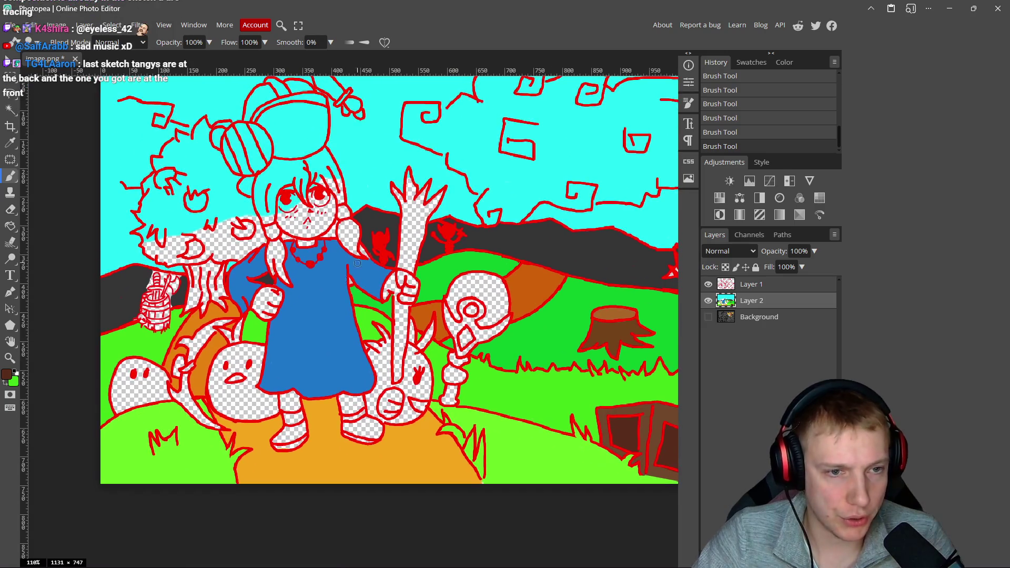
left_click(6, 374)
left_click_drag(168, 186, 161, 166)
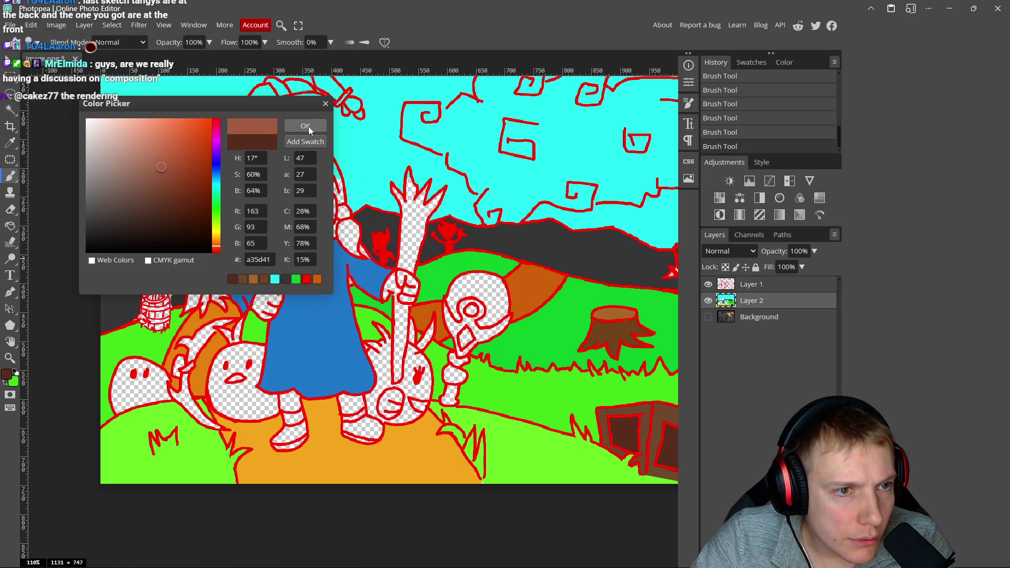
- Paint the lighter brown down the staff's shaft and right branch
left_click(305, 126)
scroll(439, 213, "up", 4)
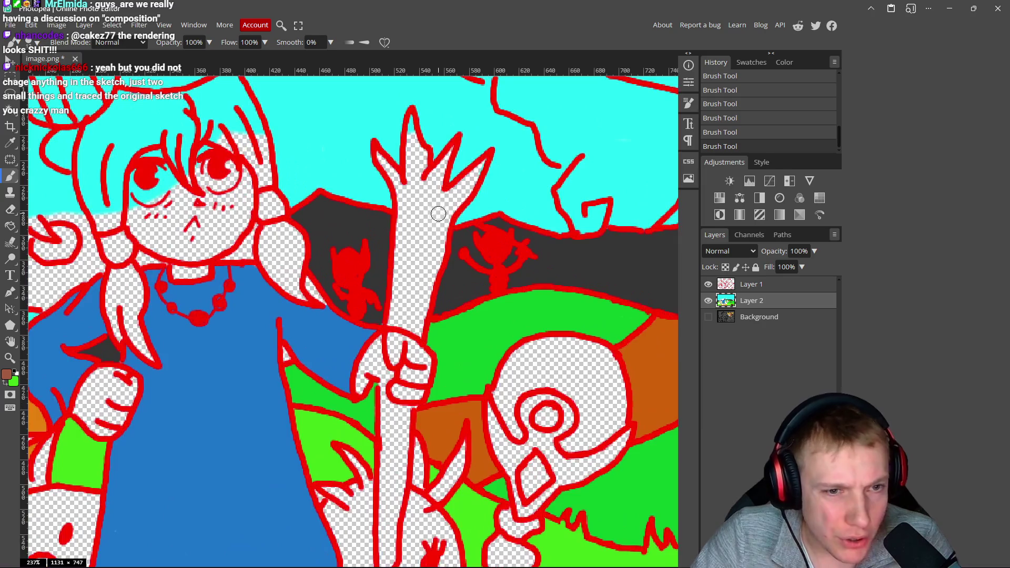
mouse_move(439, 214)
left_mouse_down()
mouse_move(429, 195)
mouse_move(421, 263)
mouse_move(440, 208)
mouse_move(406, 269)
left_mouse_up()
scroll(406, 269, "up", 3)
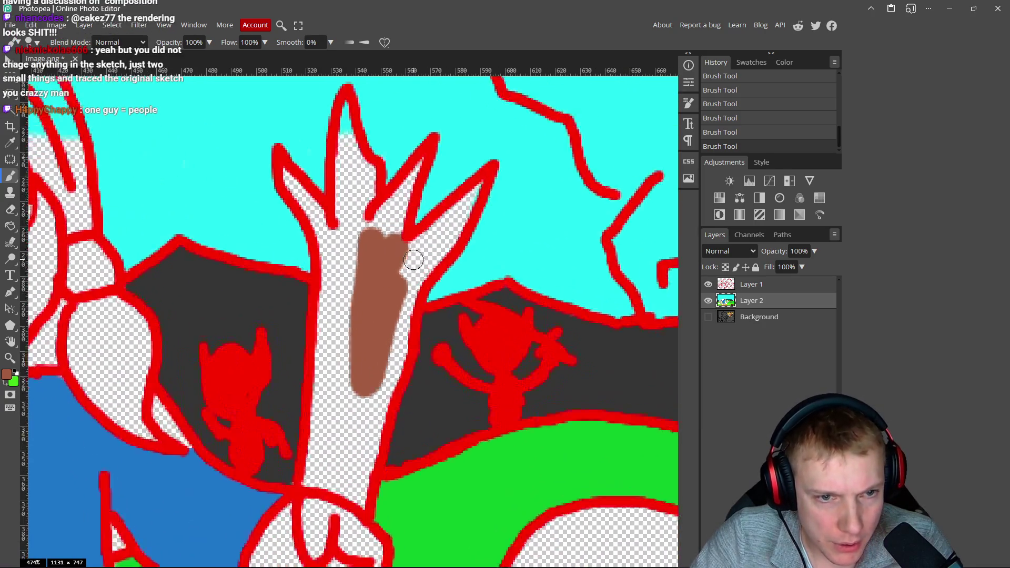
mouse_move(487, 180)
left_mouse_down()
mouse_move(438, 239)
mouse_move(439, 252)
mouse_move(424, 245)
mouse_move(413, 271)
left_mouse_up()
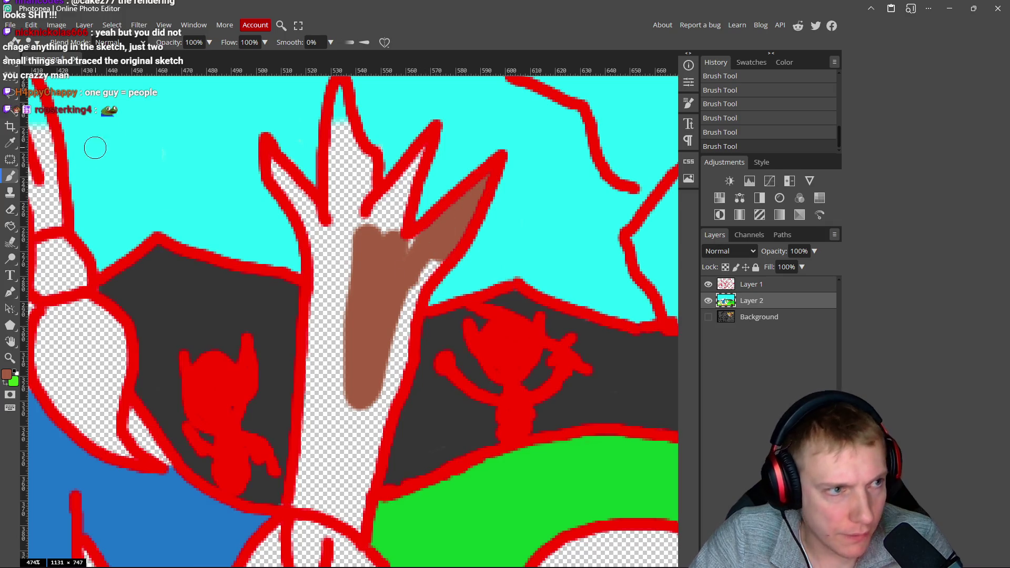
- Shift the brown to a warmer reddish brown and fill the staff's upper branches with it
left_click(6, 376)
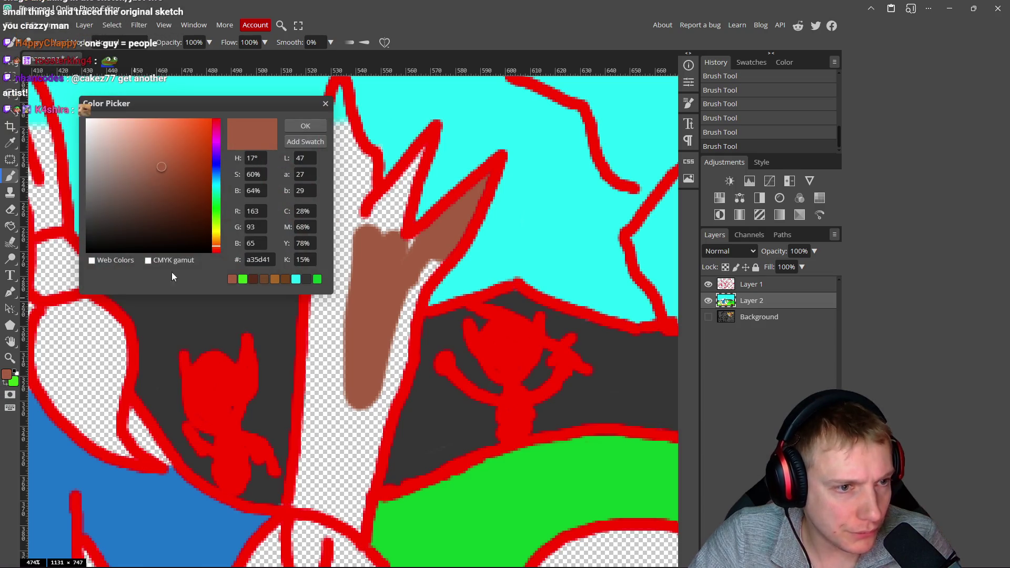
left_click(216, 251)
left_click_drag(217, 253, 216, 250)
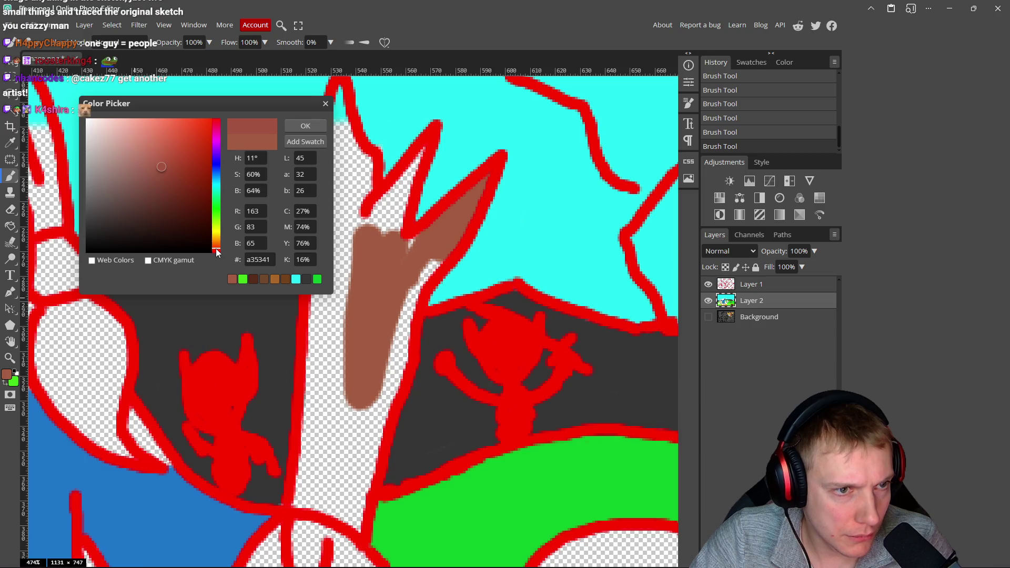
left_click(300, 127)
left_click_drag(376, 232, 375, 253)
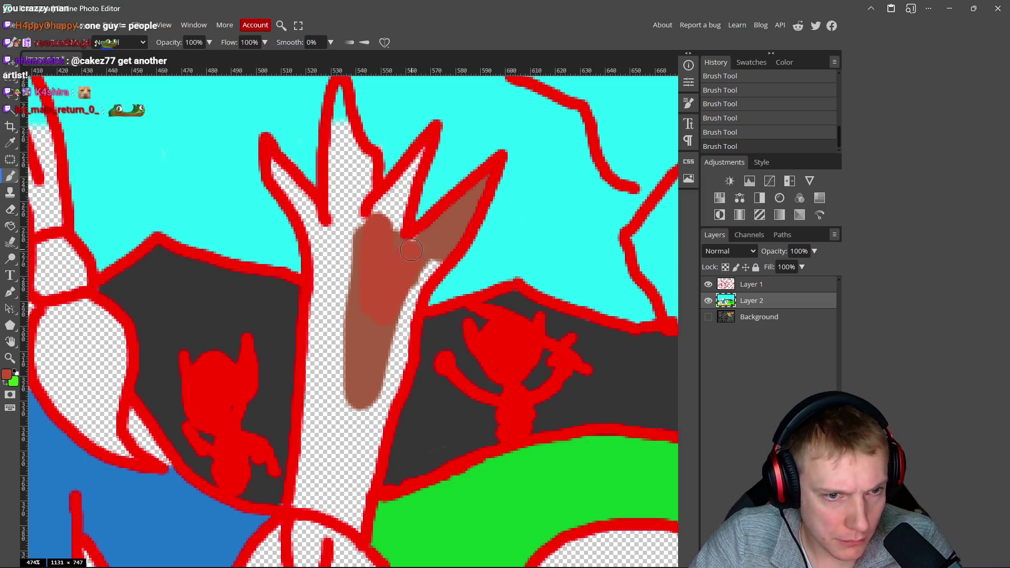
mouse_move(470, 219)
left_mouse_down()
mouse_move(429, 271)
mouse_move(438, 243)
left_mouse_up()
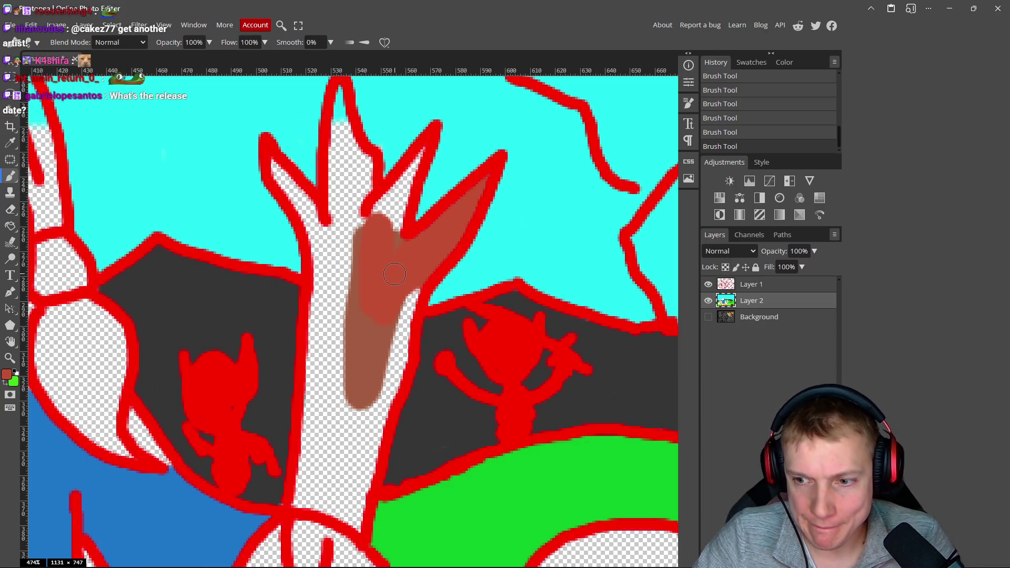
scroll(391, 272, "up", 1)
left_click_drag(378, 261, 404, 193)
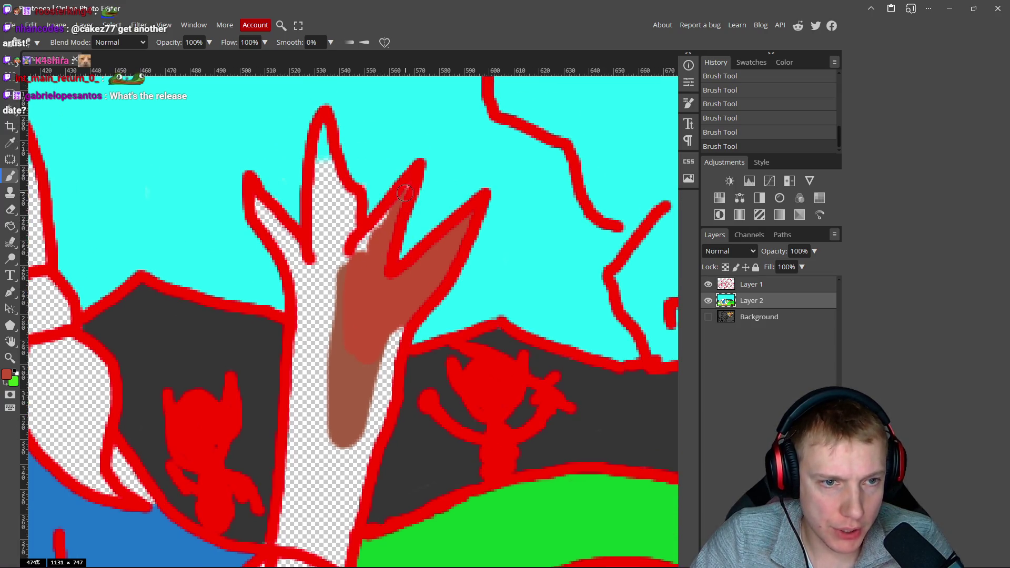
mouse_move(376, 232)
left_mouse_down()
mouse_move(359, 248)
mouse_move(325, 147)
mouse_move(320, 179)
mouse_move(322, 134)
mouse_move(326, 300)
mouse_move(316, 242)
mouse_move(341, 267)
left_mouse_up()
- Brush brown over the middle and lower staff, covering the white streaks and slivers
left_click_drag(388, 362, 394, 340)
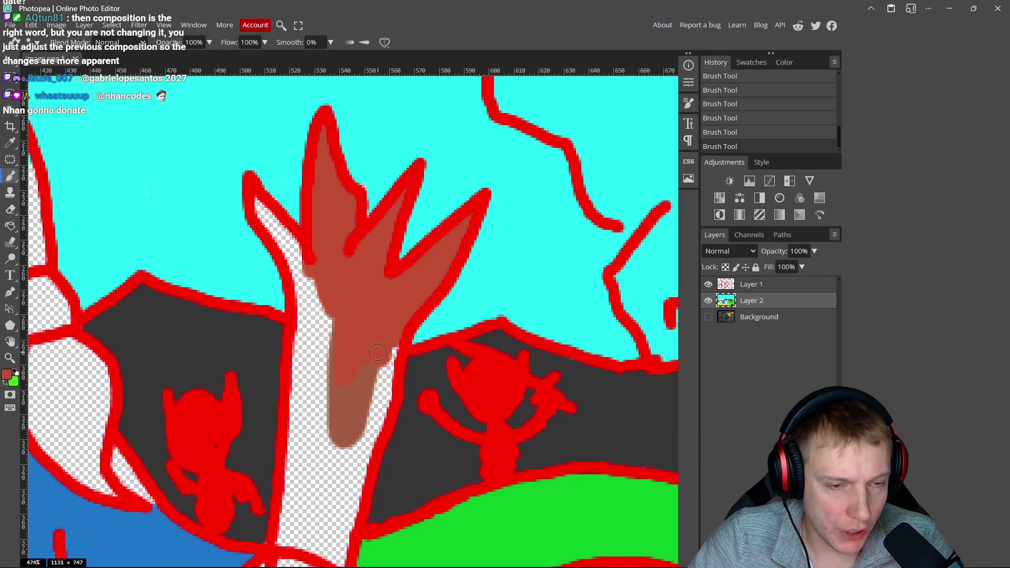
scroll(378, 352, "down", 3)
left_click_drag(392, 247, 387, 287)
left_click_drag(394, 240, 351, 423)
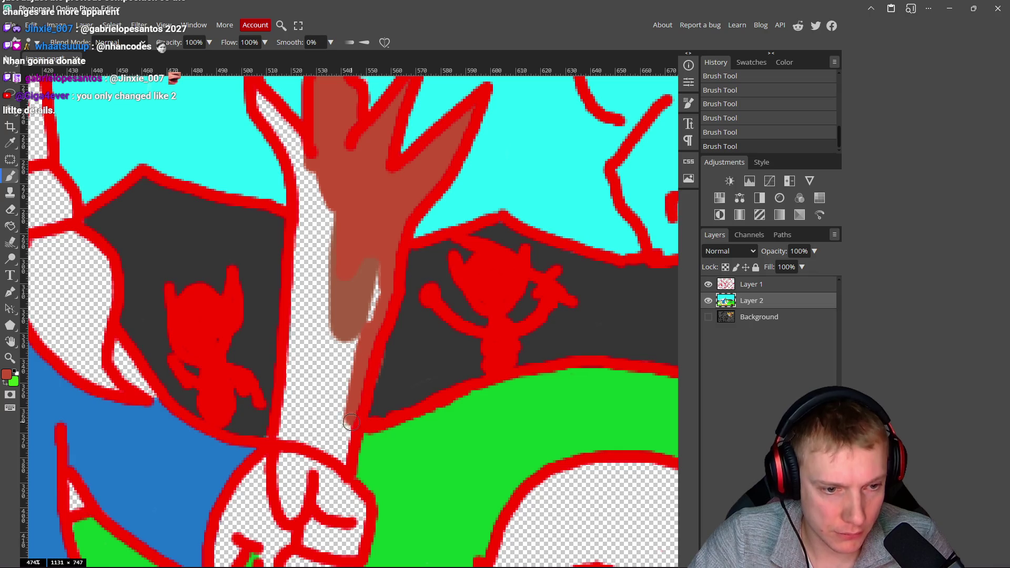
left_click(404, 369, "alt")
left_click(368, 336, "alt")
left_click_drag(377, 289, 364, 314)
mouse_move(360, 260)
left_mouse_down()
mouse_move(341, 425)
mouse_move(304, 438)
mouse_move(289, 409)
mouse_move(291, 358)
mouse_move(314, 245)
mouse_move(330, 348)
mouse_move(298, 368)
mouse_move(309, 417)
mouse_move(335, 436)
mouse_move(334, 348)
mouse_move(313, 419)
left_mouse_up()
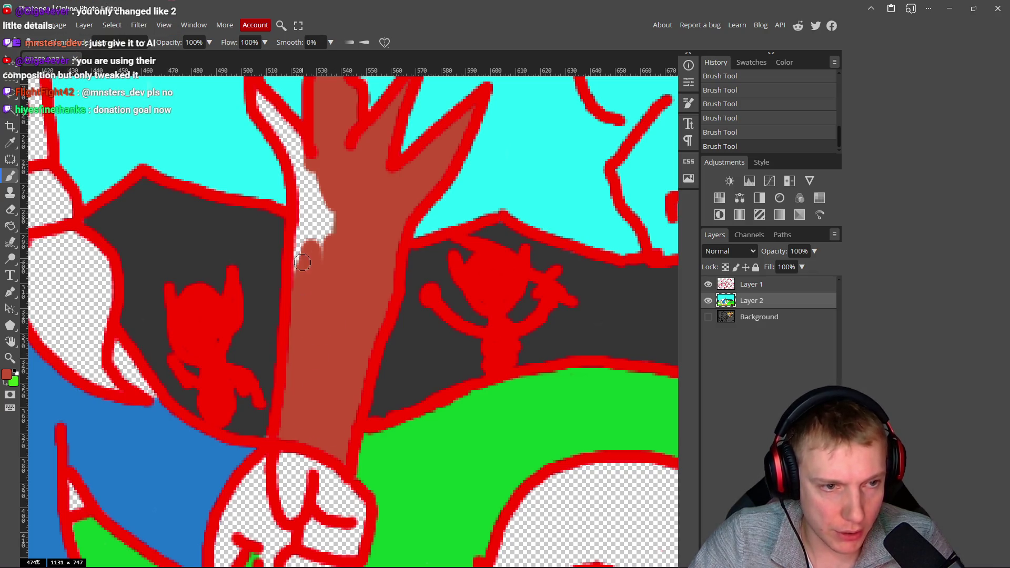
scroll(303, 263, "up", 2)
mouse_move(302, 363)
left_mouse_down()
mouse_move(310, 279)
mouse_move(338, 298)
left_mouse_up()
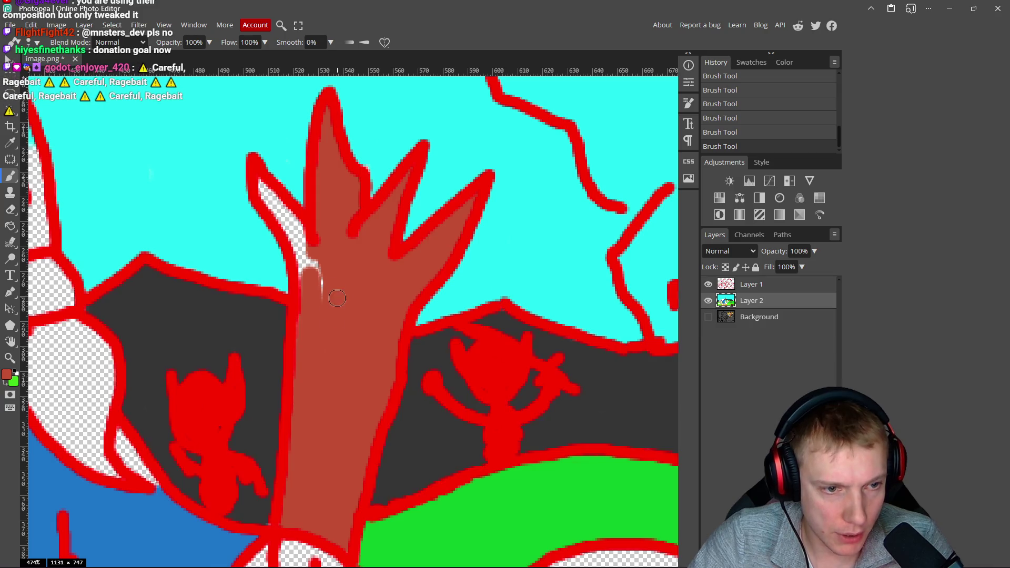
mouse_move(316, 261)
left_mouse_down()
mouse_move(301, 294)
mouse_move(267, 237)
left_mouse_up()
scroll(304, 318, "up", 1)
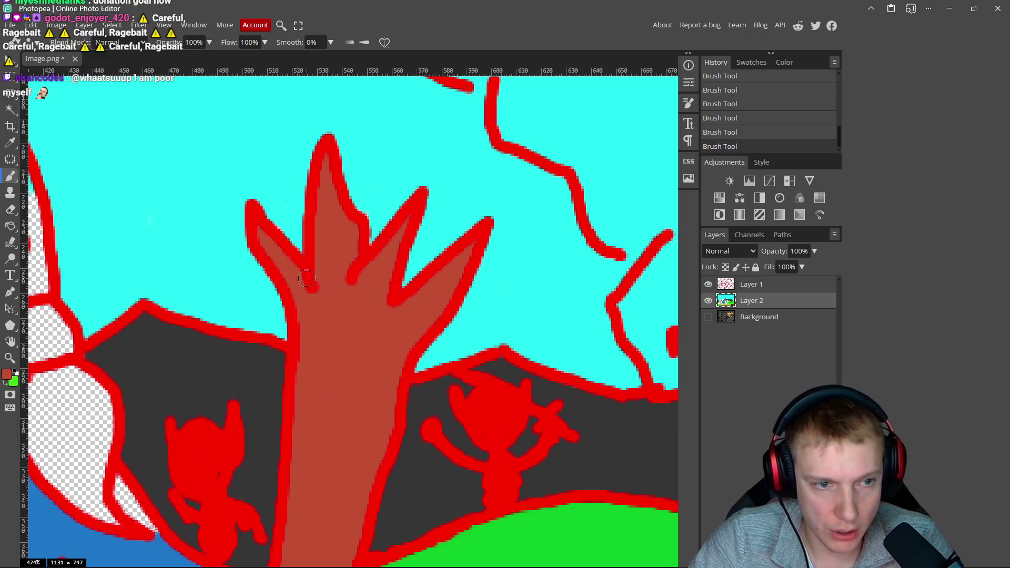
- Brush reddish brown down the staff below the fist, covering the lower white streak
scroll(308, 311, "down", 5)
scroll(361, 286, "up", 6)
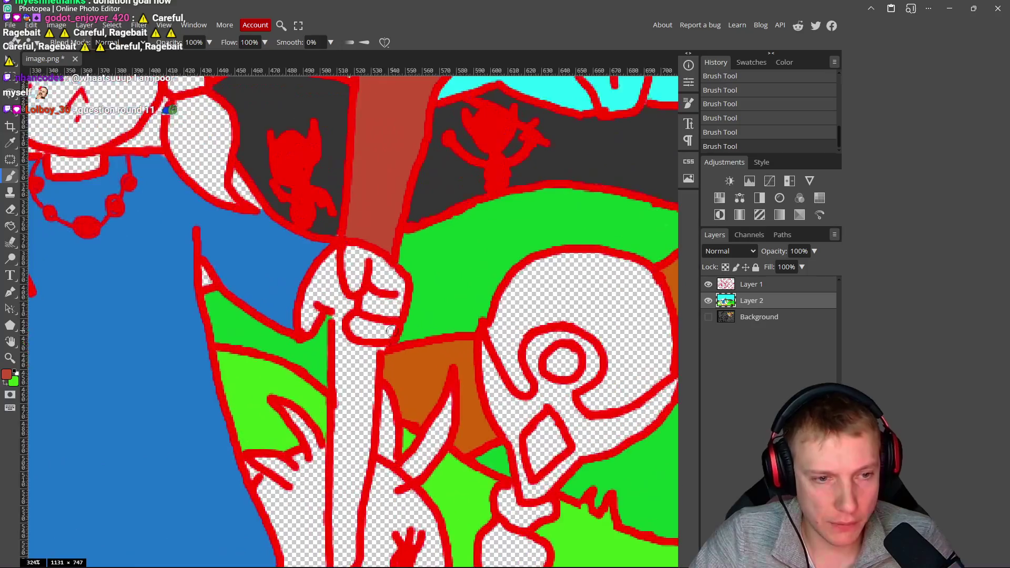
mouse_move(341, 268)
left_mouse_down()
mouse_move(345, 321)
mouse_move(368, 332)
mouse_move(403, 324)
mouse_move(408, 379)
mouse_move(379, 400)
mouse_move(358, 390)
mouse_move(344, 327)
mouse_move(382, 337)
mouse_move(390, 289)
mouse_move(392, 397)
mouse_move(344, 368)
mouse_move(340, 386)
mouse_move(361, 402)
left_mouse_up()
scroll(352, 414, "down", 3)
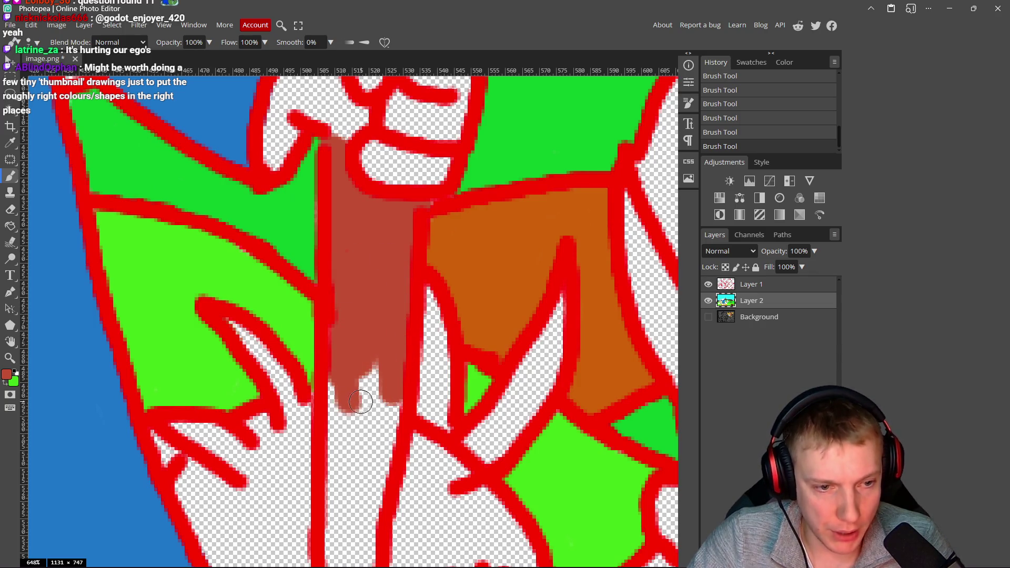
scroll(361, 402, "down", 3)
mouse_move(342, 247)
left_mouse_down()
mouse_move(336, 342)
mouse_move(365, 281)
mouse_move(345, 505)
mouse_move(319, 484)
mouse_move(316, 274)
left_mouse_up()
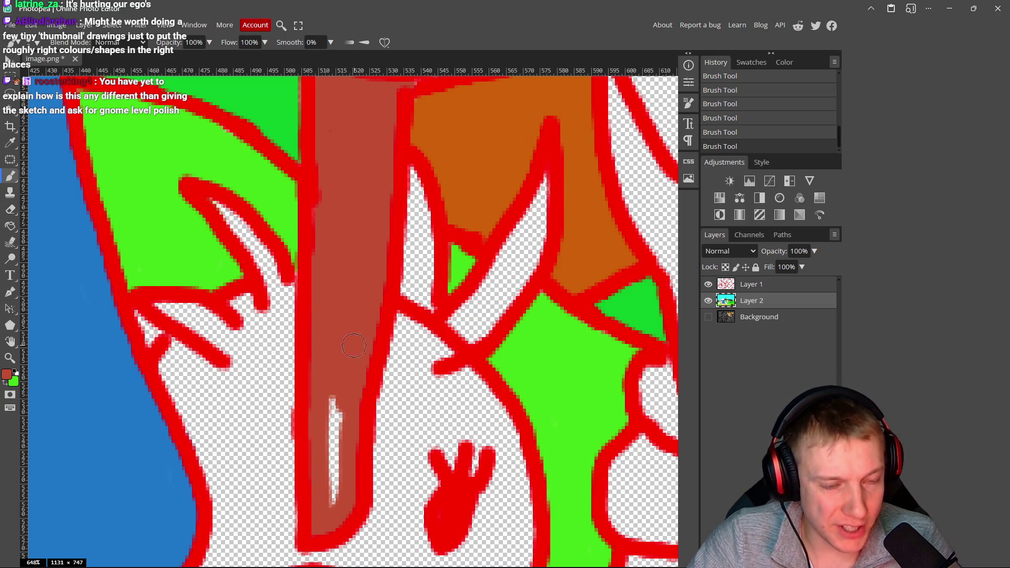
left_click_drag(330, 395, 341, 466)
scroll(329, 484, "down", 10)
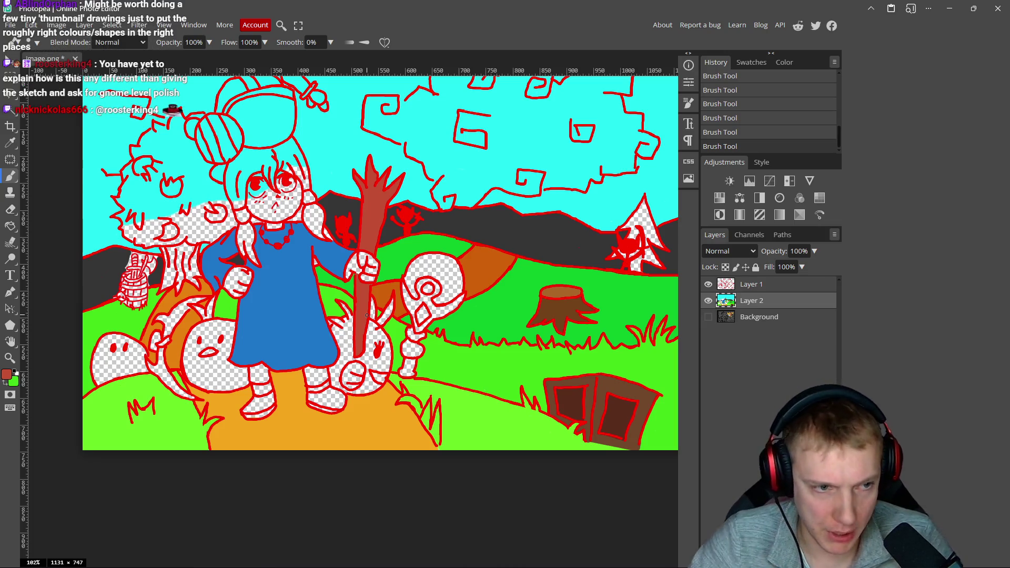
- Sample the dress blue and darken the paint colour to 0e5ca4
left_click(282, 278, "alt")
left_click(9, 374)
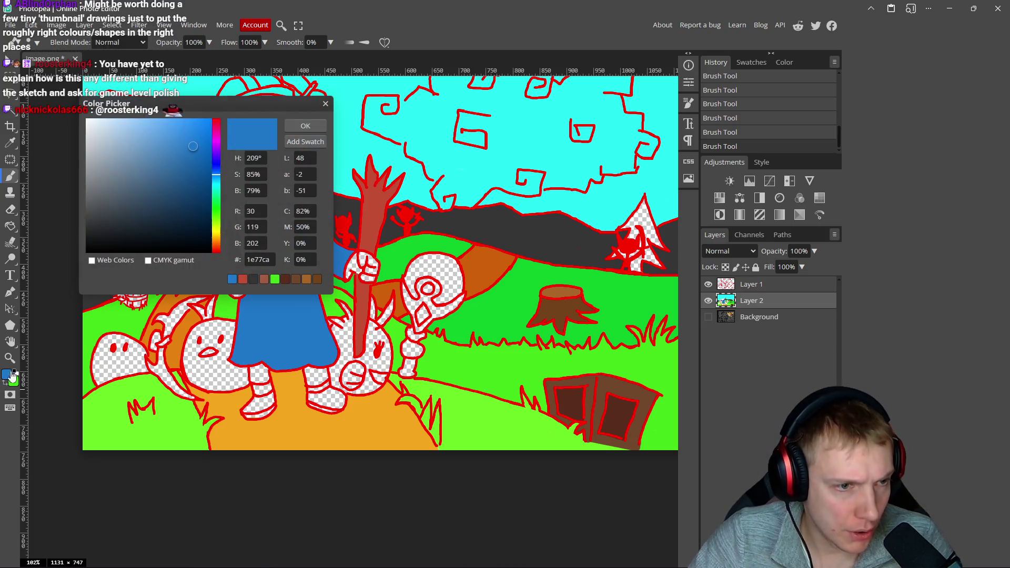
mouse_move(194, 150)
left_mouse_down()
mouse_move(200, 166)
mouse_move(215, 168)
left_mouse_up()
left_click(299, 129)
- Paint the white gap beside the fist blue, then switch the paint colour to black
scroll(394, 232, "up", 10)
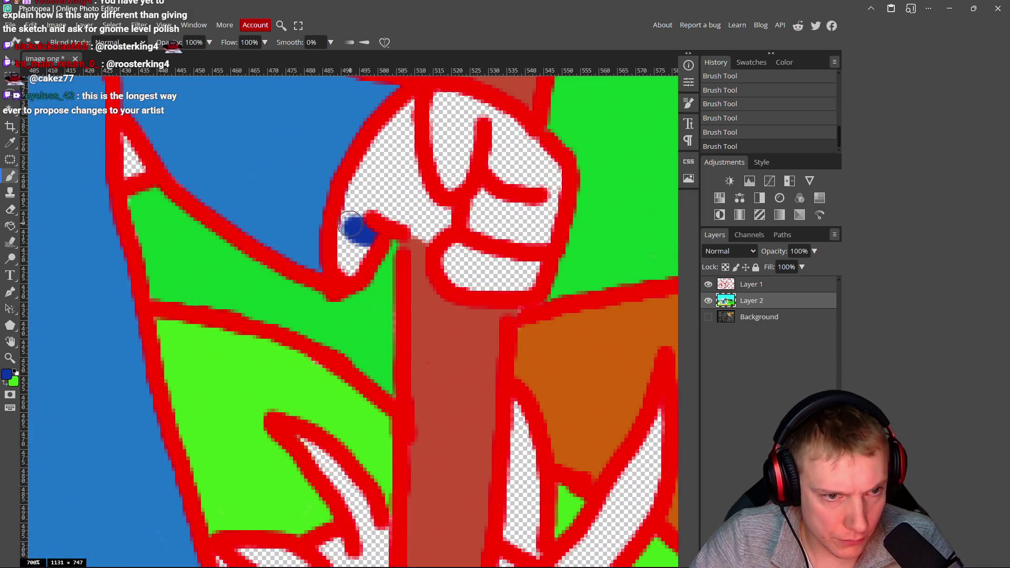
left_click_drag(351, 224, 359, 237)
scroll(350, 235, "down", 10)
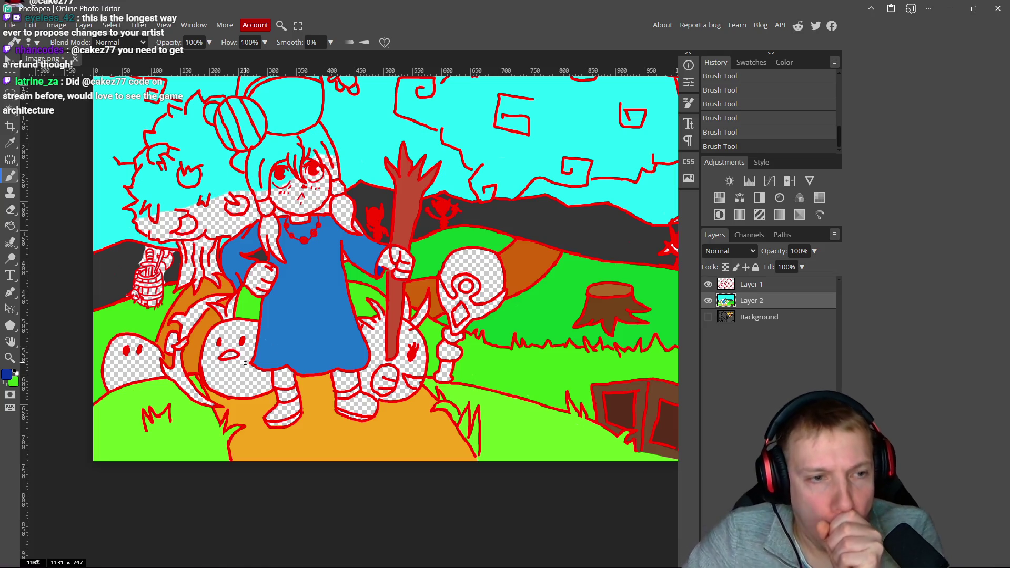
scroll(352, 341, "up", 3)
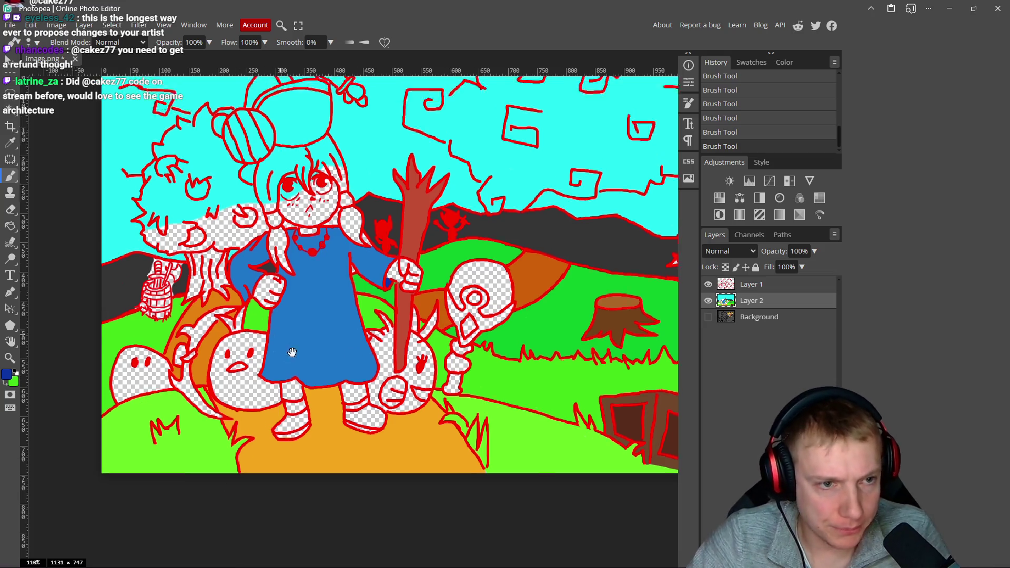
scroll(352, 341, "up", 4)
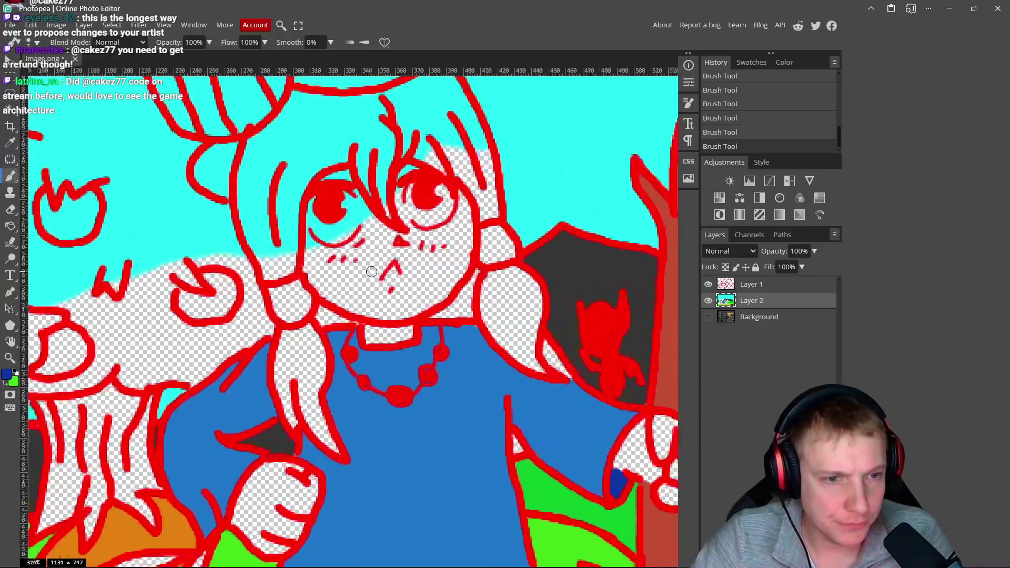
left_click(447, 279, "alt")
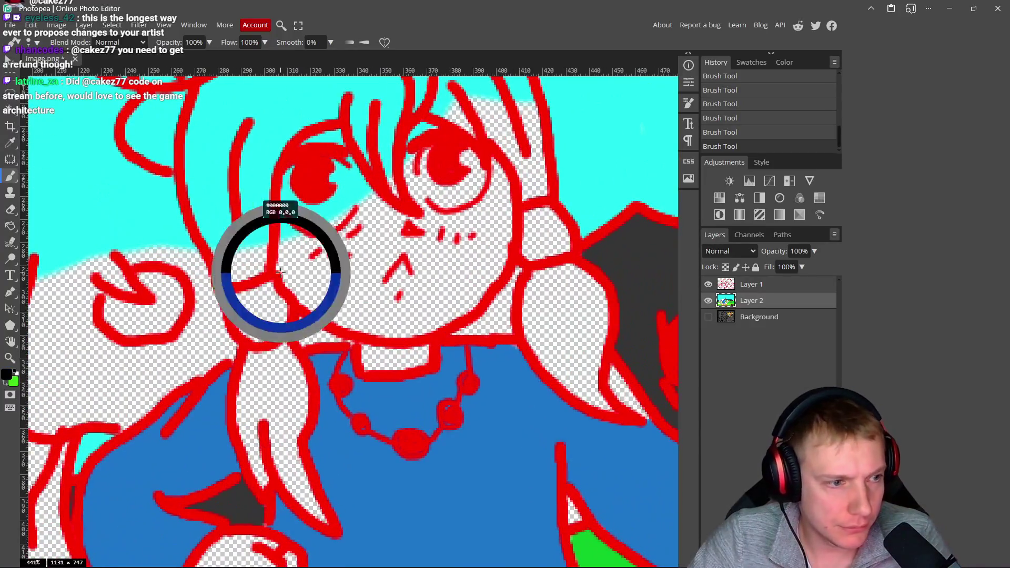
- Set the foreground colour to a light salmon skin tone around ffa683
left_click(6, 375)
left_click(214, 235)
left_click(165, 178)
left_click(157, 118)
mouse_move(214, 235)
left_mouse_down()
mouse_move(217, 251)
mouse_move(217, 241)
left_mouse_up()
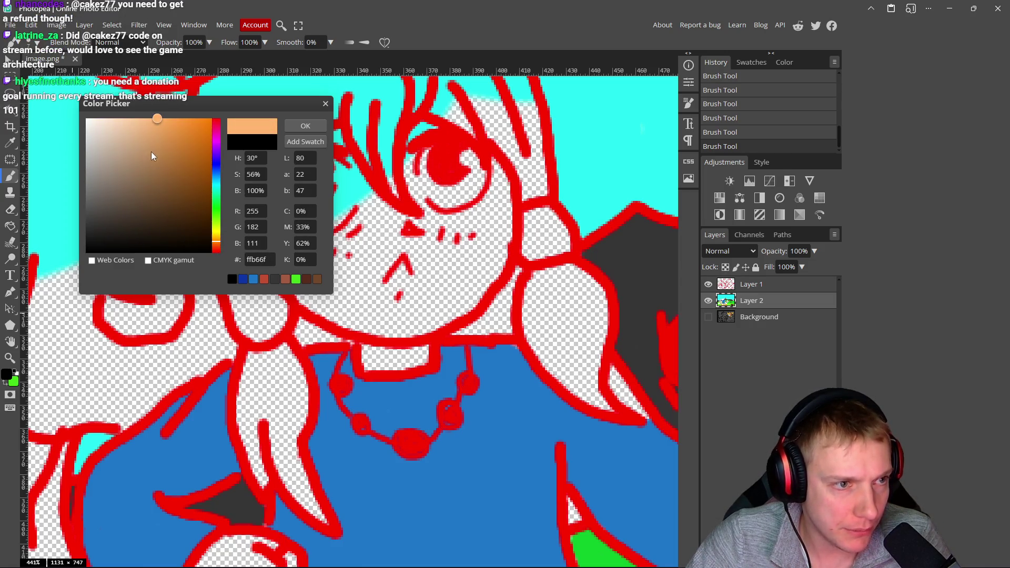
mouse_move(156, 128)
left_mouse_down()
mouse_move(158, 119)
mouse_move(140, 139)
mouse_move(168, 125)
mouse_move(155, 119)
left_mouse_up()
left_click_drag(214, 227, 214, 234)
mouse_move(153, 121)
left_mouse_down()
mouse_move(169, 140)
mouse_move(188, 118)
mouse_move(149, 123)
mouse_move(164, 119)
left_mouse_up()
mouse_move(216, 242)
left_mouse_down()
mouse_move(216, 208)
mouse_move(217, 251)
left_mouse_up()
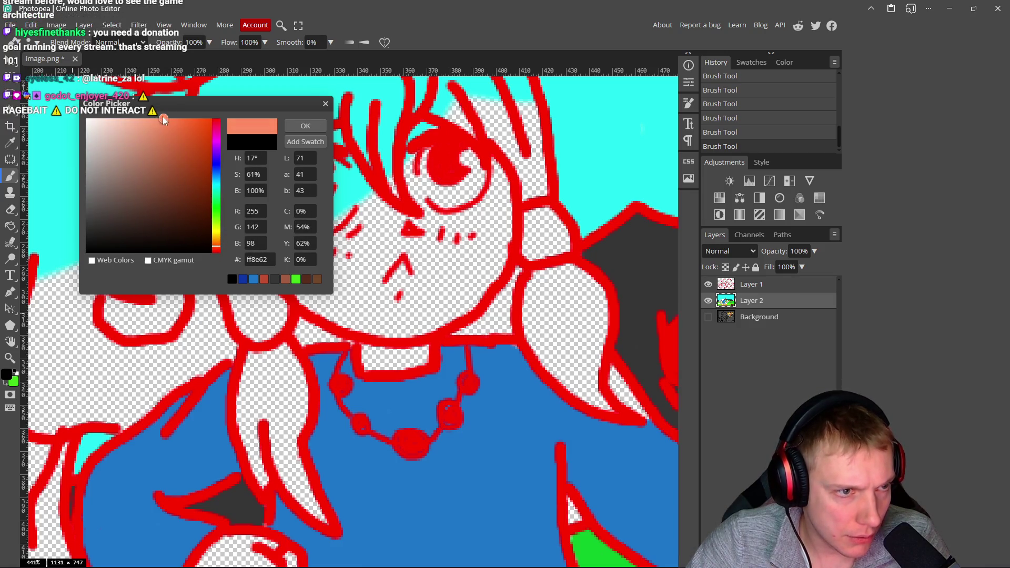
mouse_move(161, 119)
left_mouse_down()
mouse_move(142, 134)
mouse_move(162, 116)
left_mouse_up()
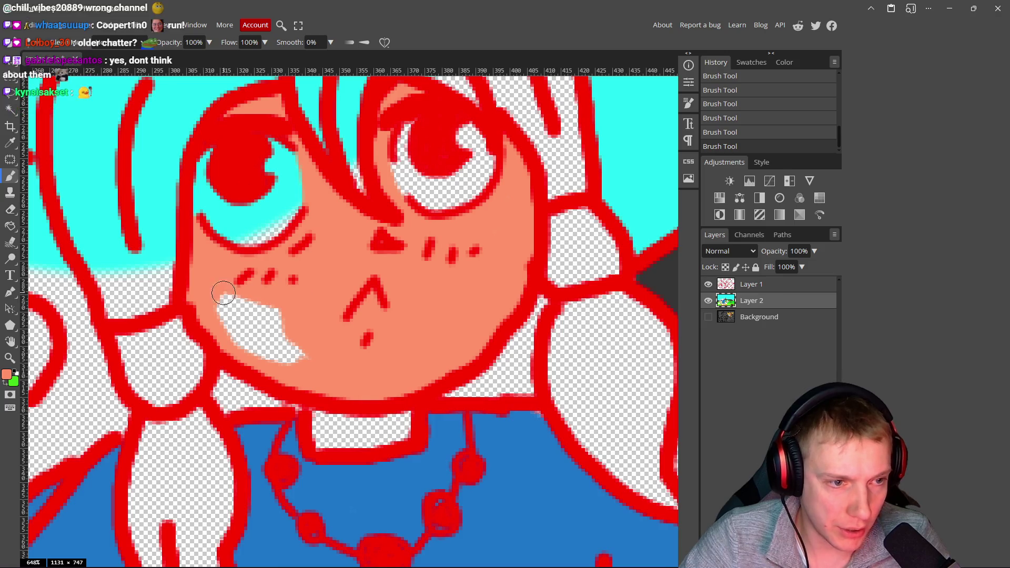
- Fill the girl's face and the white gap below her chin with skin tone
mouse_move(221, 294)
left_mouse_down()
mouse_move(237, 338)
mouse_move(226, 300)
mouse_move(303, 329)
mouse_move(290, 354)
left_mouse_up()
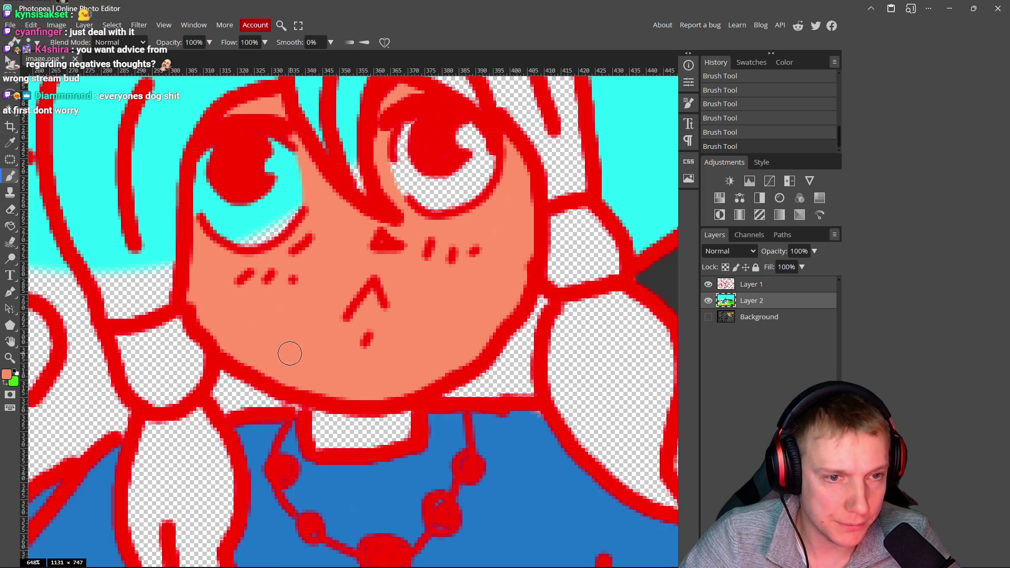
scroll(382, 354, "down", 12)
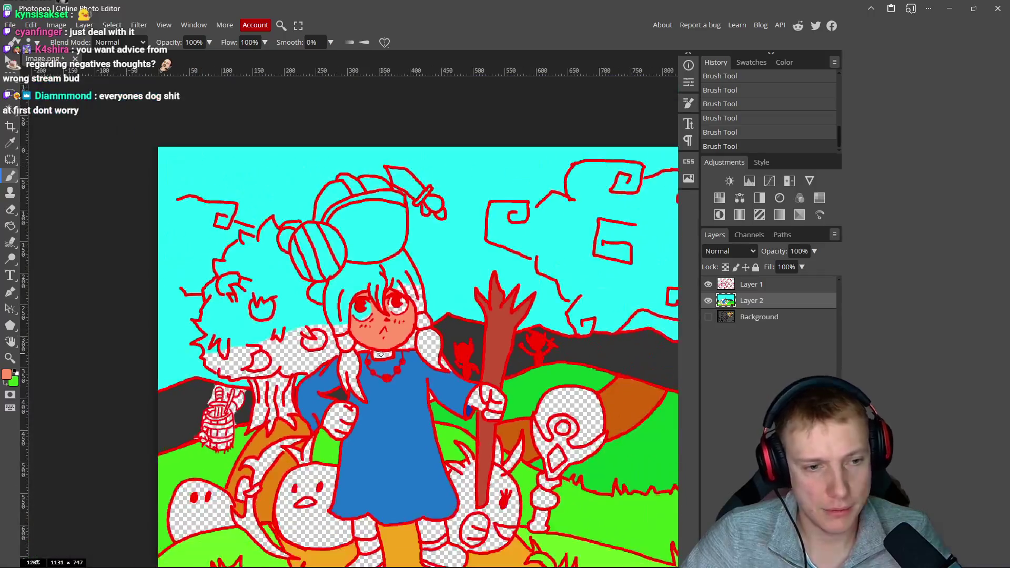
scroll(381, 353, "up", 14)
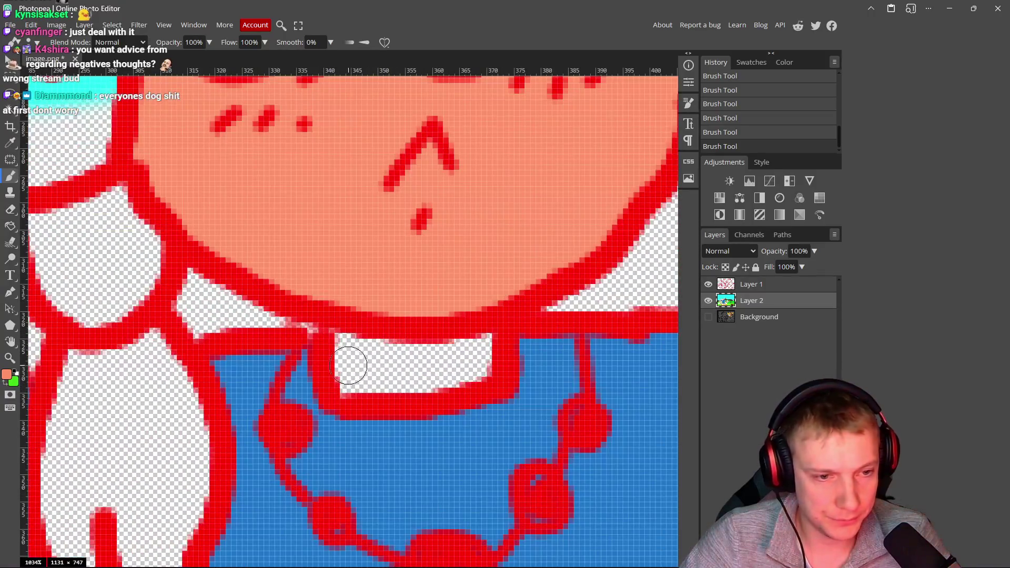
mouse_move(349, 365)
left_mouse_down()
mouse_move(440, 372)
mouse_move(469, 350)
mouse_move(349, 353)
left_mouse_up()
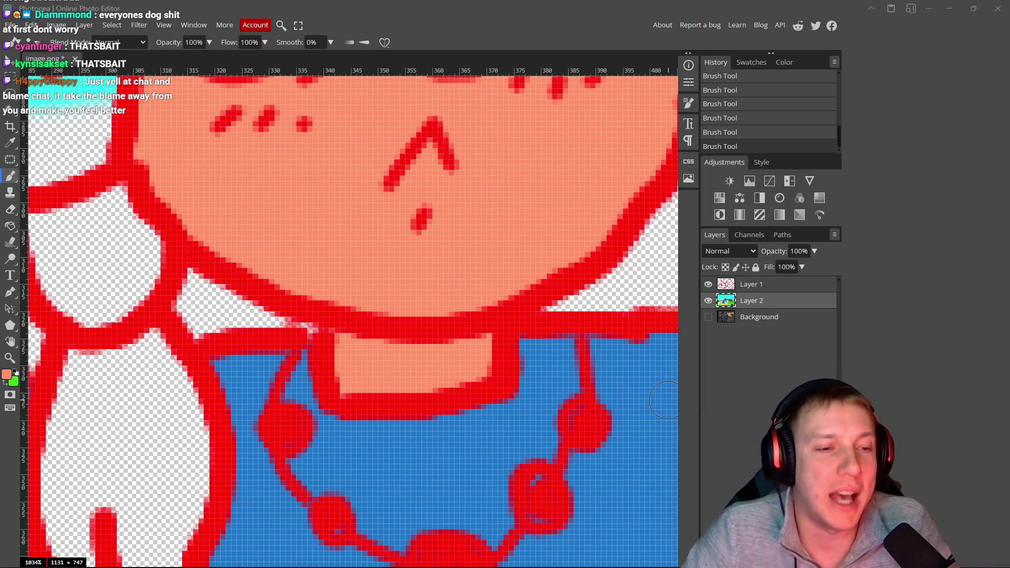
scroll(439, 406, "down", 8)
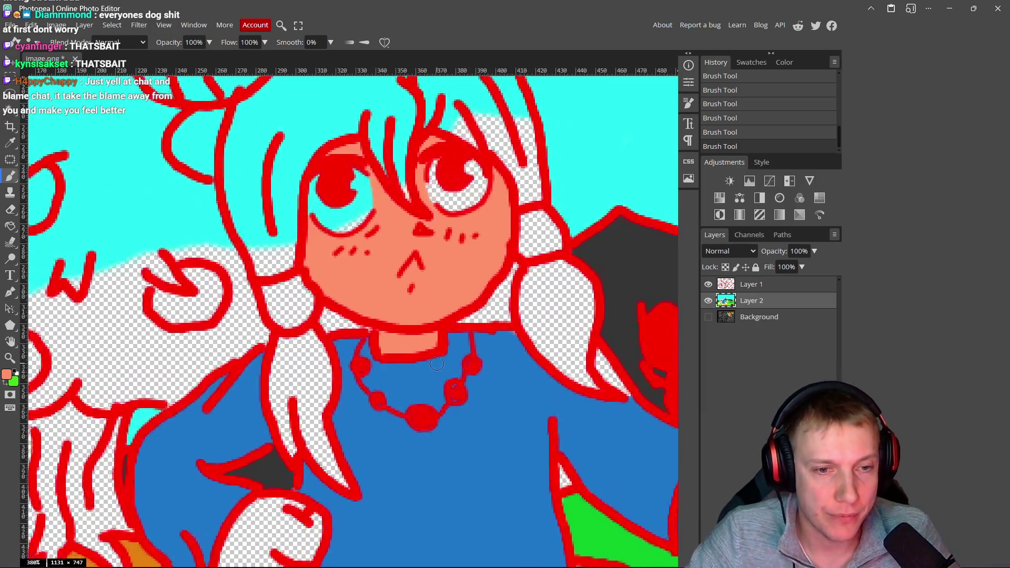
scroll(315, 347, "up", 5)
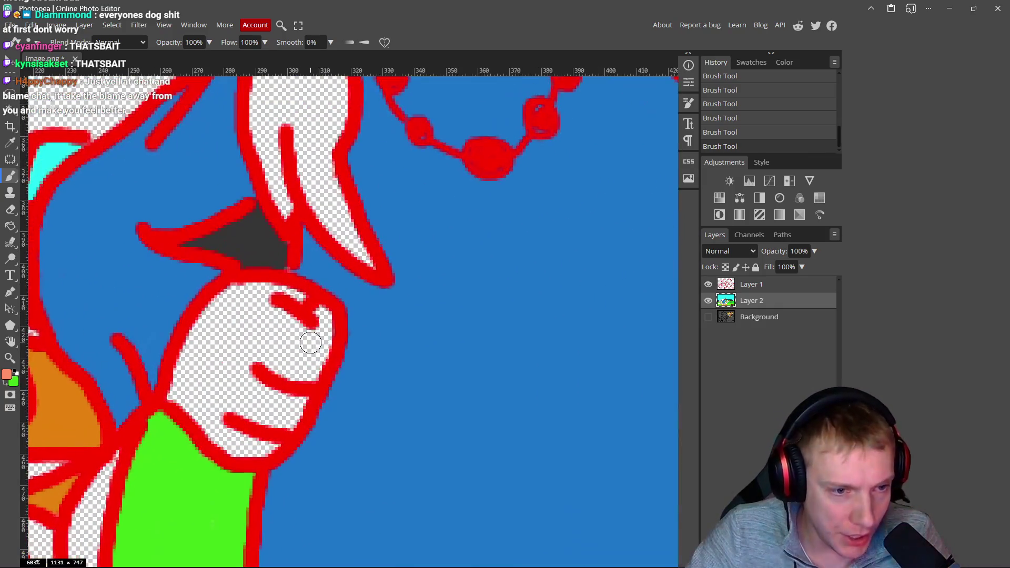
- Fill the girl's first hand with skin tone along all its edges
left_click_drag(326, 330, 312, 383)
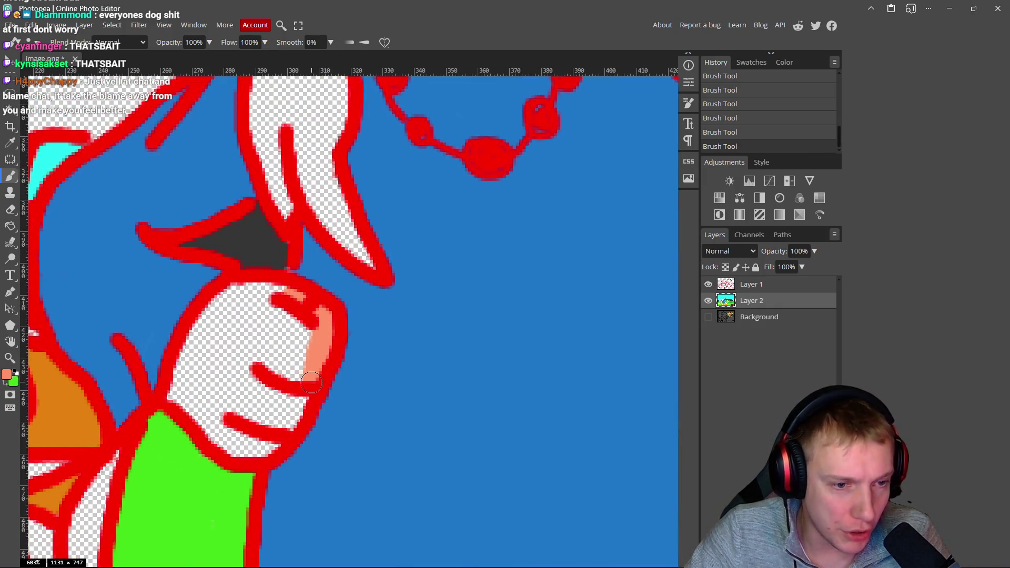
left_click_drag(243, 453, 200, 422)
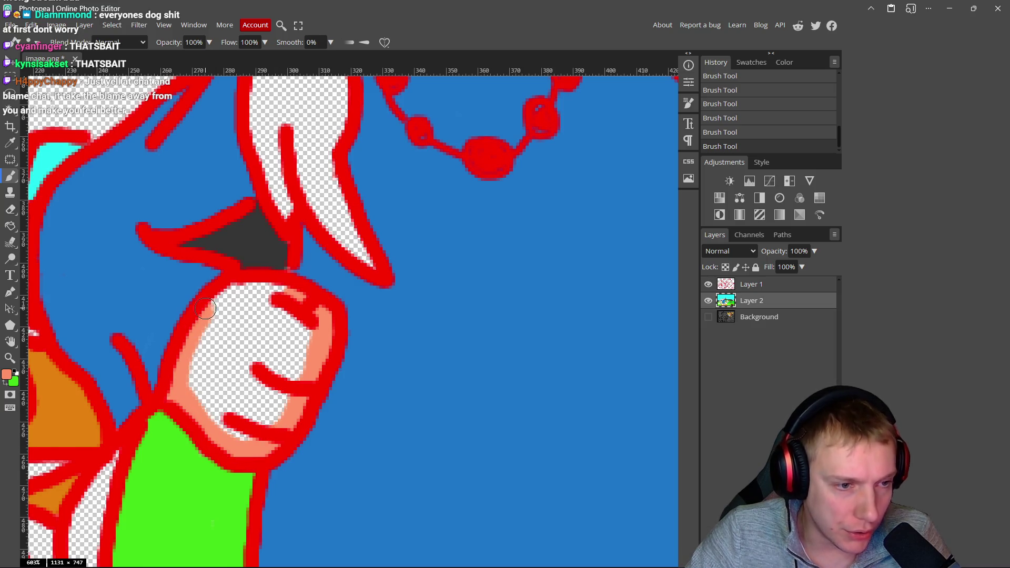
left_click_drag(205, 309, 251, 290)
mouse_move(264, 433)
left_mouse_down()
mouse_move(207, 395)
mouse_move(198, 359)
left_mouse_up()
mouse_move(192, 395)
left_mouse_down()
mouse_move(224, 310)
mouse_move(299, 328)
mouse_move(274, 408)
mouse_move(266, 416)
mouse_move(282, 332)
mouse_move(256, 330)
mouse_move(269, 337)
mouse_move(233, 349)
mouse_move(255, 354)
mouse_move(226, 336)
left_mouse_up()
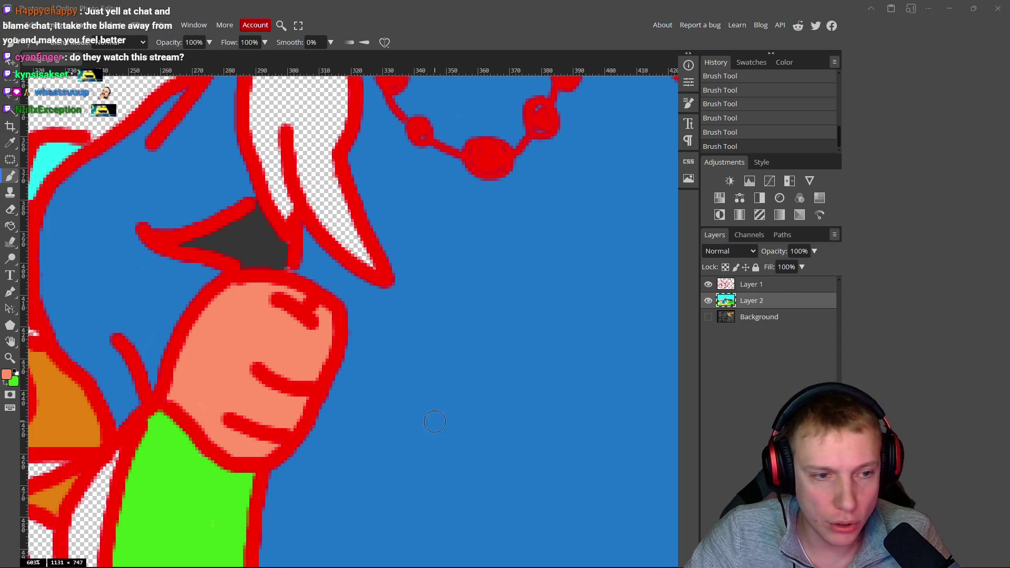
- Paint the fist gripping the staff skin tone, including the gaps between fingers
scroll(435, 422, "right", 5)
scroll(435, 422, "down", 3)
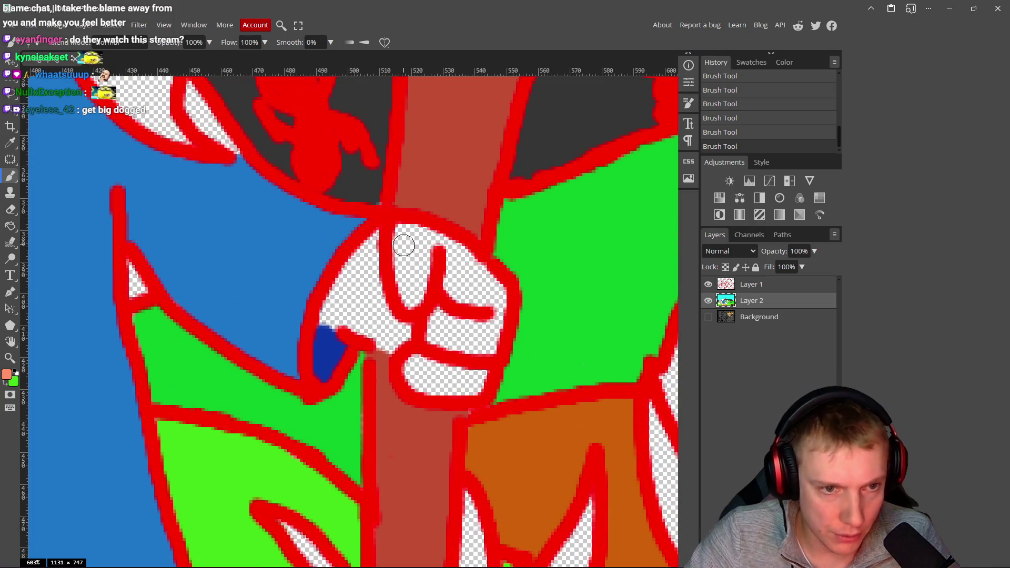
mouse_move(403, 245)
left_mouse_down()
mouse_move(405, 232)
mouse_move(420, 230)
left_mouse_up()
mouse_move(477, 262)
left_mouse_down()
mouse_move(500, 289)
mouse_move(471, 392)
mouse_move(426, 389)
mouse_move(411, 363)
mouse_move(442, 371)
mouse_move(481, 337)
mouse_move(476, 284)
mouse_move(452, 263)
mouse_move(445, 337)
left_mouse_up()
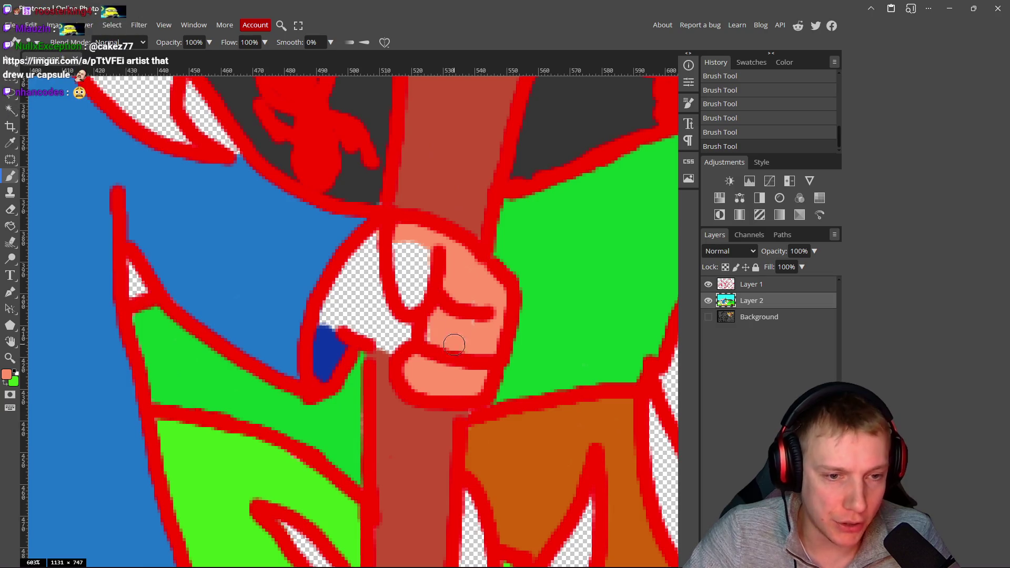
mouse_move(421, 303)
left_mouse_down()
mouse_move(413, 266)
mouse_move(395, 306)
left_mouse_up()
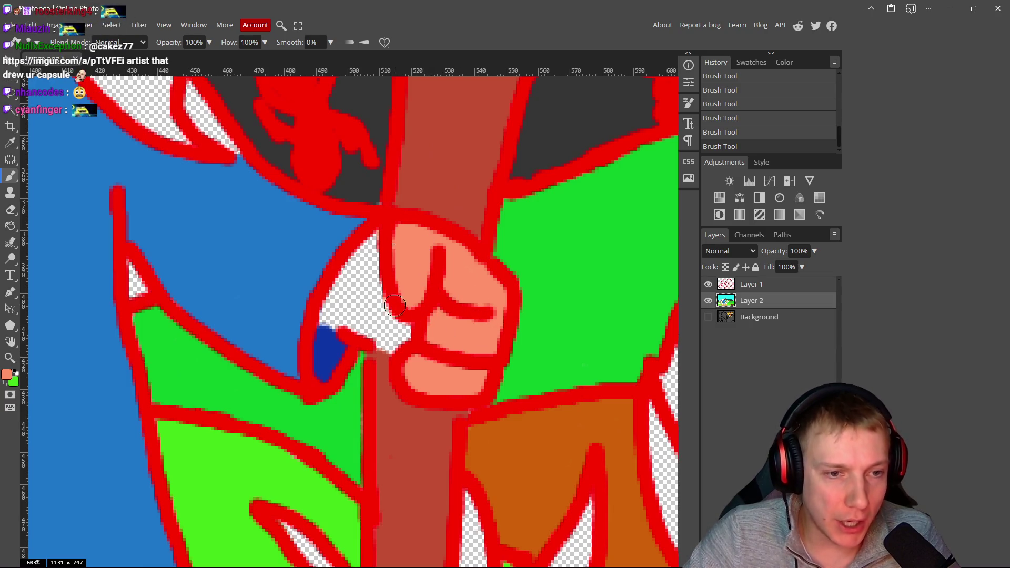
mouse_move(379, 242)
left_mouse_down()
mouse_move(323, 315)
mouse_move(395, 345)
mouse_move(416, 329)
mouse_move(357, 311)
left_mouse_up()
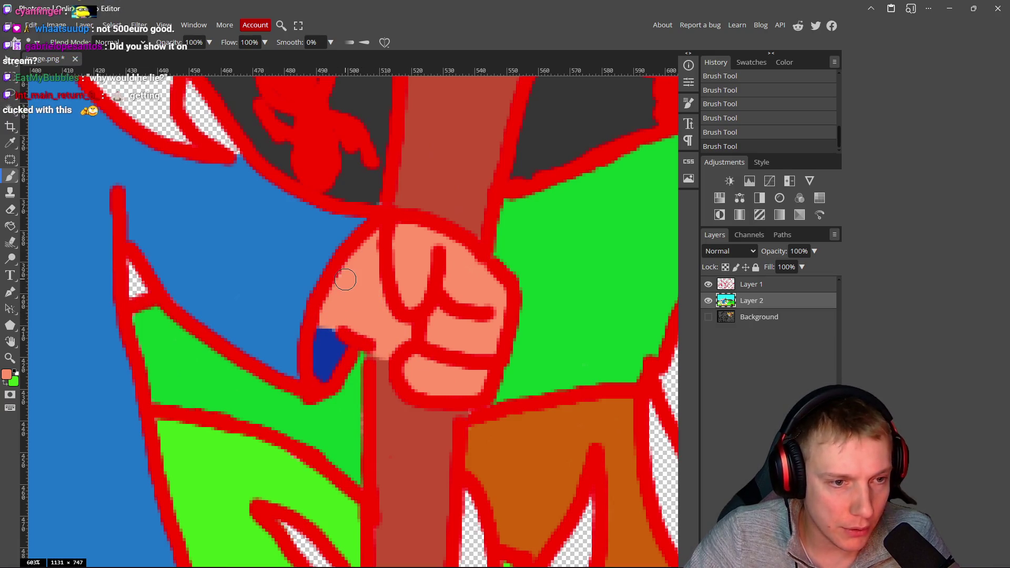
scroll(364, 322, "down", 8)
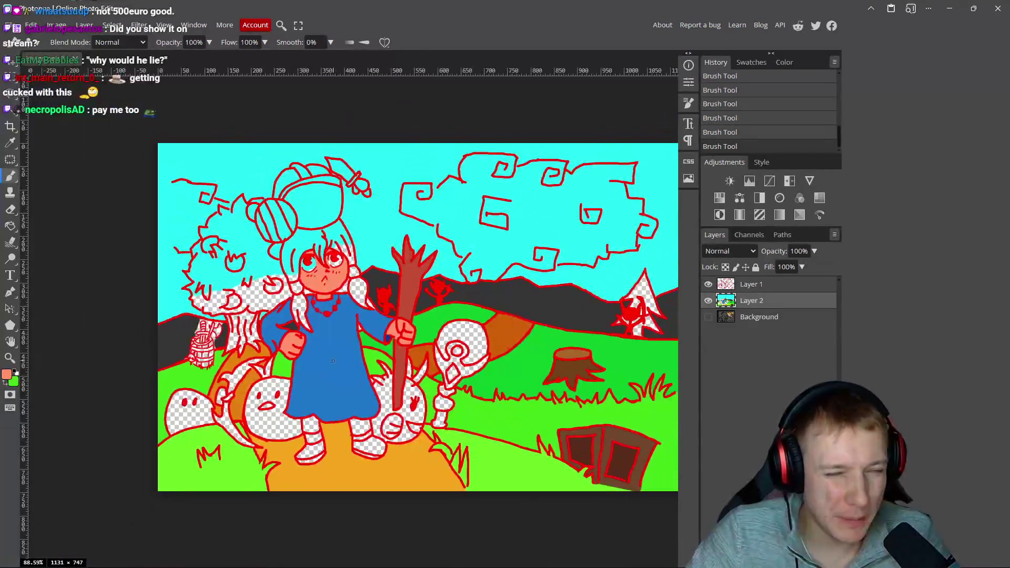
- Paint both legs above the shoes with the salmon skin tone
scroll(301, 384, "up", 3)
scroll(301, 384, "up", 7)
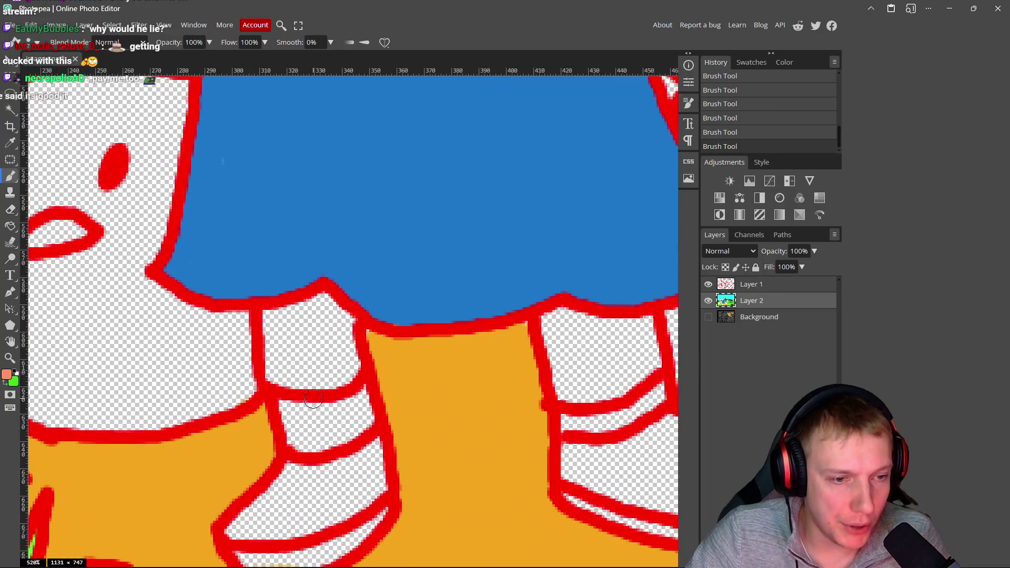
scroll(314, 398, "up", 2)
mouse_move(273, 300)
left_mouse_down()
mouse_move(252, 305)
mouse_move(341, 272)
mouse_move(365, 310)
mouse_move(368, 363)
mouse_move(322, 384)
mouse_move(366, 381)
mouse_move(253, 386)
mouse_move(248, 294)
mouse_move(280, 365)
mouse_move(298, 301)
mouse_move(330, 288)
mouse_move(342, 296)
mouse_move(347, 368)
mouse_move(311, 361)
left_mouse_up()
scroll(366, 361, "right", 4)
mouse_move(473, 318)
left_mouse_down()
mouse_move(480, 298)
mouse_move(618, 304)
mouse_move(629, 350)
mouse_move(613, 384)
mouse_move(542, 411)
mouse_move(505, 406)
mouse_move(487, 377)
mouse_move(482, 324)
mouse_move(503, 316)
mouse_move(608, 331)
mouse_move(537, 386)
mouse_move(587, 330)
mouse_move(541, 329)
mouse_move(520, 396)
left_mouse_up()
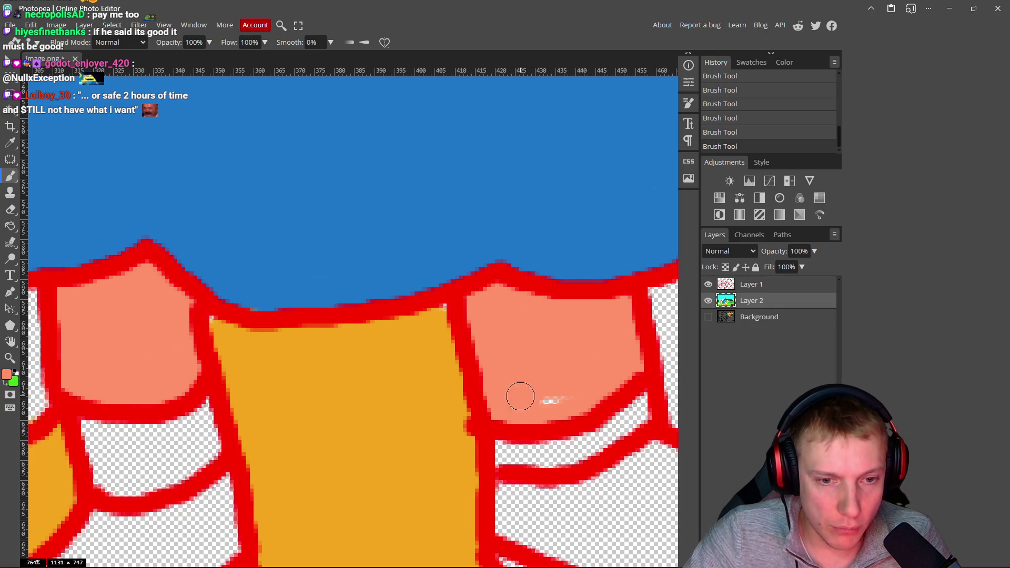
- Pan over the legs and shoes and choose dark grey #525252 as the paint colour
scroll(540, 350, "down", 8)
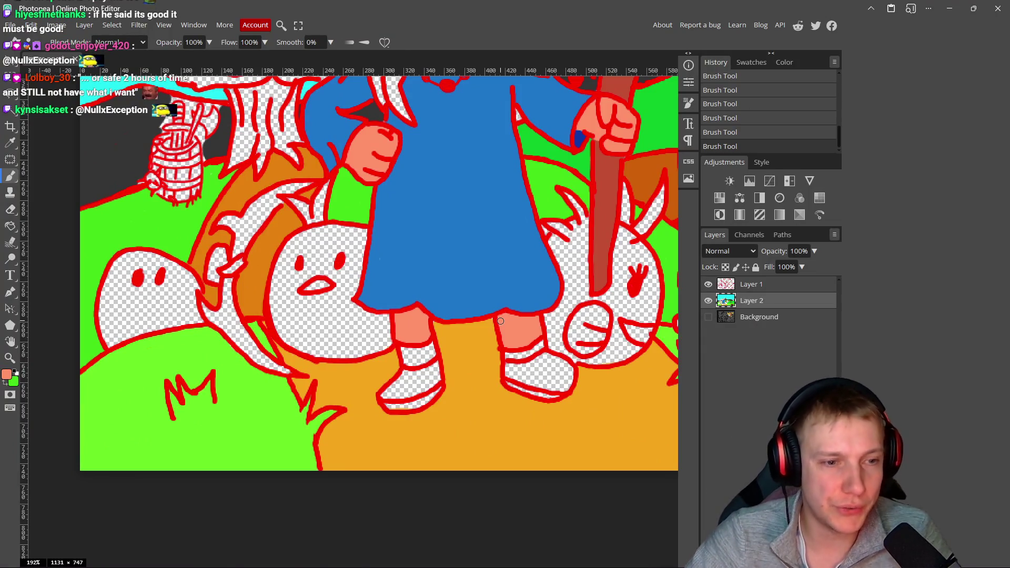
scroll(260, 308, "down", 3)
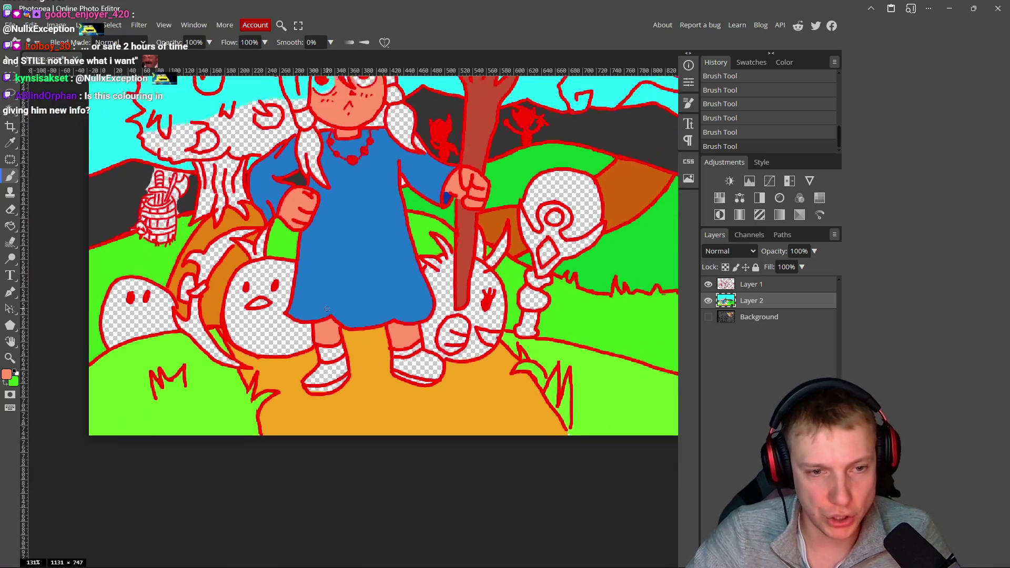
scroll(370, 328, "up", 3)
scroll(370, 328, "up", 3)
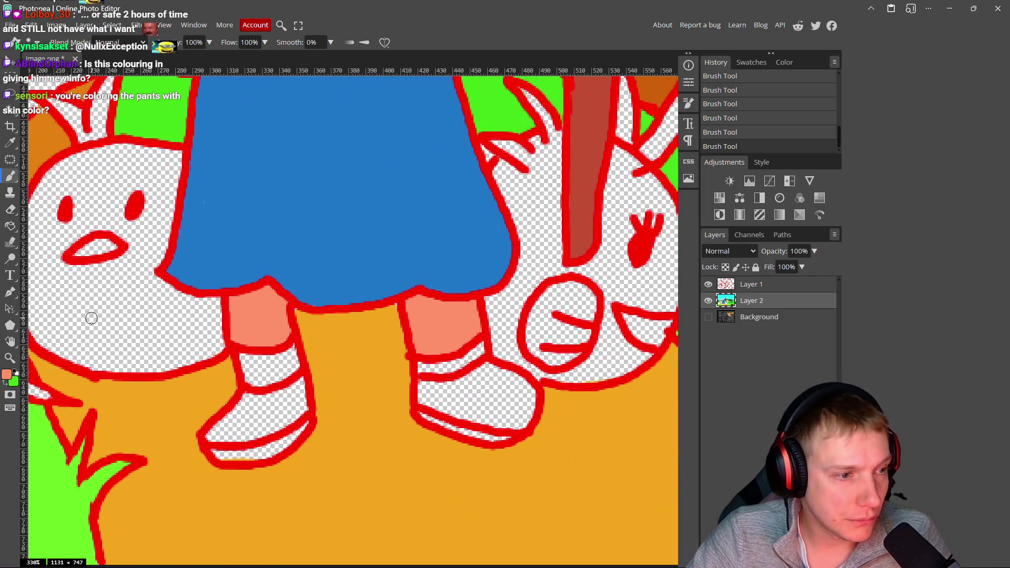
left_click_drag(319, 386, 366, 336)
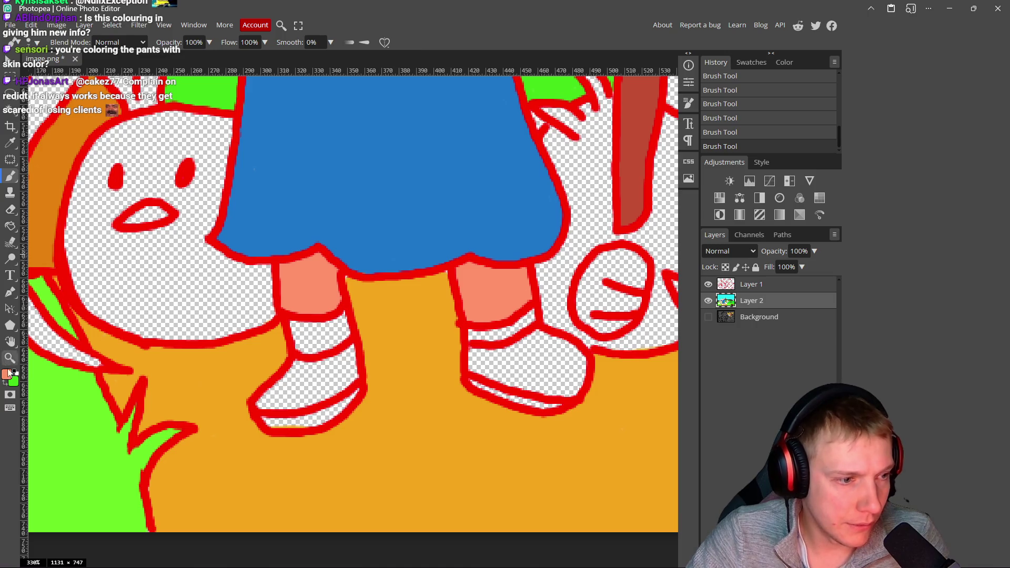
left_click(7, 375)
left_click_drag(87, 190, 77, 209)
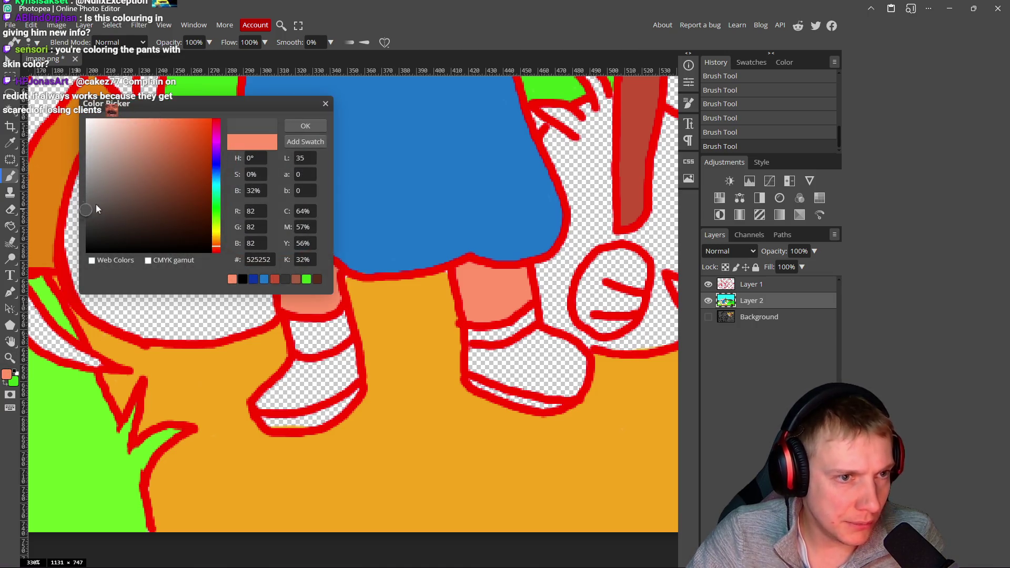
- Paint the left shoe, its strap and sole dark grey
left_click(305, 125)
scroll(333, 366, "up", 4)
left_click(386, 349)
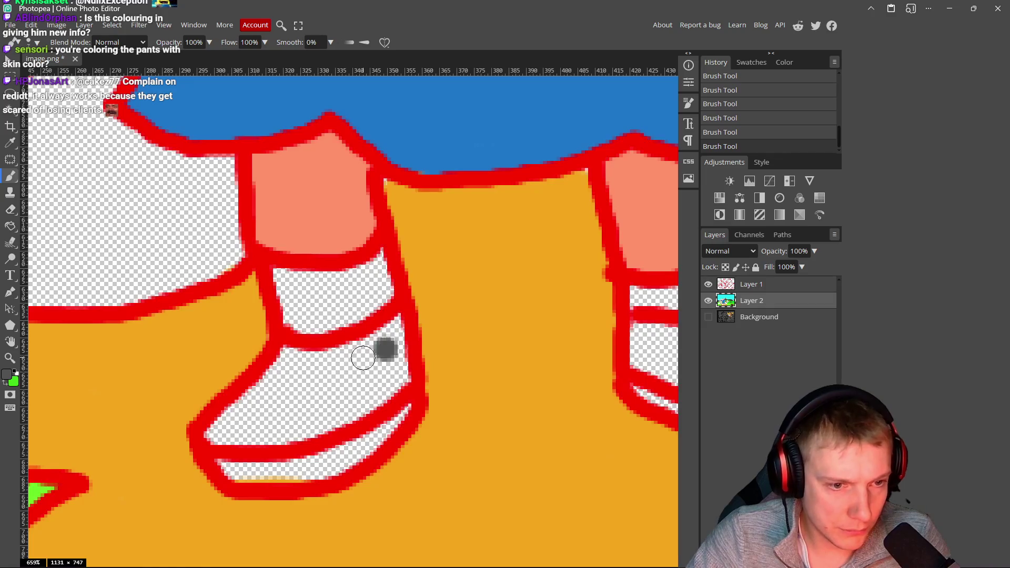
left_click_drag(329, 371, 394, 330)
mouse_move(292, 350)
left_mouse_down()
mouse_move(308, 308)
mouse_move(279, 272)
mouse_move(370, 269)
left_mouse_up()
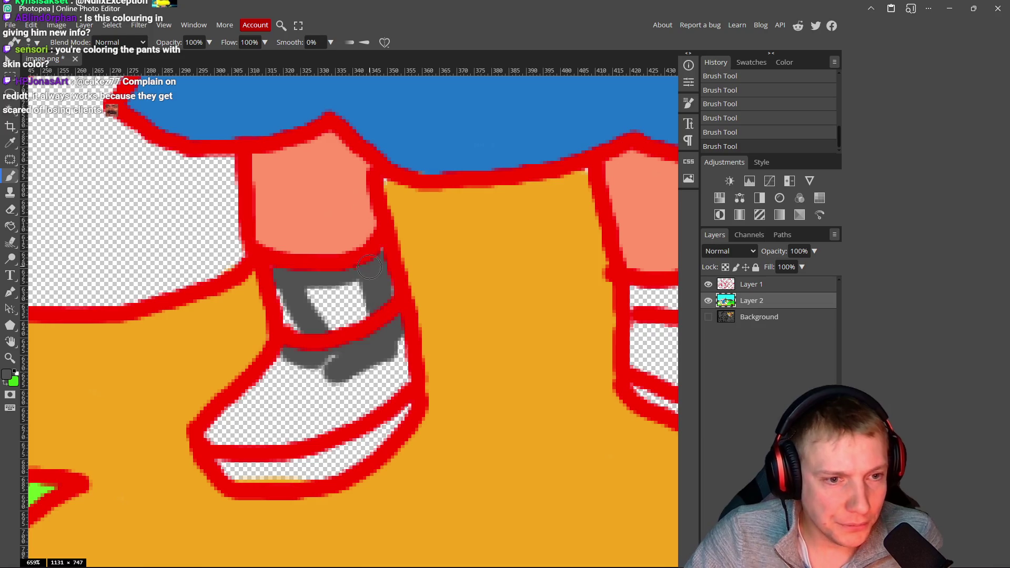
mouse_move(362, 313)
left_mouse_down()
mouse_move(357, 290)
mouse_move(284, 315)
mouse_move(287, 343)
mouse_move(239, 403)
left_mouse_up()
mouse_move(252, 439)
left_mouse_down()
mouse_move(392, 401)
mouse_move(337, 369)
mouse_move(326, 418)
mouse_move(262, 419)
left_mouse_up()
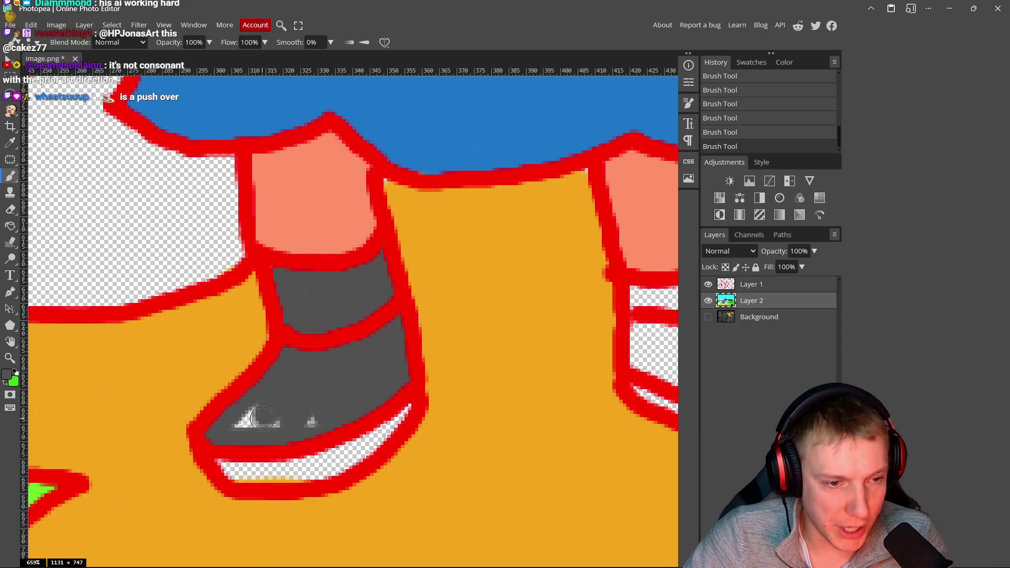
- Fill the right shoe's sole, edges and white inner areas with grey
scroll(421, 368, "right", 3)
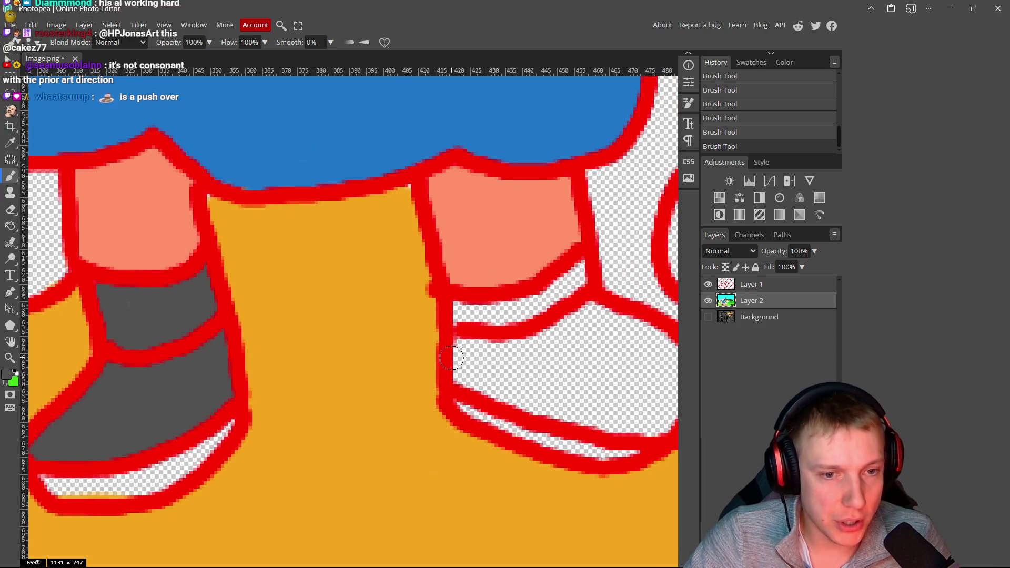
mouse_move(476, 387)
left_mouse_down()
mouse_move(558, 405)
mouse_move(484, 398)
left_mouse_up()
mouse_move(416, 310)
left_mouse_down()
mouse_move(439, 308)
mouse_move(508, 261)
left_mouse_up()
mouse_move(509, 304)
left_mouse_down()
mouse_move(600, 350)
mouse_move(608, 393)
mouse_move(569, 418)
mouse_move(429, 400)
mouse_move(411, 331)
mouse_move(507, 288)
left_mouse_up()
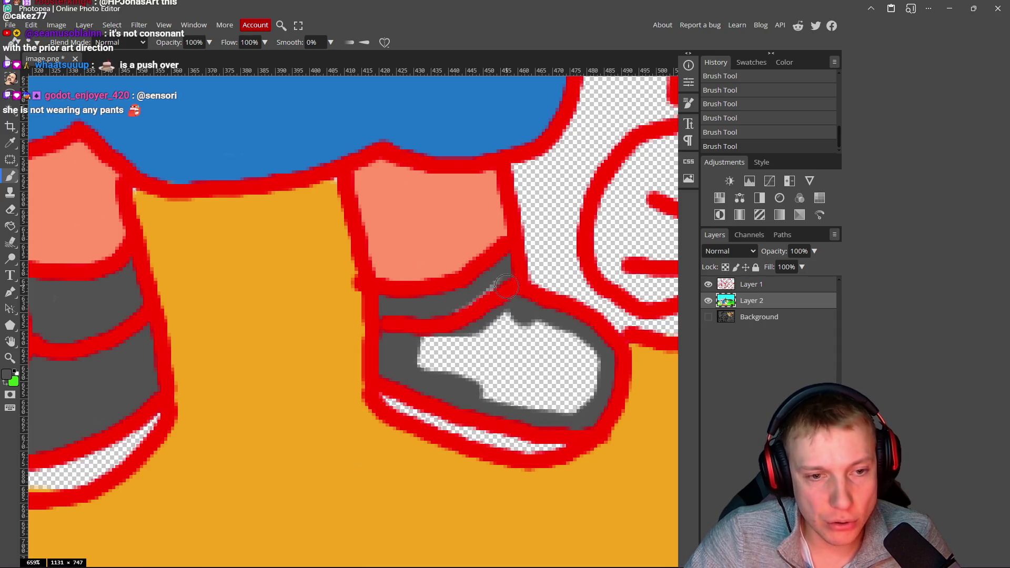
left_click_drag(428, 337, 497, 300)
mouse_move(445, 329)
left_mouse_down()
mouse_move(584, 353)
mouse_move(597, 368)
mouse_move(589, 358)
left_mouse_up()
mouse_move(580, 411)
left_mouse_down()
mouse_move(542, 342)
mouse_move(490, 363)
mouse_move(432, 364)
mouse_move(556, 410)
mouse_move(462, 375)
left_mouse_up()
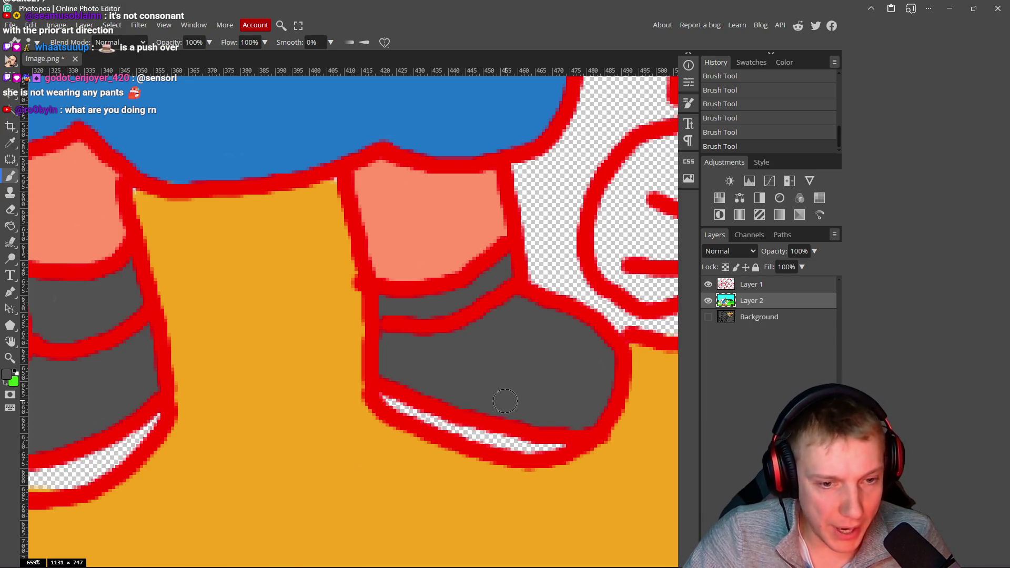
- Switch to a darker grey and cover the remaining white streaks on both shoes
left_click(7, 374)
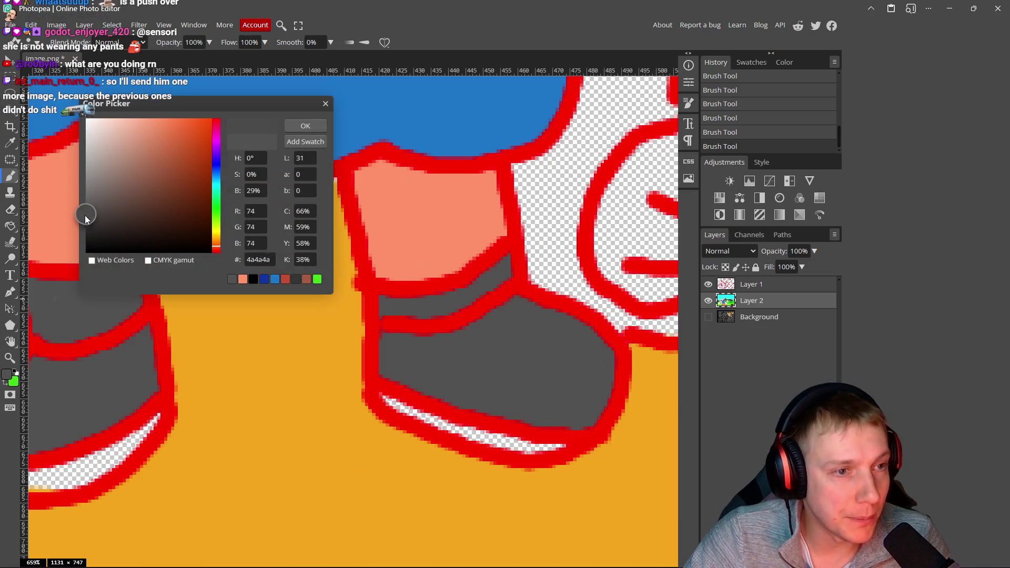
left_click(305, 126)
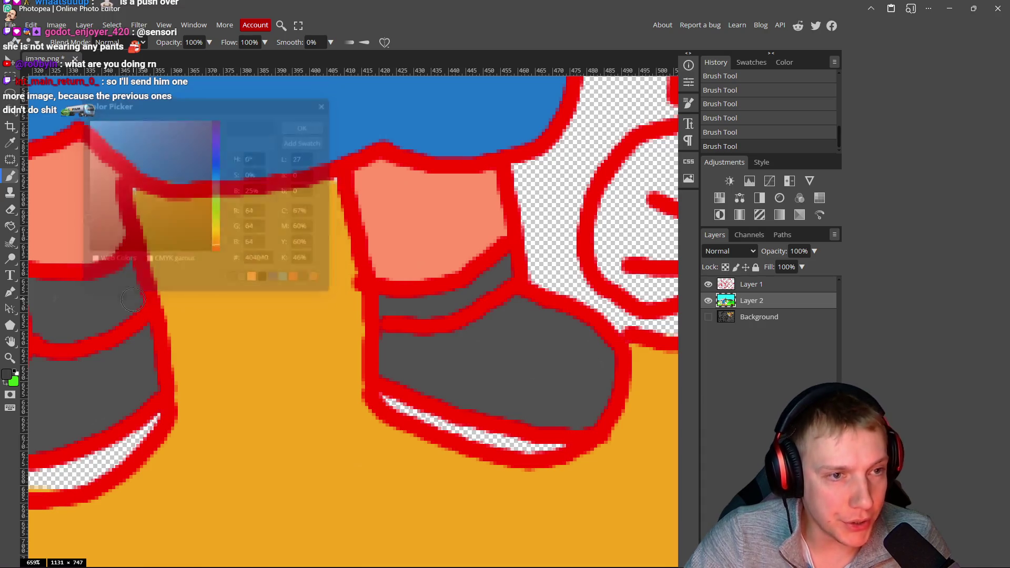
mouse_move(384, 398)
left_mouse_down()
mouse_move(454, 429)
mouse_move(565, 447)
left_mouse_up()
scroll(276, 414, "left", 3)
mouse_move(304, 401)
left_mouse_down()
mouse_move(184, 456)
mouse_move(137, 452)
mouse_move(210, 466)
left_mouse_up()
scroll(253, 448, "down", 12)
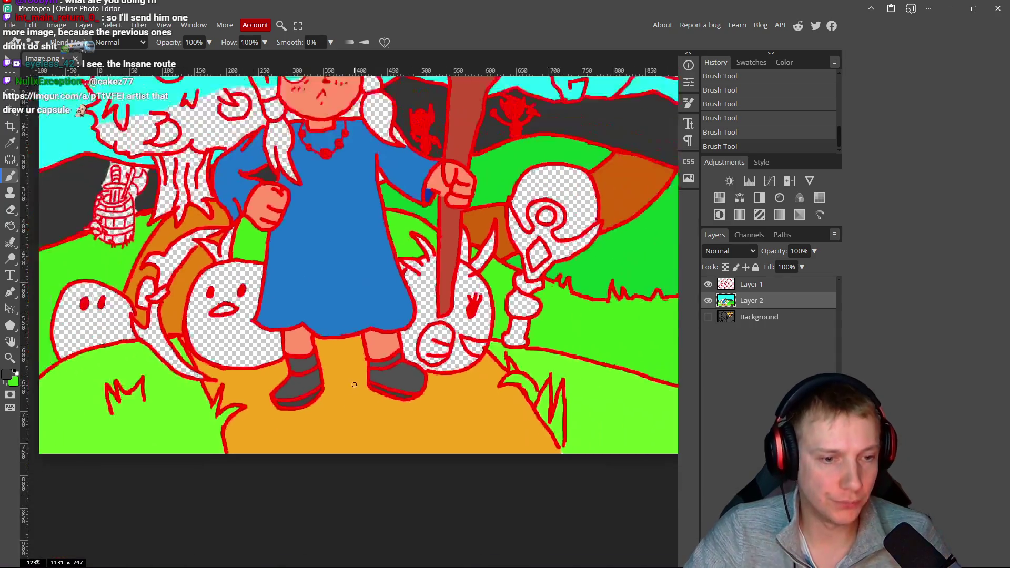
scroll(299, 279, "up", 10)
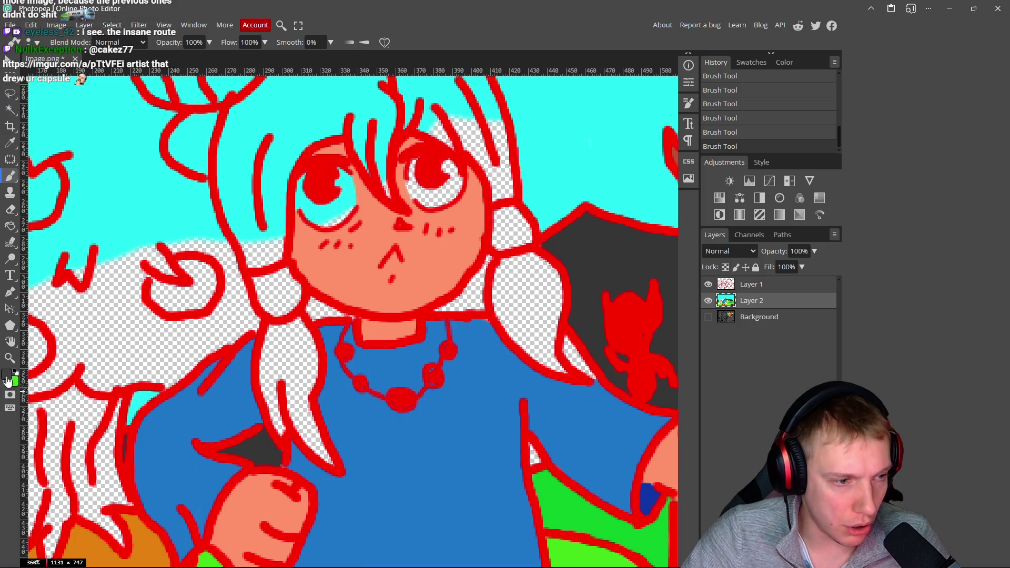
- Set the foreground colour to bright yellow #f6e73c
left_click(7, 375)
left_click_drag(218, 243, 217, 232)
left_click_drag(174, 160, 181, 124)
left_click(295, 127)
scroll(318, 264, "up", 2)
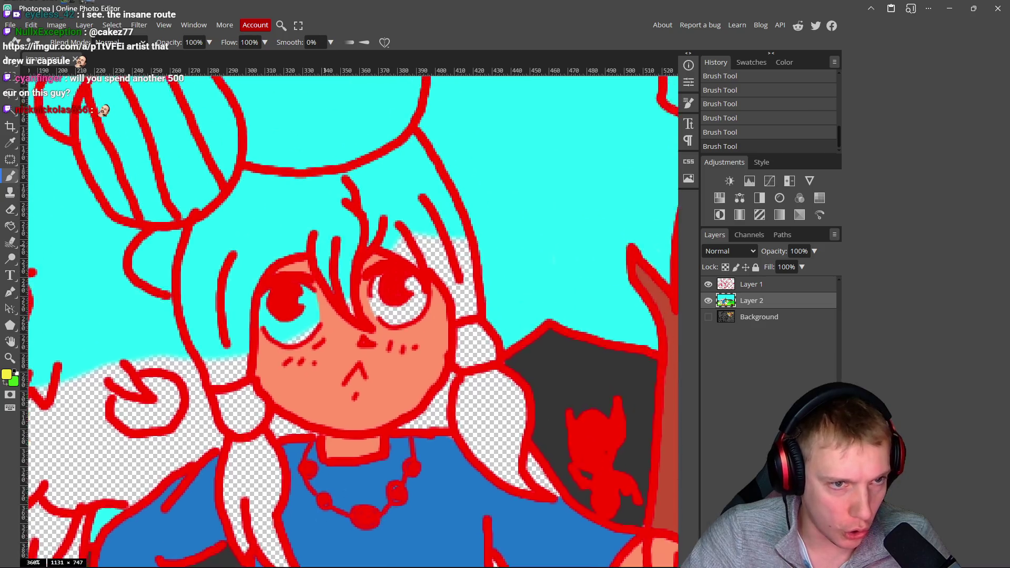
- Paint the hair strands beside the face yellow, covering the cyan gaps
mouse_move(387, 241)
left_mouse_down()
mouse_move(378, 220)
mouse_move(437, 178)
mouse_move(470, 205)
mouse_move(524, 322)
left_mouse_up()
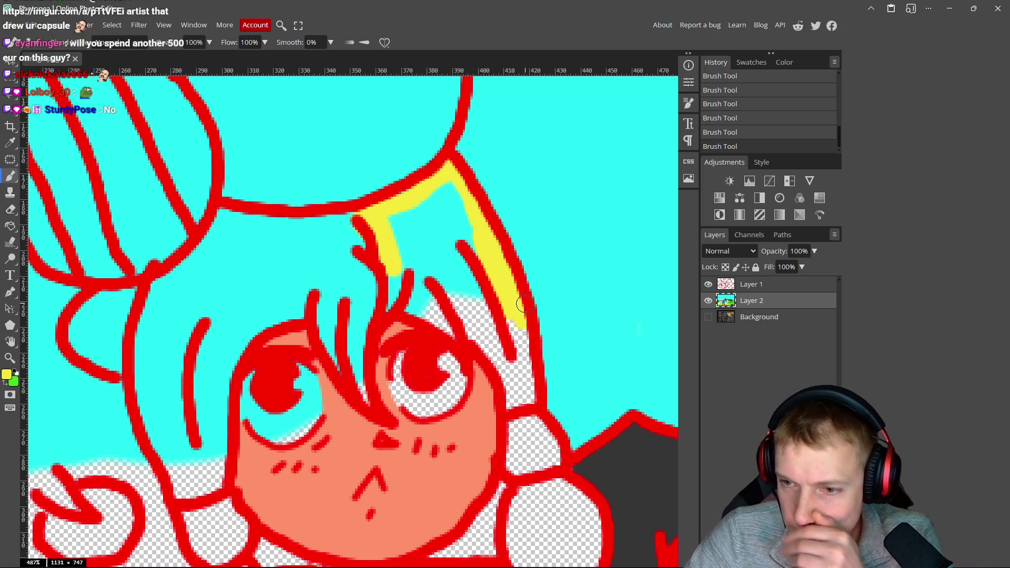
left_click_drag(515, 321, 524, 408)
mouse_move(501, 330)
left_mouse_down()
mouse_move(463, 253)
mouse_move(454, 191)
mouse_move(388, 232)
mouse_move(390, 295)
mouse_move(408, 277)
mouse_move(418, 307)
mouse_move(478, 334)
mouse_move(487, 350)
left_mouse_up()
left_click_drag(440, 227, 455, 299)
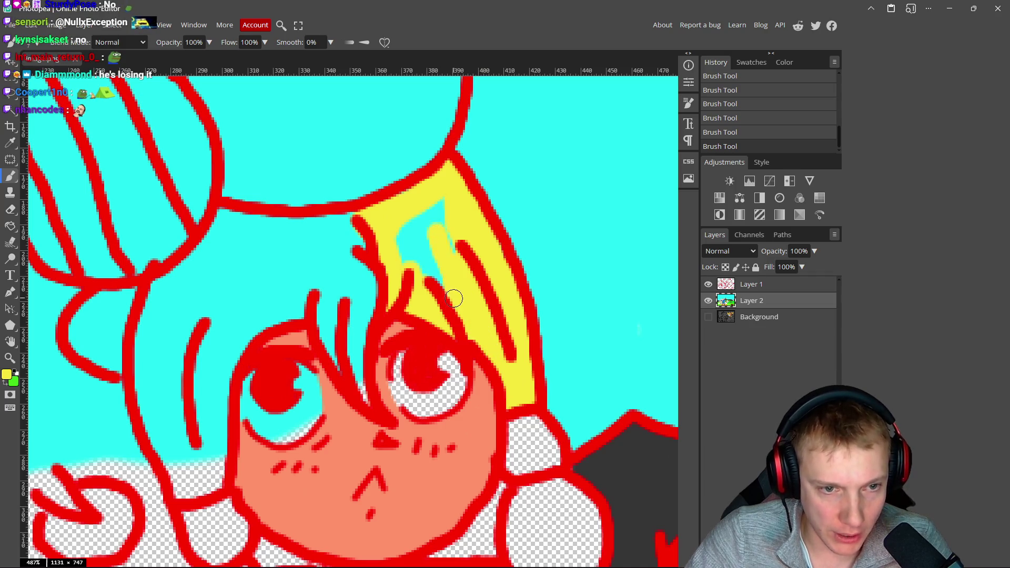
mouse_move(440, 214)
left_mouse_down()
mouse_move(413, 227)
mouse_move(404, 271)
left_mouse_up()
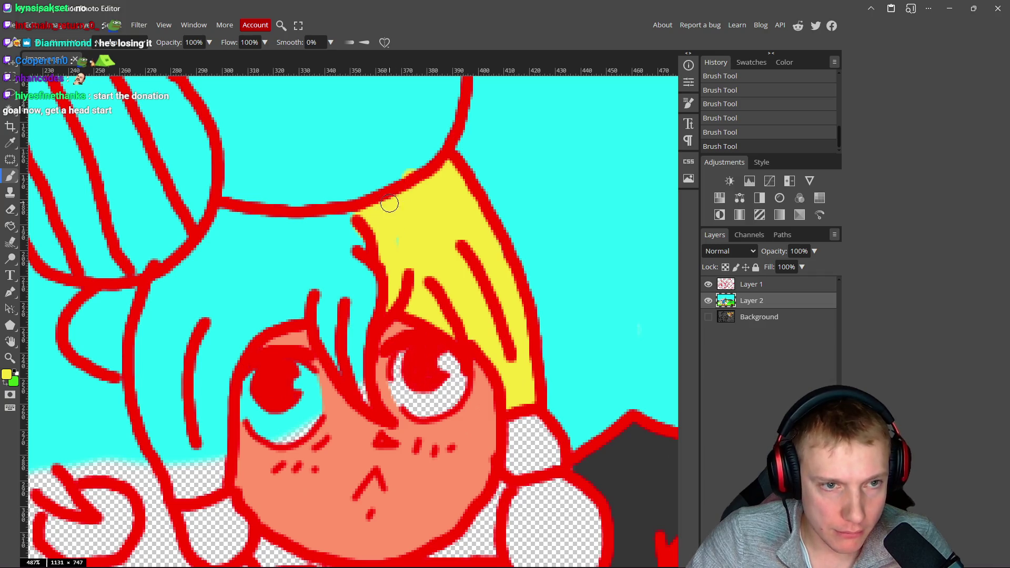
mouse_move(384, 245)
left_mouse_down()
mouse_move(334, 226)
mouse_move(305, 240)
mouse_move(365, 260)
mouse_move(371, 305)
mouse_move(355, 358)
mouse_move(336, 279)
mouse_move(333, 334)
mouse_move(334, 289)
mouse_move(247, 226)
mouse_move(224, 223)
mouse_move(196, 264)
mouse_move(209, 246)
left_mouse_up()
- Paint yellow down the hair tip and over the nearby cyan patches
scroll(223, 217, "left", 3)
mouse_move(308, 231)
left_mouse_down()
mouse_move(262, 257)
mouse_move(253, 306)
mouse_move(260, 291)
mouse_move(254, 357)
mouse_move(264, 419)
mouse_move(283, 450)
mouse_move(306, 446)
mouse_move(325, 329)
mouse_move(342, 293)
mouse_move(334, 305)
mouse_move(412, 270)
mouse_move(402, 221)
mouse_move(350, 208)
mouse_move(298, 277)
mouse_move(297, 293)
mouse_move(322, 296)
mouse_move(285, 402)
mouse_move(293, 440)
left_mouse_up()
mouse_move(292, 377)
left_mouse_down()
mouse_move(255, 237)
mouse_move(229, 302)
mouse_move(213, 285)
left_mouse_up()
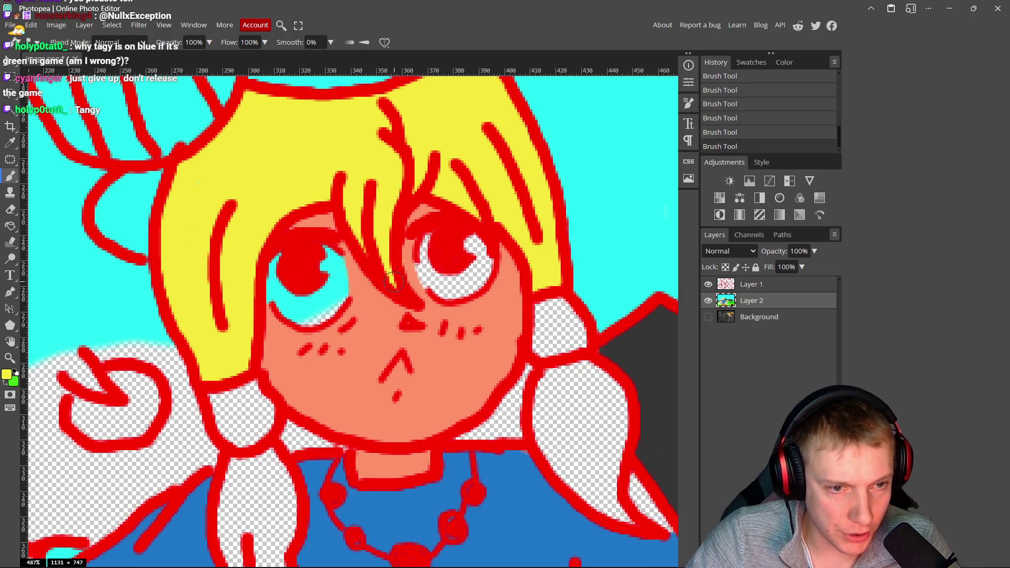
left_click(410, 259, "alt")
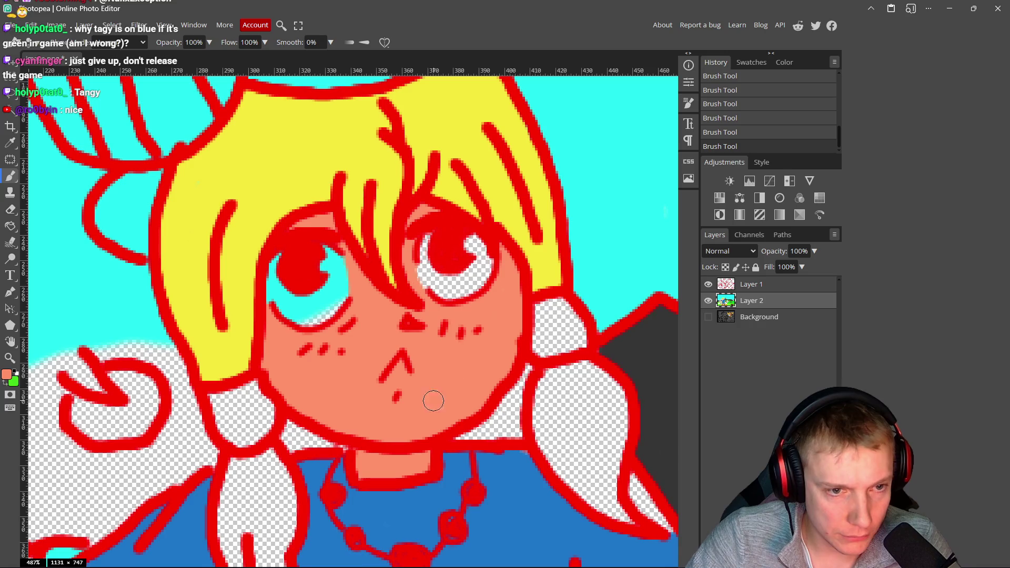
- Set the paint colour to pure white
left_click_drag(350, 363, 383, 347)
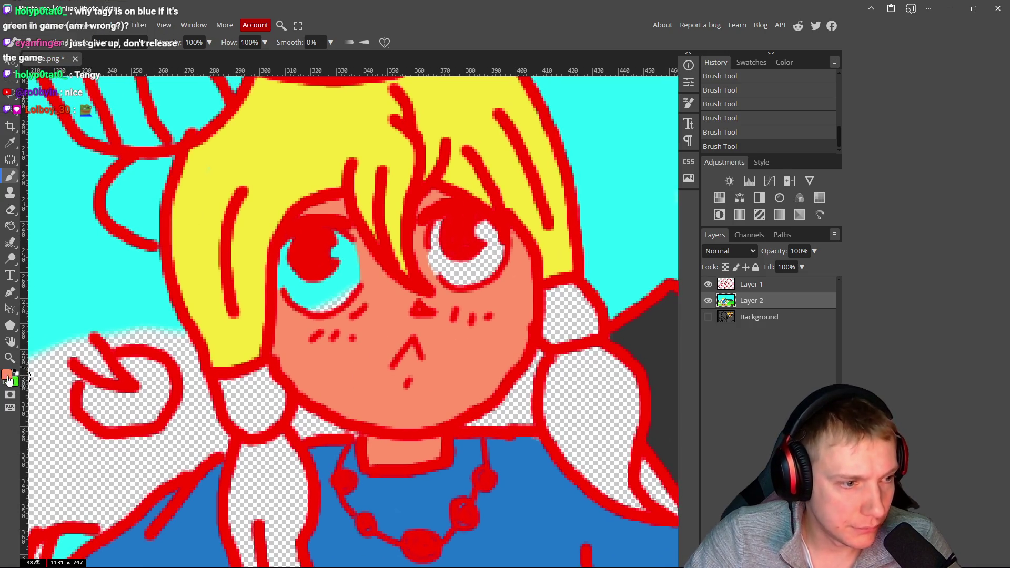
left_click(9, 379)
left_click(87, 116)
left_click(305, 125)
- Brush white into the girl's eyes around the red pupils, covering the cyan areas
left_click_drag(341, 234, 334, 258)
left_click_drag(289, 283, 311, 300)
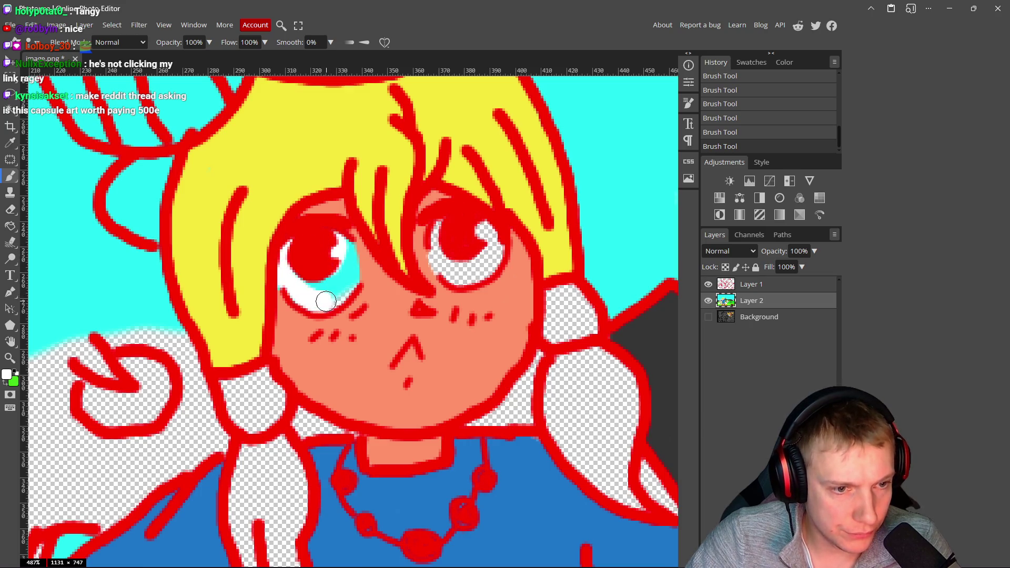
mouse_move(350, 279)
left_mouse_down()
mouse_move(349, 252)
mouse_move(308, 284)
left_mouse_up()
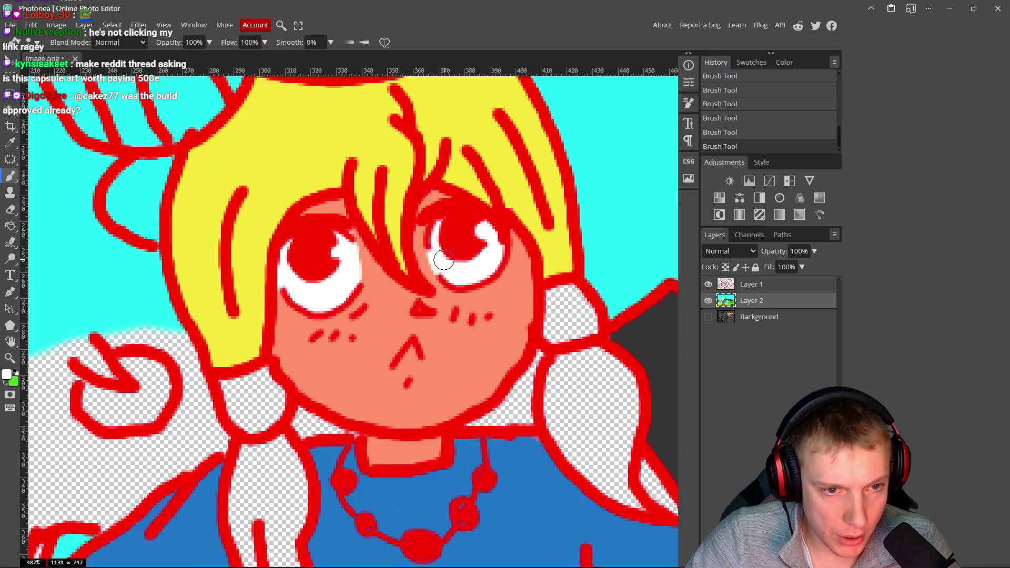
scroll(459, 273, "down", 8)
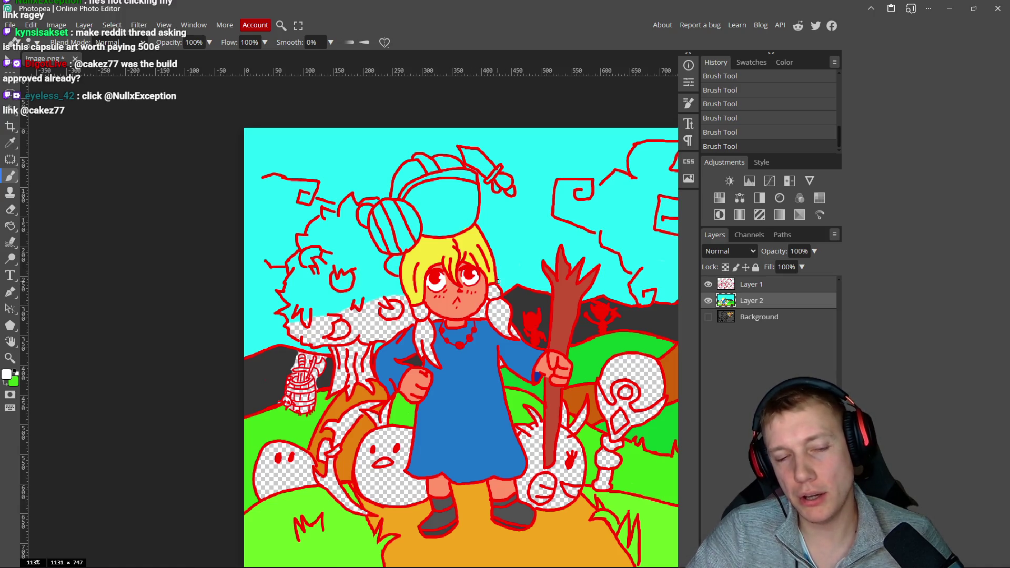
scroll(453, 281, "up", 2)
scroll(458, 286, "up", 2)
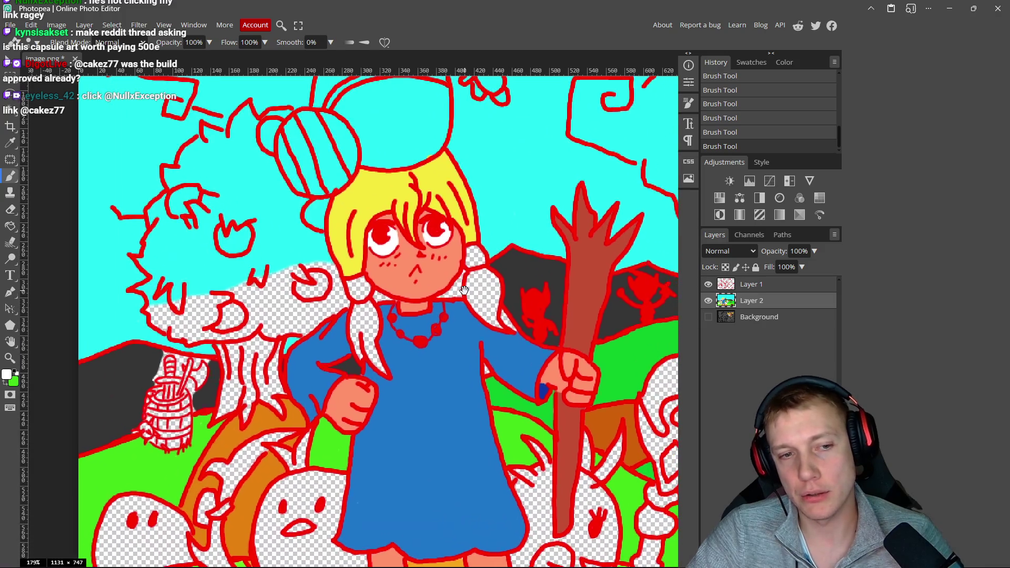
key("alt+Tab")
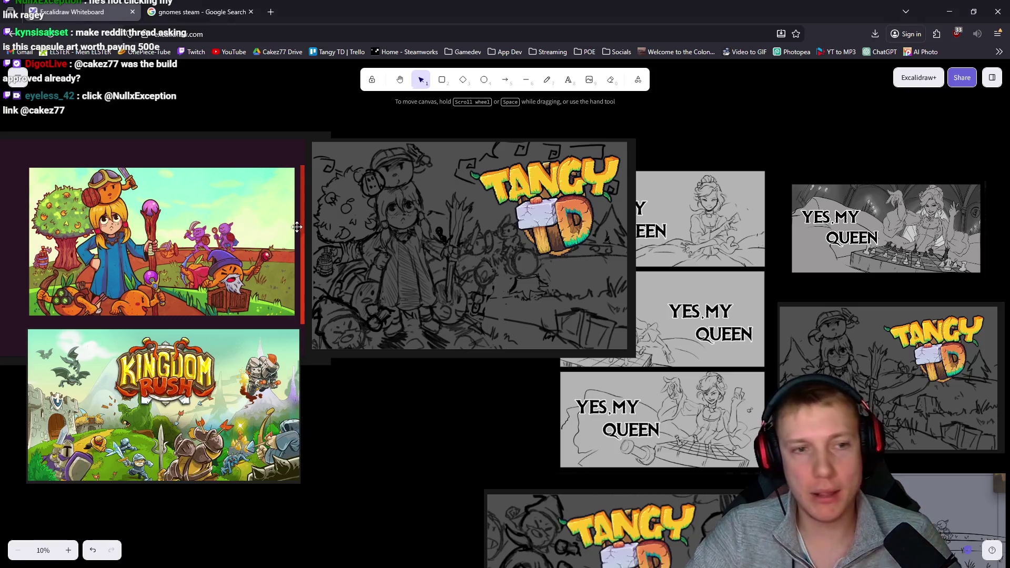
scroll(108, 248, "up", 10, "ctrl")
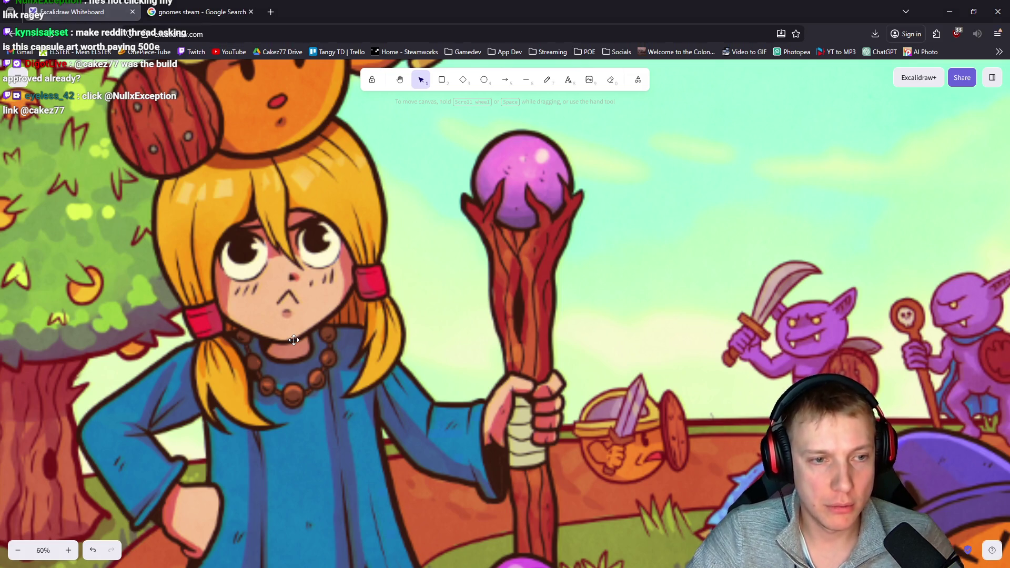
key("alt+Tab")
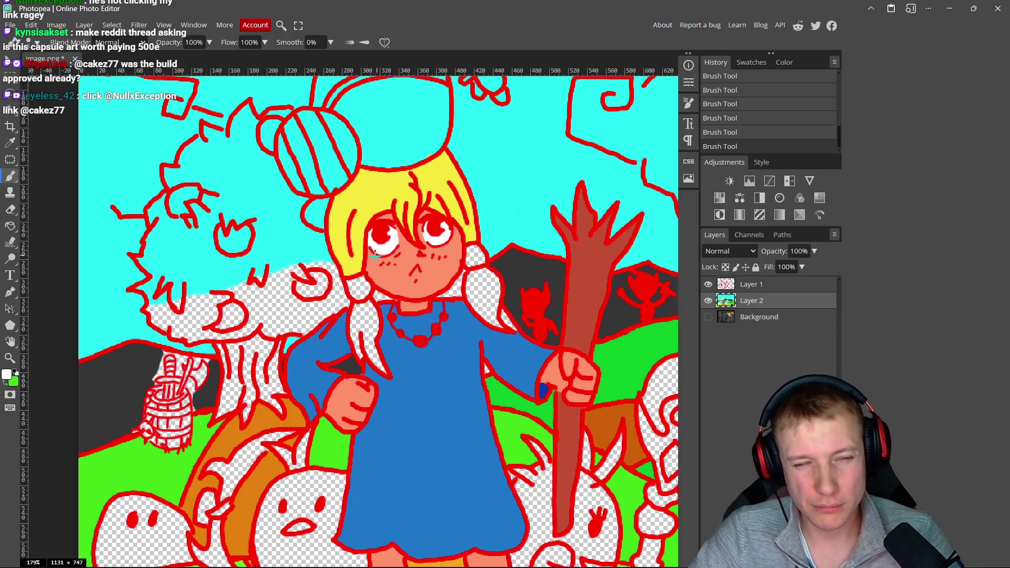
scroll(375, 255, "up", 6, "alt")
left_click(405, 270, "alt")
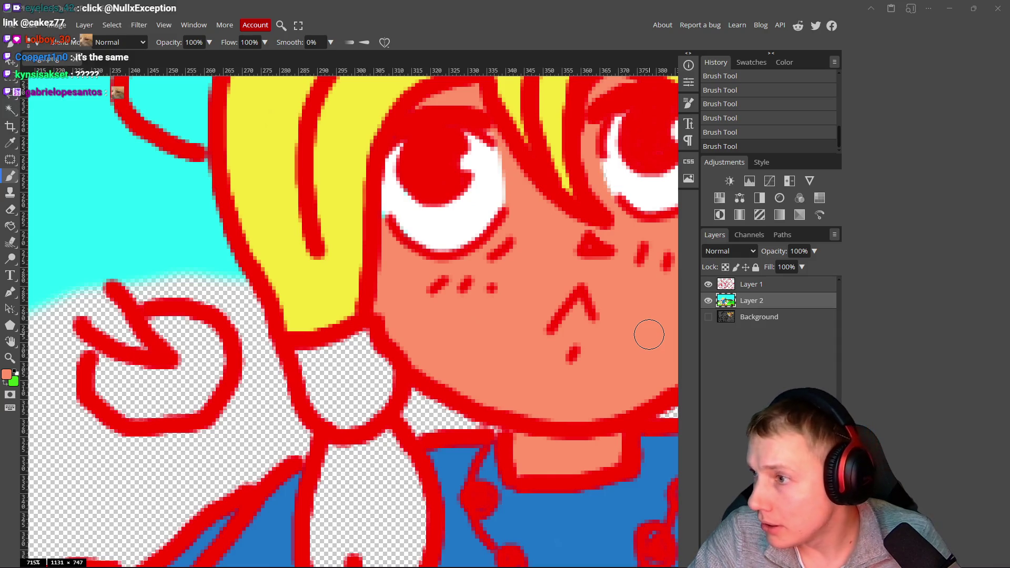
key("alt+Tab")
left_click_drag(220, 5, 220, 1)
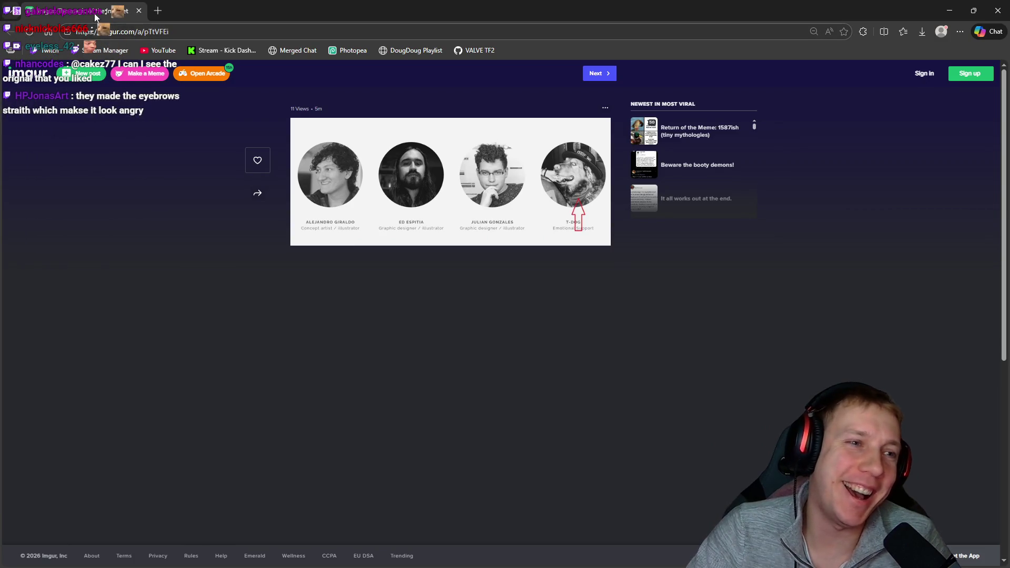
key("alt+Tab")
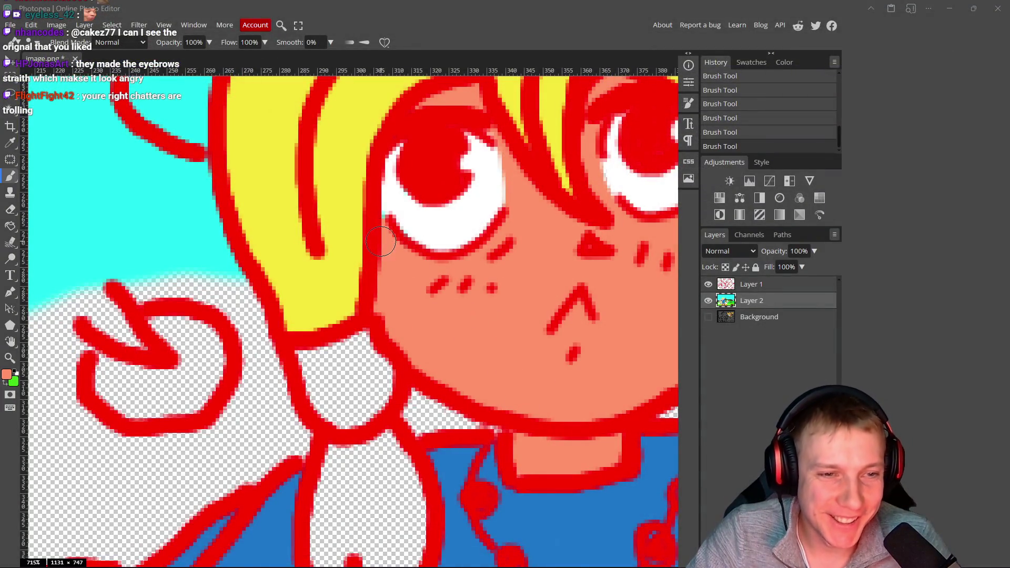
right_click(371, 241)
left_click(481, 292, "alt")
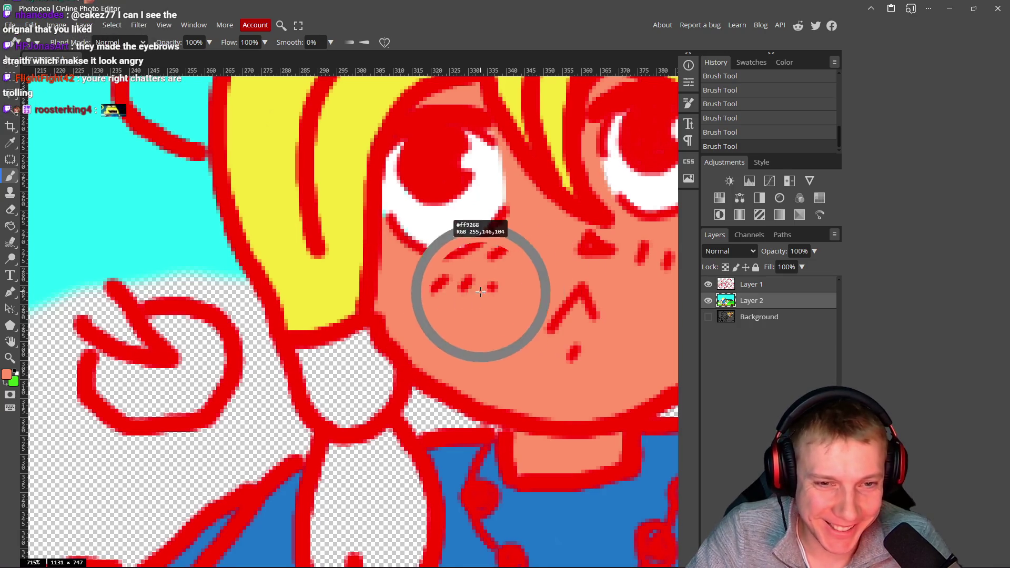
scroll(391, 230, "up", 1)
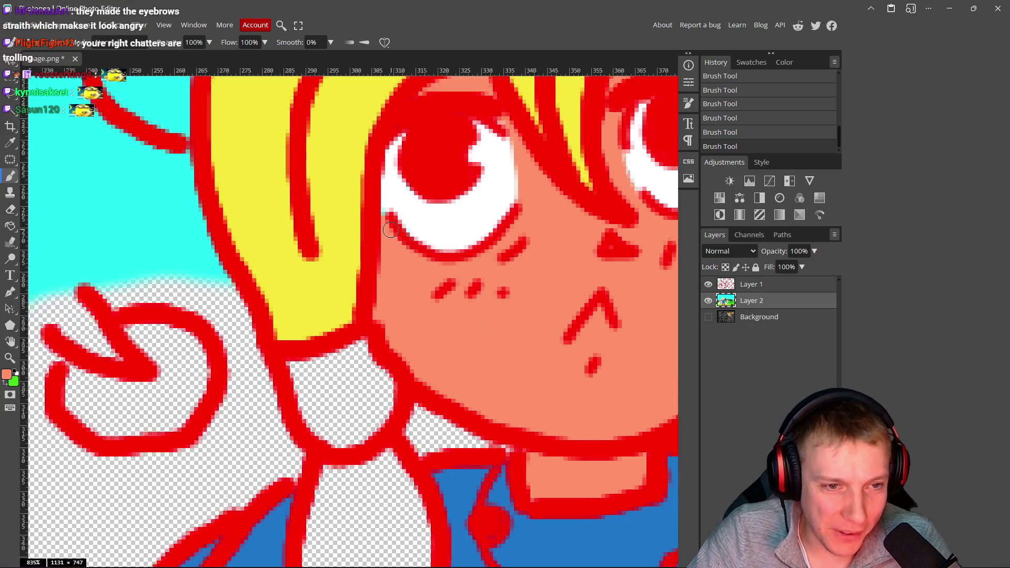
scroll(391, 230, "up", 3)
scroll(365, 171, "down", 4)
scroll(508, 282, "down", 4)
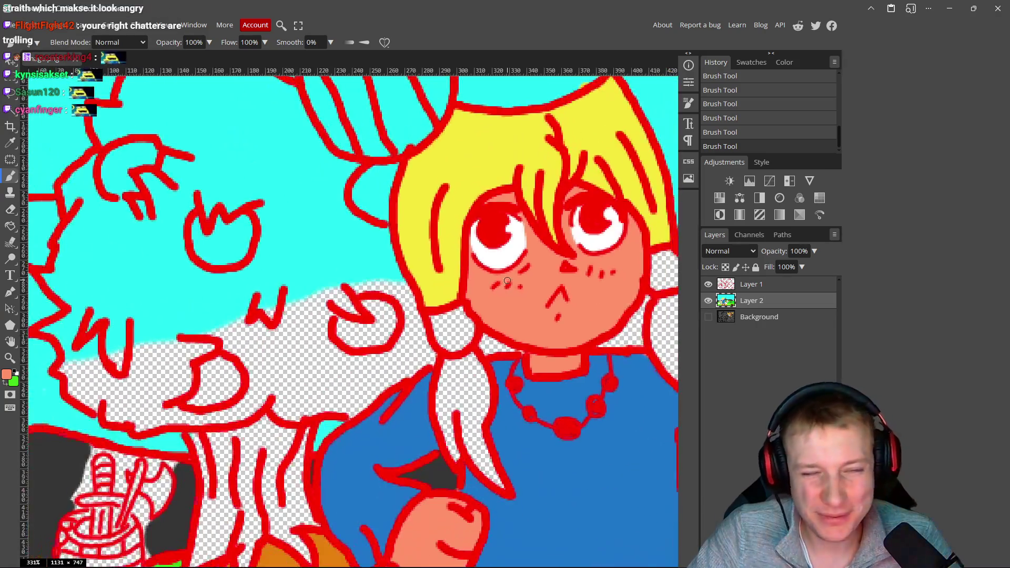
scroll(507, 281, "down", 2)
scroll(526, 253, "up", 9)
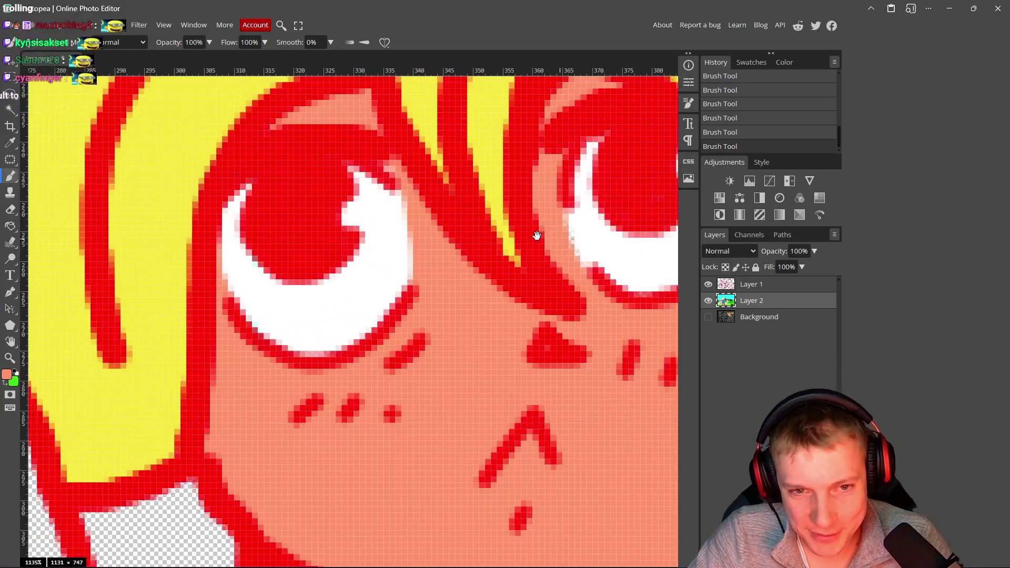
left_click_drag(536, 236, 413, 220)
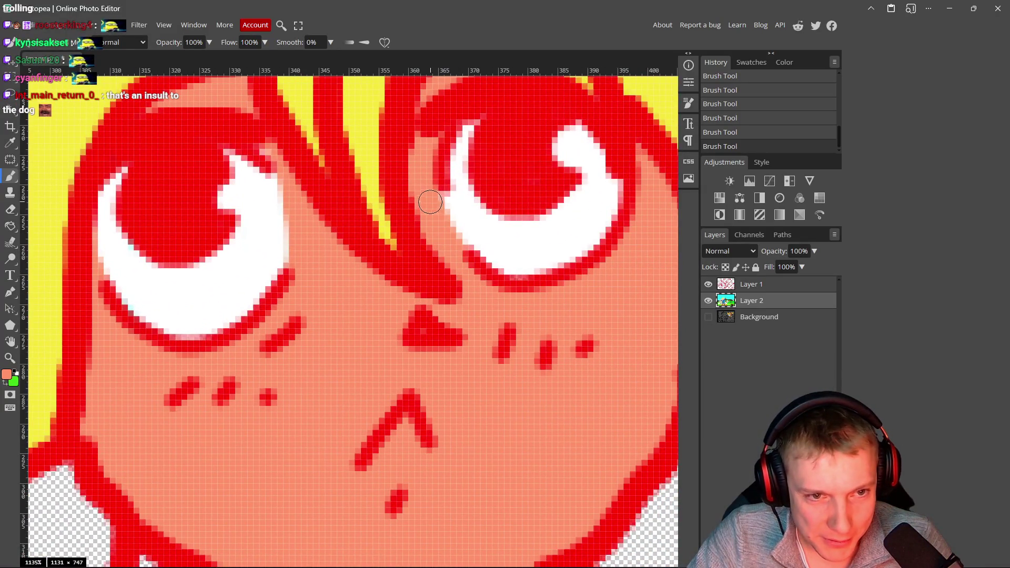
scroll(555, 319, "down", 2)
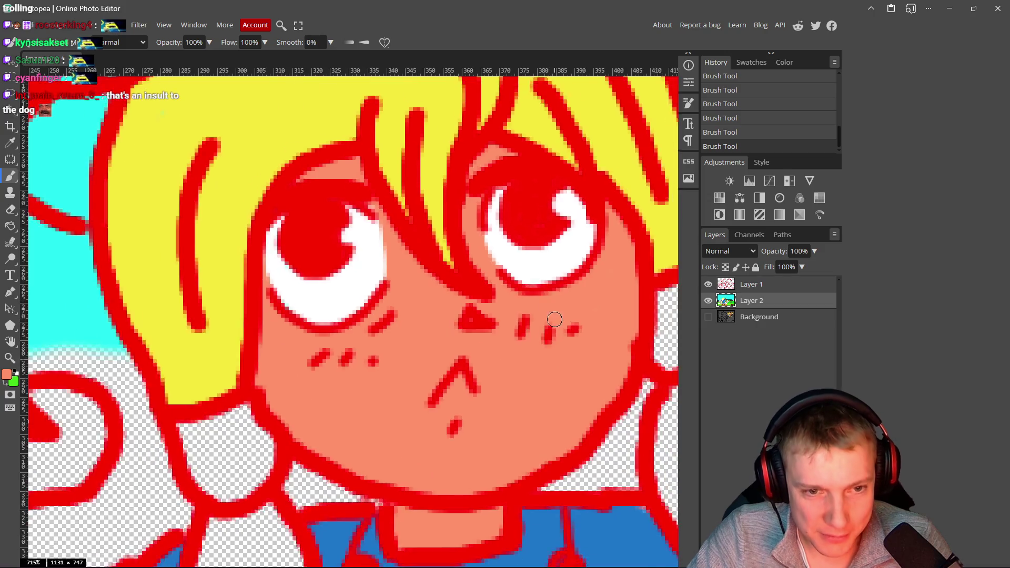
scroll(555, 320, "down", 6)
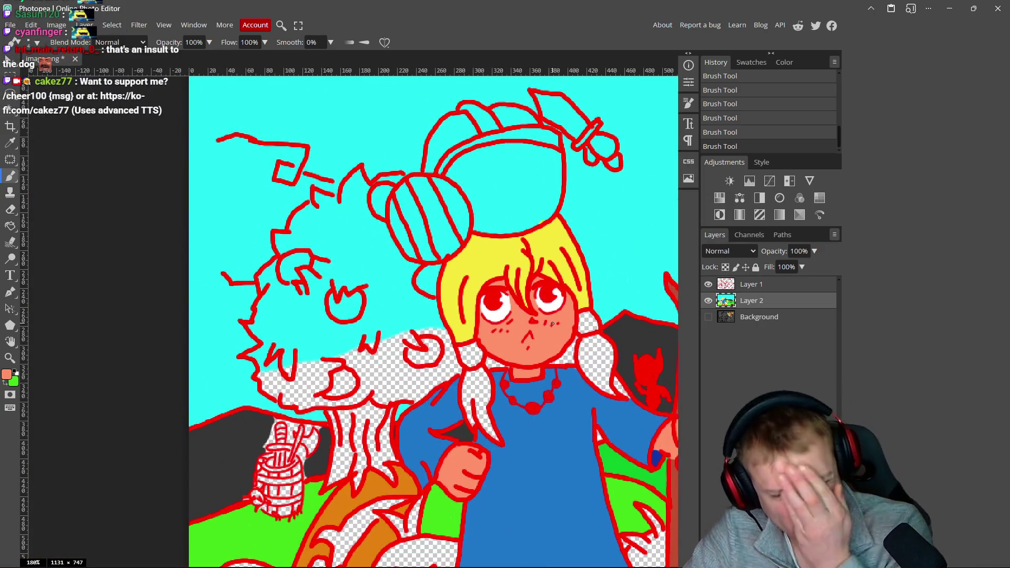
- Sample the hair yellow and fill the first pigtail's white gap down its inner edge
left_click_drag(553, 323, 508, 258)
left_click(435, 188, "alt")
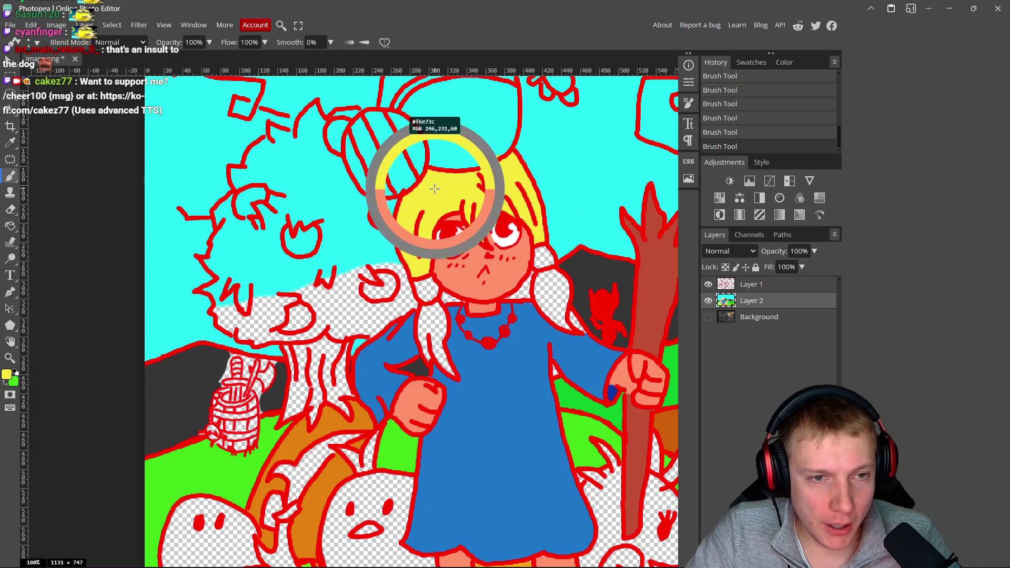
scroll(435, 189, "up", 6)
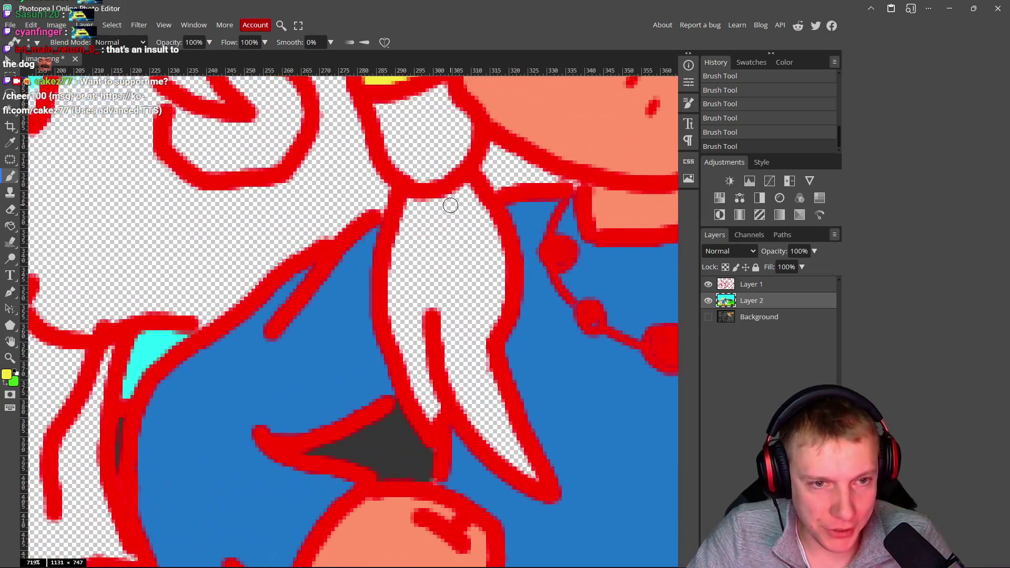
mouse_move(456, 210)
left_mouse_down()
mouse_move(469, 180)
mouse_move(447, 198)
left_mouse_up()
mouse_move(405, 234)
left_mouse_down()
mouse_move(399, 283)
mouse_move(417, 226)
mouse_move(462, 198)
mouse_move(479, 226)
mouse_move(490, 270)
mouse_move(472, 354)
mouse_move(463, 313)
mouse_move(402, 293)
mouse_move(414, 381)
mouse_move(467, 393)
mouse_move(521, 460)
left_mouse_up()
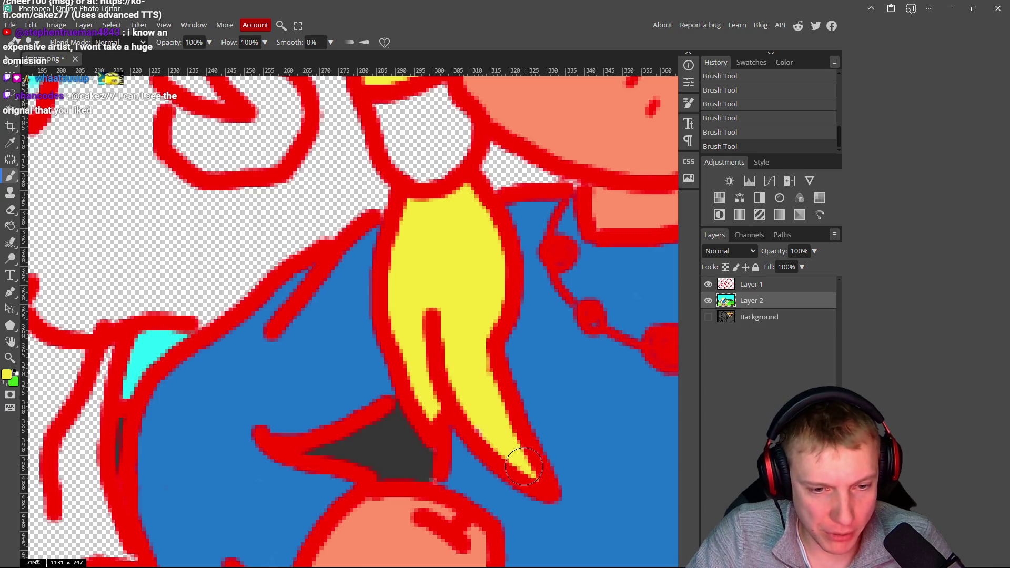
- Fill the other pigtail's white gaps with the same yellow
scroll(428, 264, "right", 9)
scroll(400, 304, "up", 3)
mouse_move(455, 216)
left_mouse_down()
mouse_move(404, 222)
mouse_move(379, 260)
mouse_move(404, 361)
mouse_move(469, 406)
left_mouse_up()
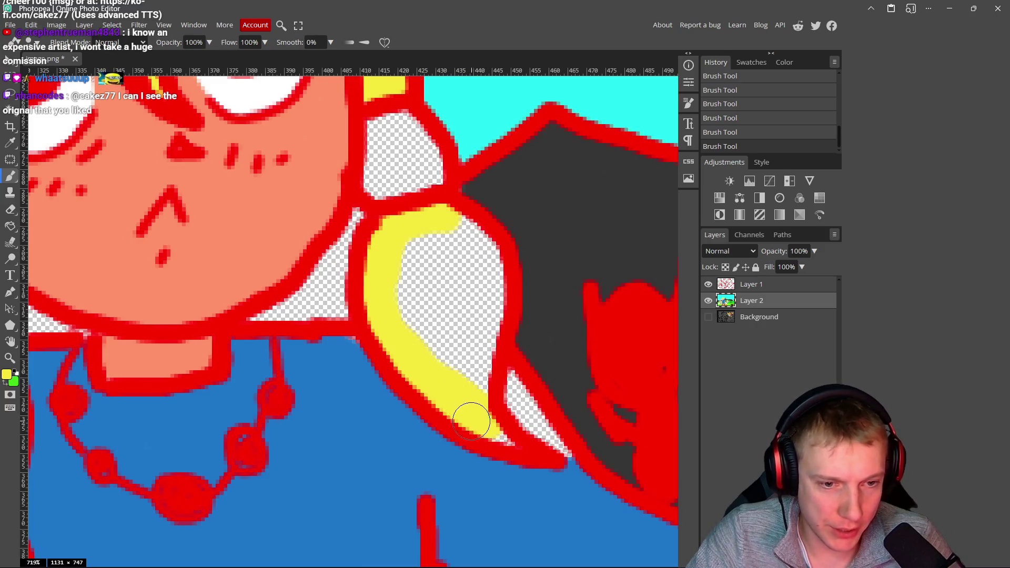
mouse_move(500, 439)
left_mouse_down()
mouse_move(474, 400)
mouse_move(491, 268)
mouse_move(435, 221)
mouse_move(451, 294)
mouse_move(453, 248)
mouse_move(448, 380)
mouse_move(418, 297)
left_mouse_up()
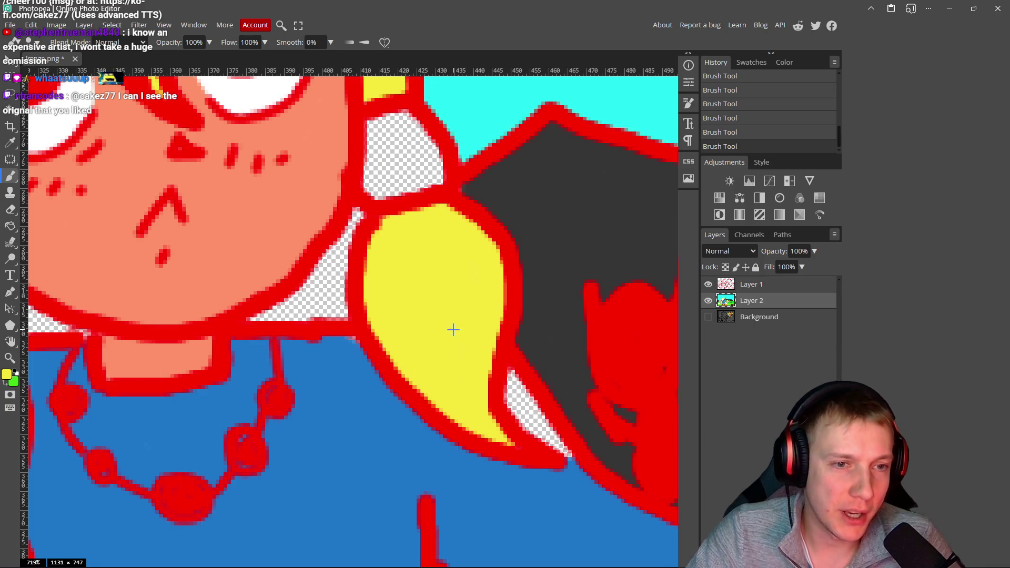
scroll(453, 330, "down", 5)
left_click_drag(419, 367, 497, 338)
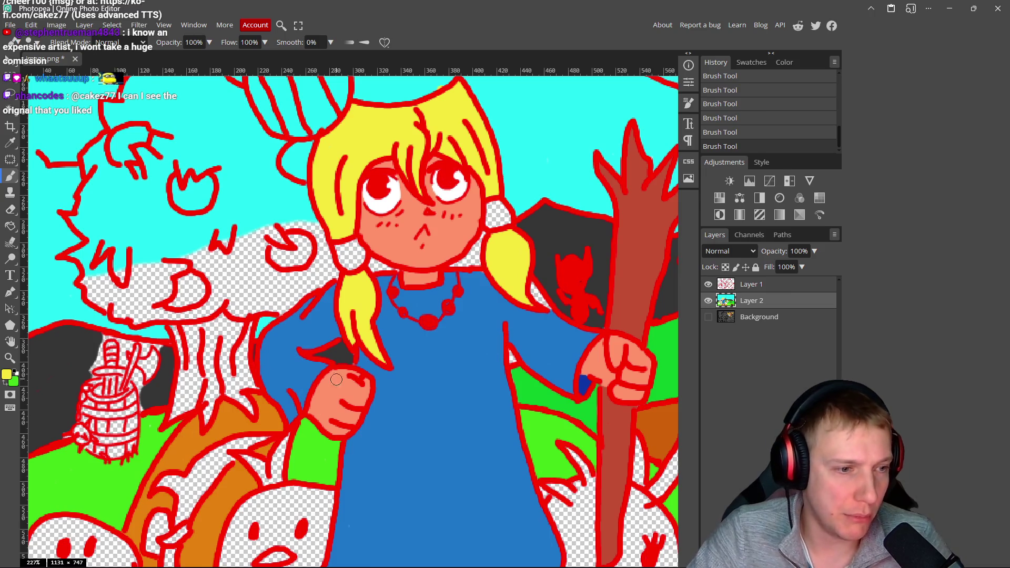
scroll(365, 353, "left", 3)
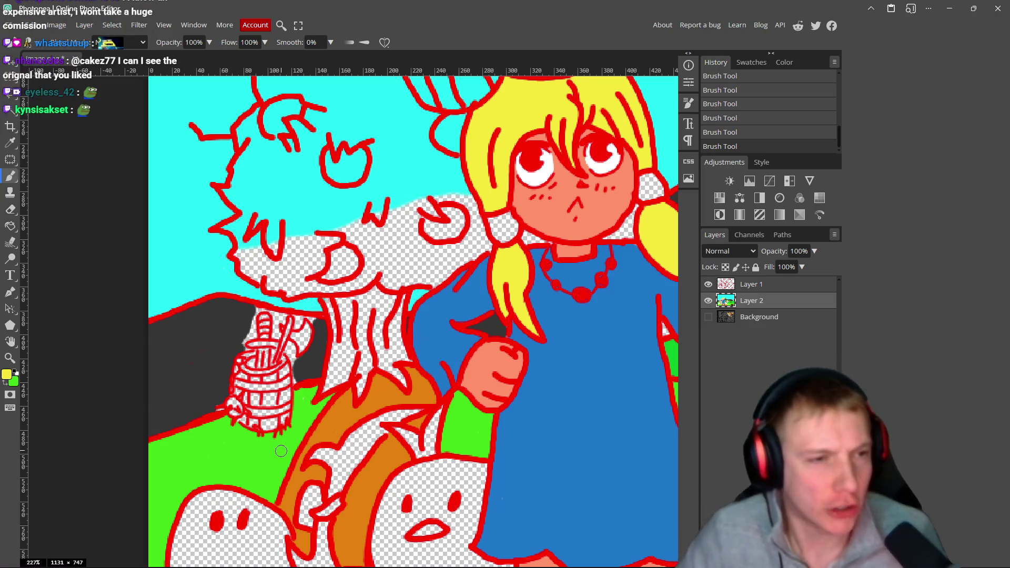
scroll(383, 318, "down", 5)
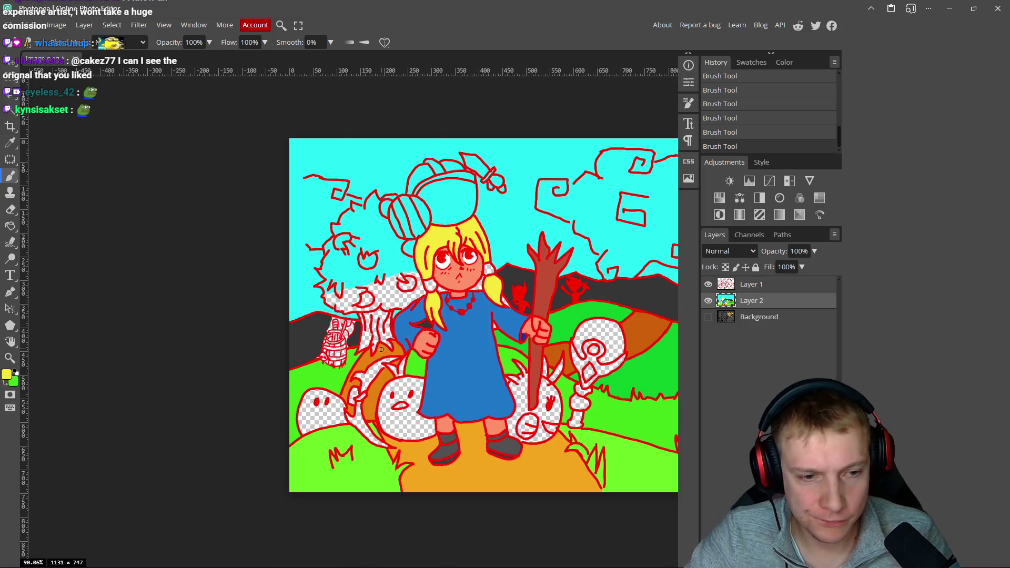
- Sample the grass green and darken it to 157a26 as the paint colour
scroll(381, 350, "down", 2)
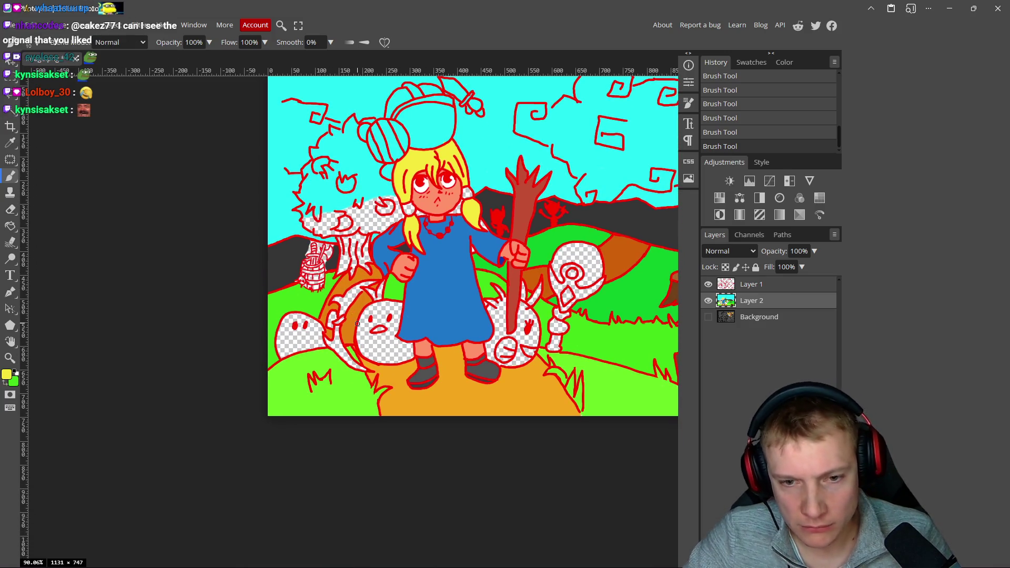
mouse_move(475, 338)
left_mouse_down()
mouse_move(365, 325)
mouse_move(291, 404)
mouse_move(284, 430)
left_mouse_up()
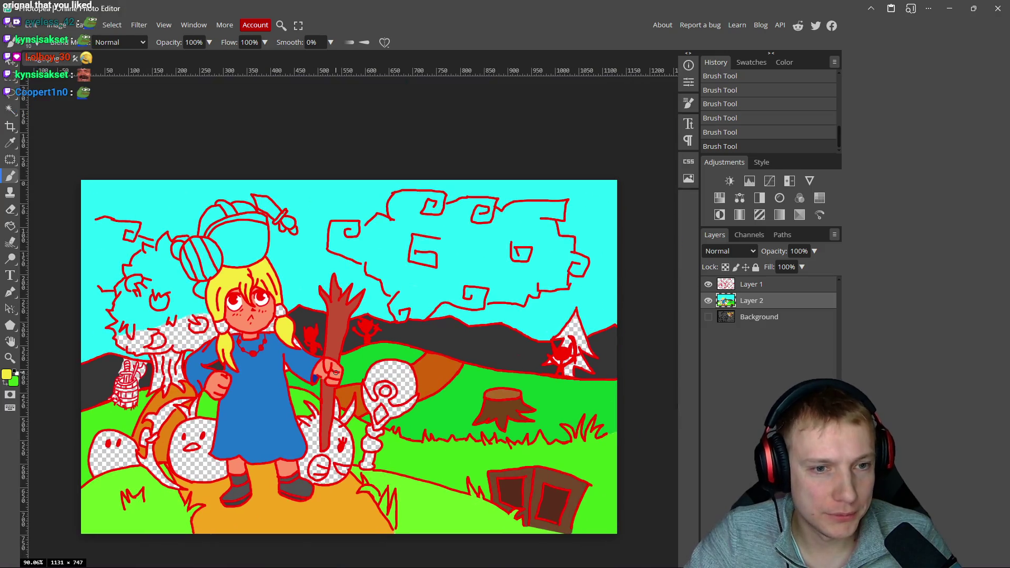
left_click_drag(370, 337, 379, 326)
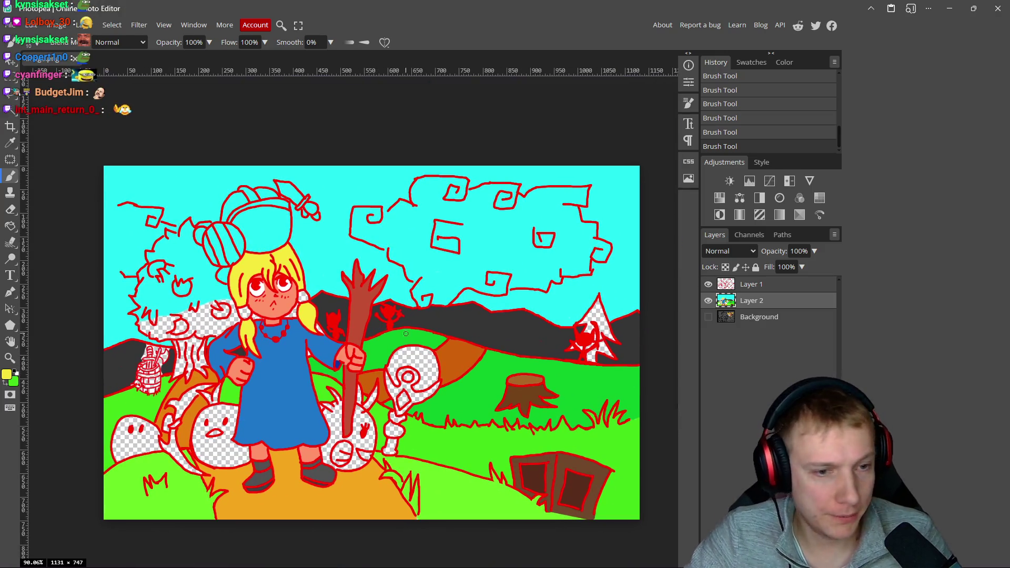
left_click_drag(435, 359, 360, 340)
left_click(463, 363, "alt")
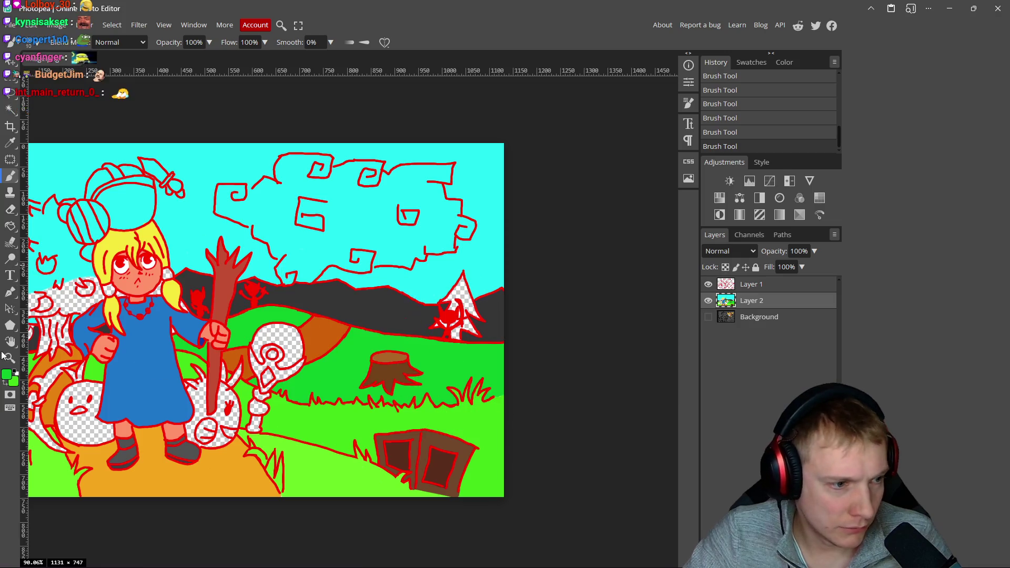
left_click(7, 373)
mouse_move(187, 162)
left_mouse_down()
mouse_move(200, 161)
mouse_move(191, 195)
left_mouse_up()
left_click(305, 126)
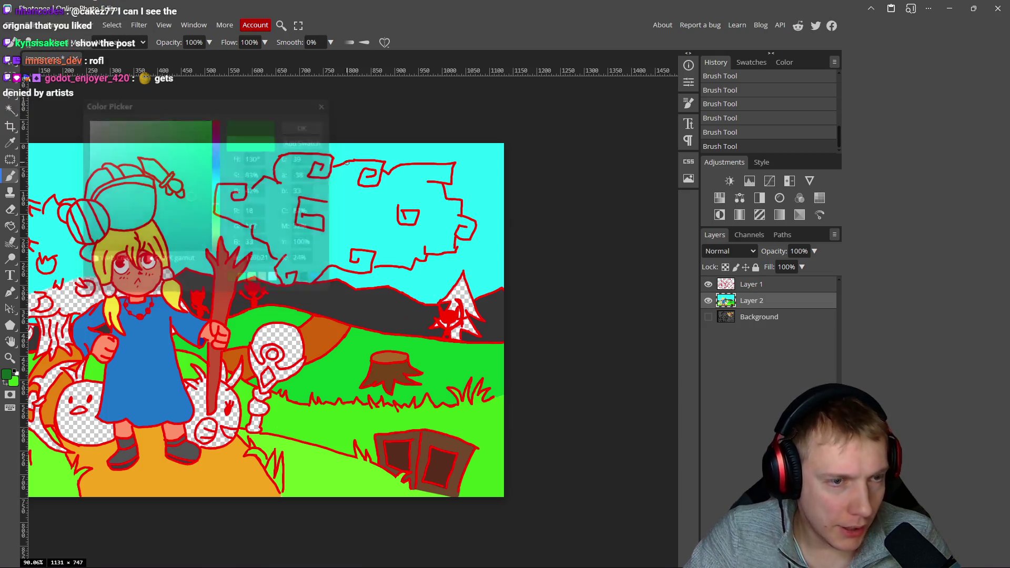
scroll(463, 315, "up", 8)
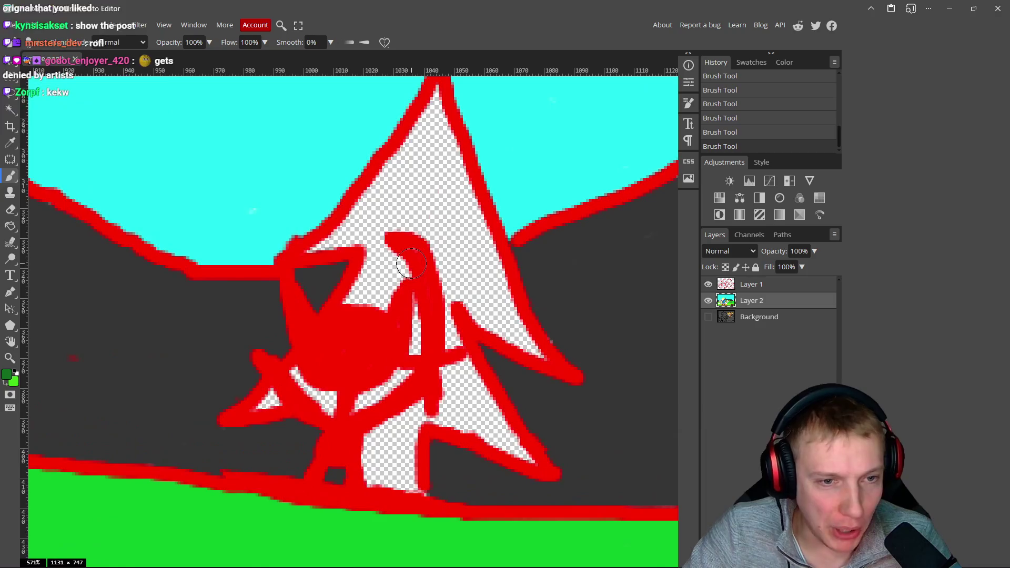
- Paint the small pine tree solid dark green, covering its inner white gaps
scroll(361, 278, "up", 3)
mouse_move(375, 190)
left_mouse_down()
mouse_move(356, 242)
mouse_move(274, 331)
mouse_move(302, 338)
mouse_move(372, 216)
mouse_move(417, 302)
mouse_move(371, 263)
mouse_move(311, 384)
mouse_move(303, 376)
left_mouse_up()
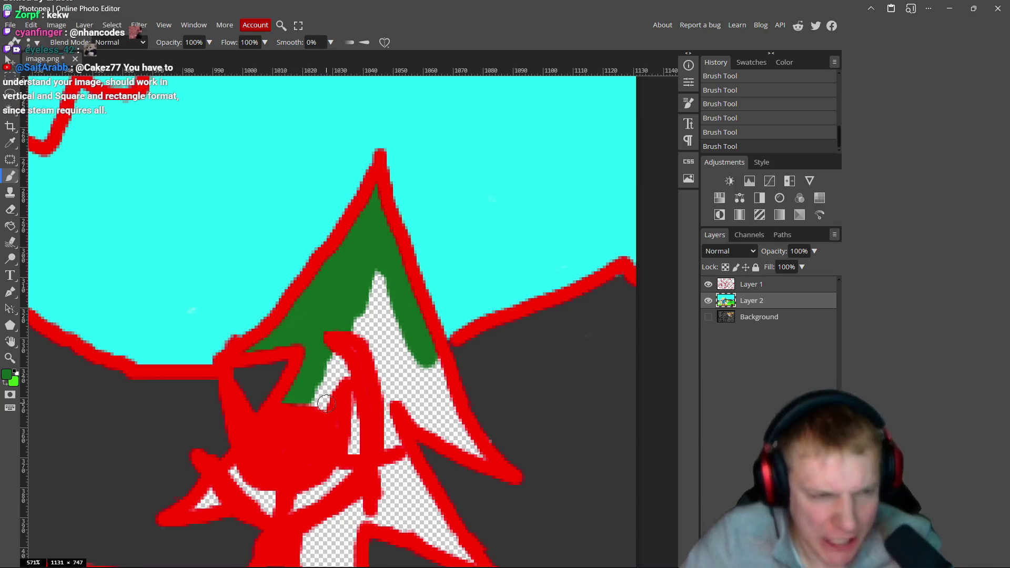
scroll(337, 326, "down", 3)
scroll(337, 326, "right", 3)
mouse_move(355, 294)
left_mouse_down()
mouse_move(396, 389)
mouse_move(339, 356)
mouse_move(324, 305)
mouse_move(334, 274)
mouse_move(300, 221)
mouse_move(324, 278)
left_mouse_up()
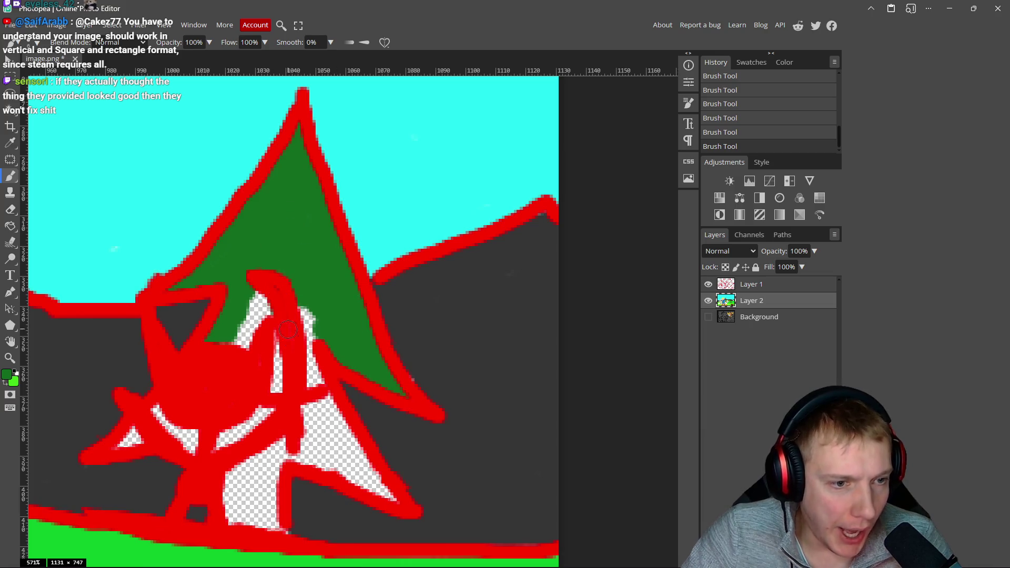
mouse_move(274, 257)
left_mouse_down()
mouse_move(303, 326)
mouse_move(258, 311)
mouse_move(227, 343)
mouse_move(266, 413)
mouse_move(327, 428)
mouse_move(270, 373)
left_mouse_up()
mouse_move(258, 320)
left_mouse_down()
mouse_move(279, 379)
mouse_move(313, 411)
left_mouse_up()
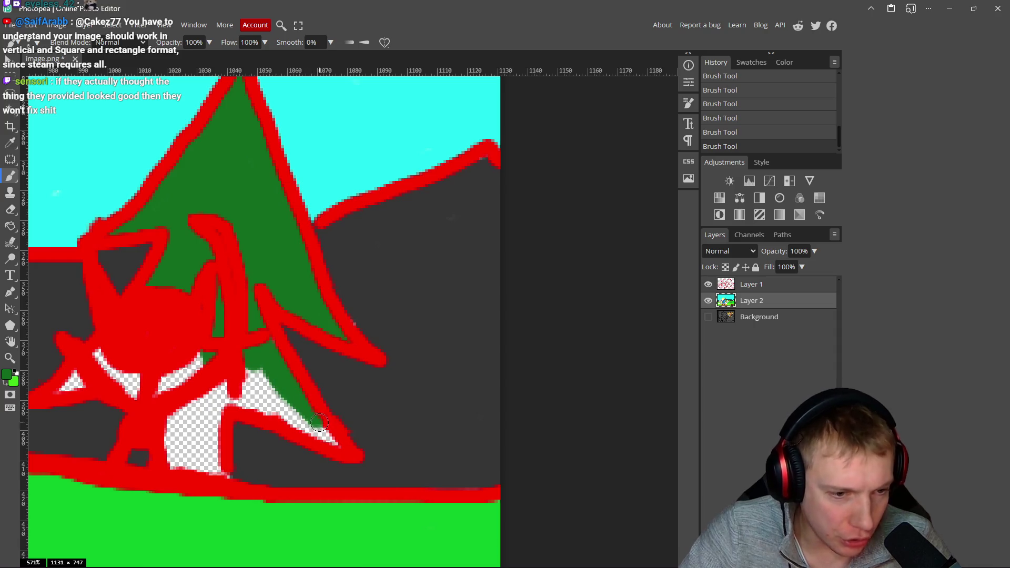
mouse_move(332, 444)
left_mouse_down()
mouse_move(253, 390)
mouse_move(303, 422)
left_mouse_up()
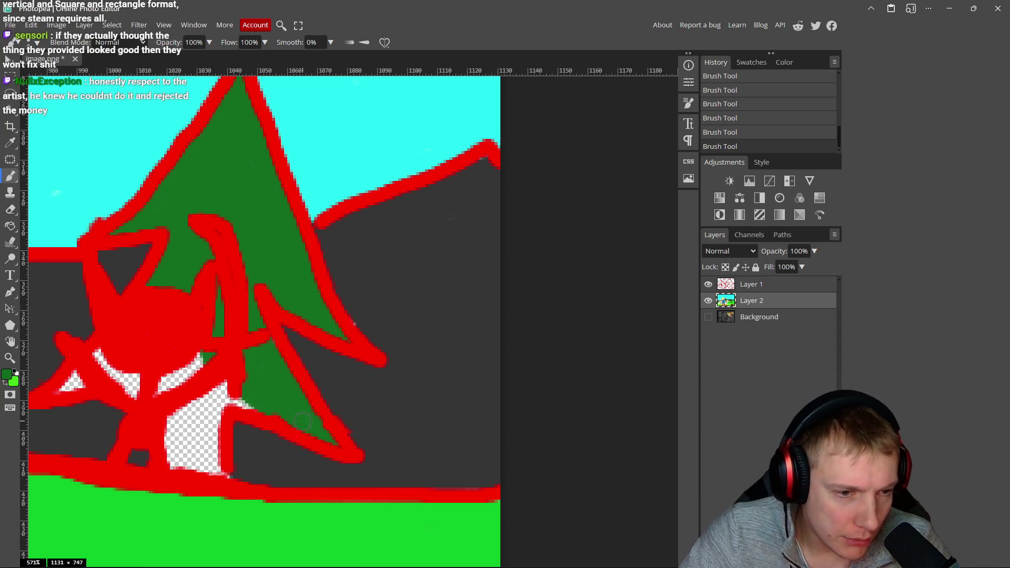
mouse_move(240, 381)
left_mouse_down()
mouse_move(153, 389)
mouse_move(199, 354)
left_mouse_up()
scroll(227, 370, "left", 2)
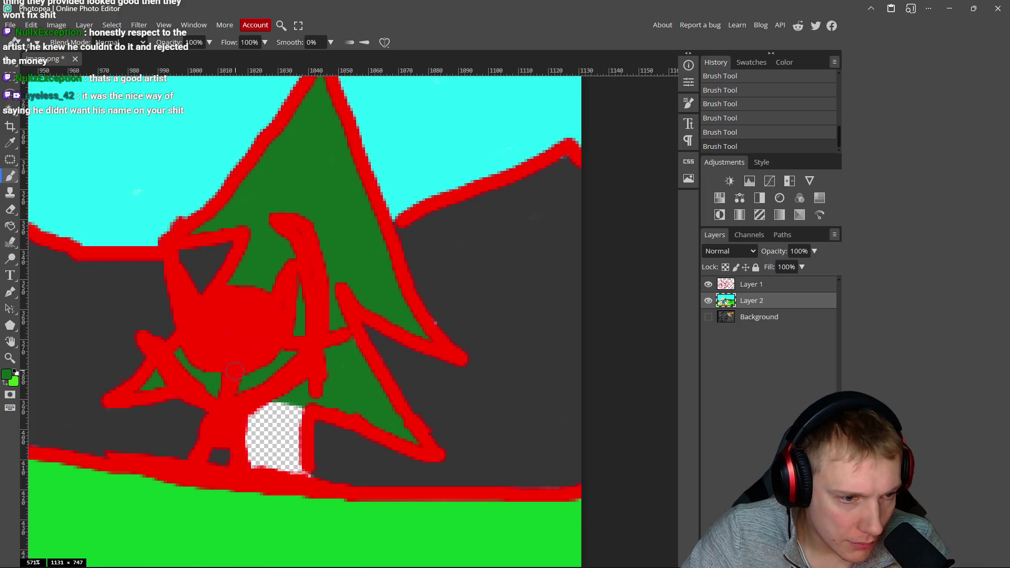
- Switch the paint colour to dark brown and paint the pine tree's trunk base
left_click(6, 374)
left_click(217, 243)
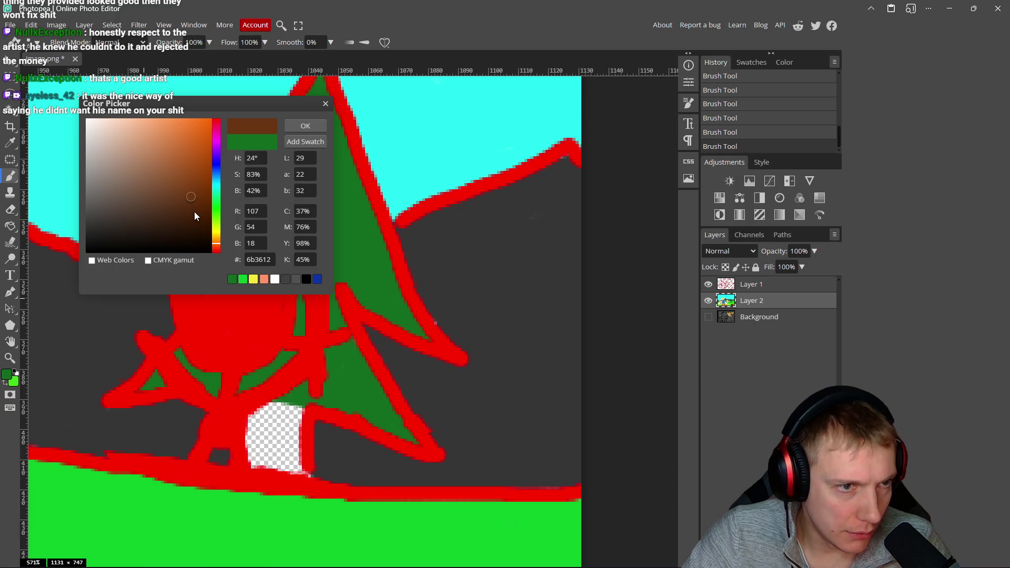
left_click_drag(191, 200, 187, 203)
left_click(306, 126)
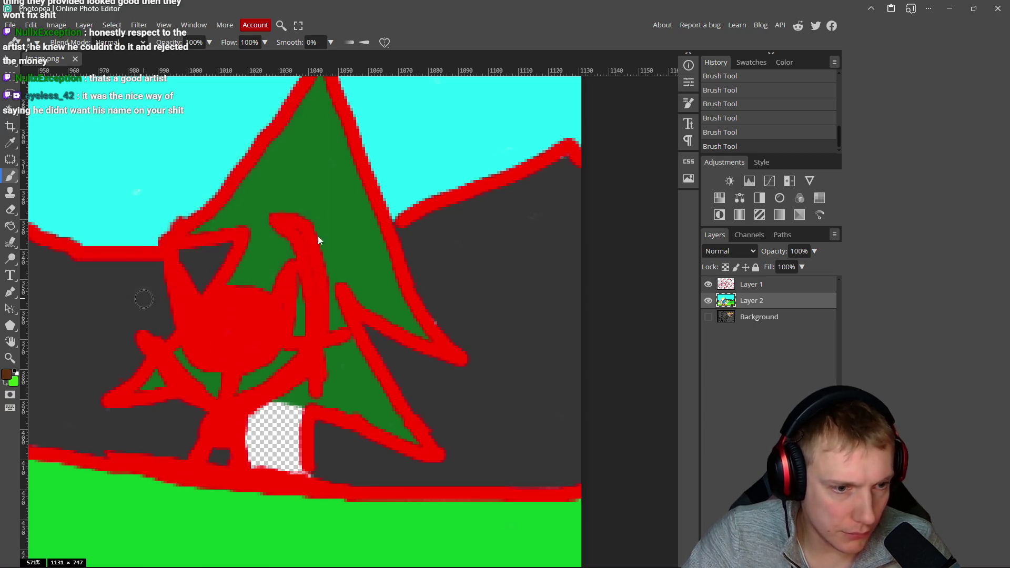
mouse_move(295, 432)
left_mouse_down()
mouse_move(256, 410)
mouse_move(253, 458)
mouse_move(263, 422)
mouse_move(268, 458)
mouse_move(295, 439)
mouse_move(296, 468)
left_mouse_up()
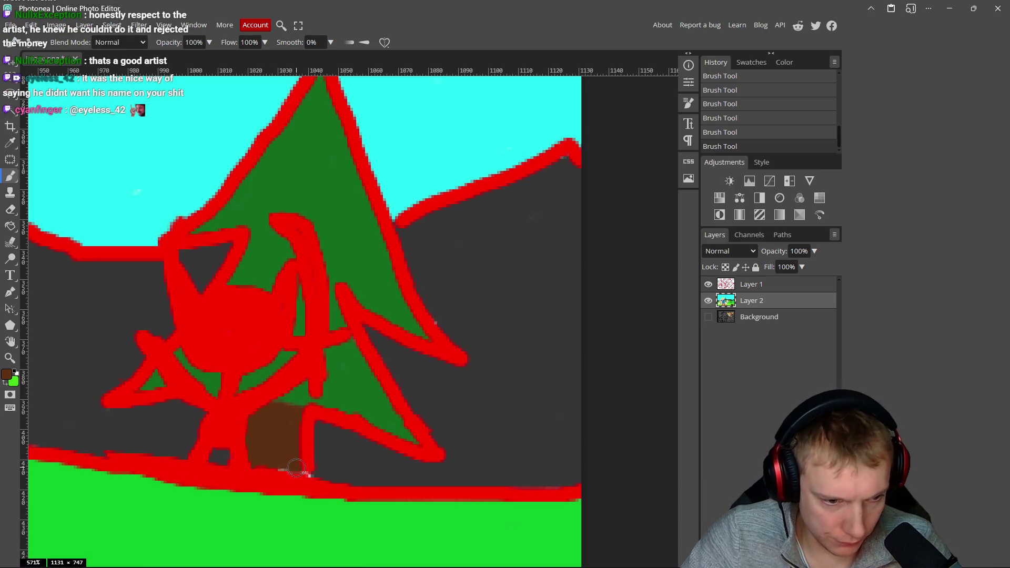
- Choose a warmer dark orange-brown, 78360a, in the Color Picker
scroll(285, 471, "down", 10)
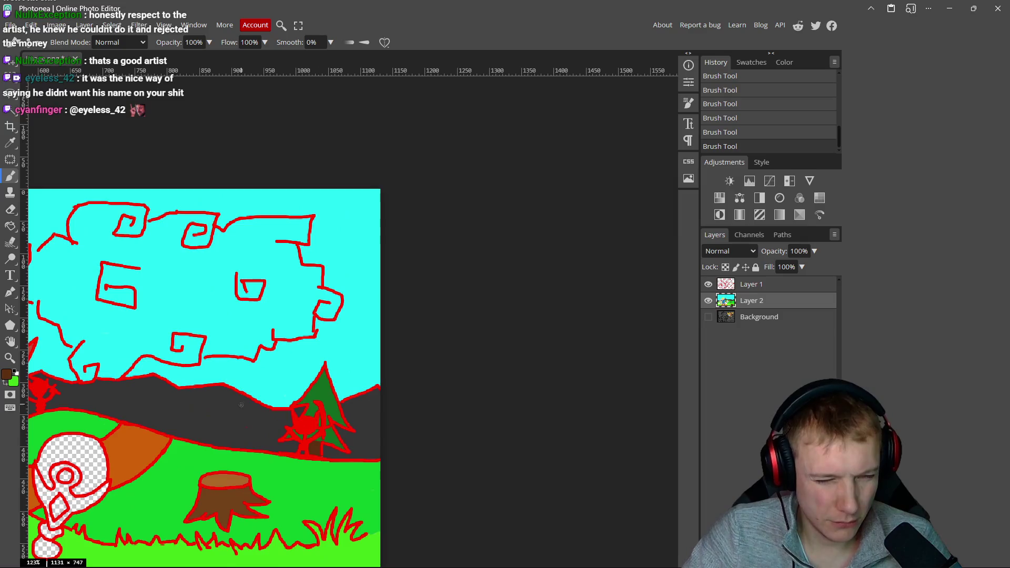
scroll(346, 382, "up", 2)
mouse_move(346, 382)
left_mouse_down()
mouse_move(541, 363)
mouse_move(489, 344)
mouse_move(316, 336)
left_mouse_up()
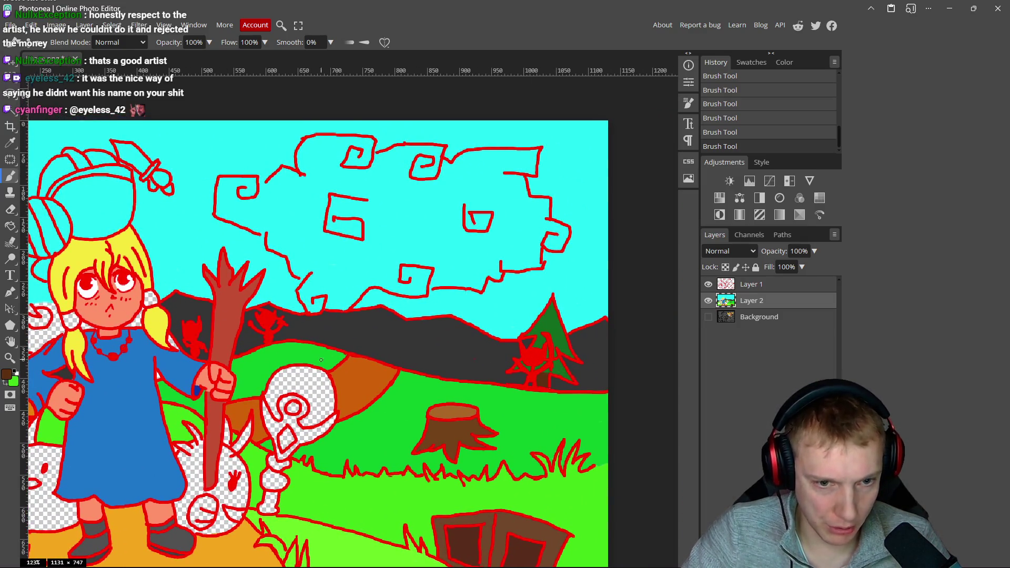
scroll(321, 360, "down", 1)
scroll(294, 355, "left", 5)
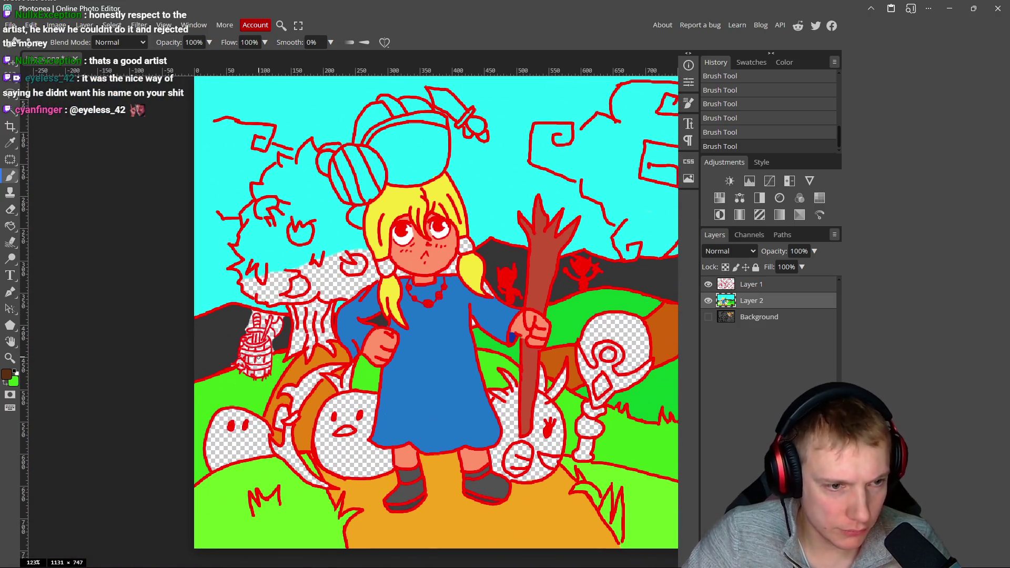
scroll(318, 345, "right", 1)
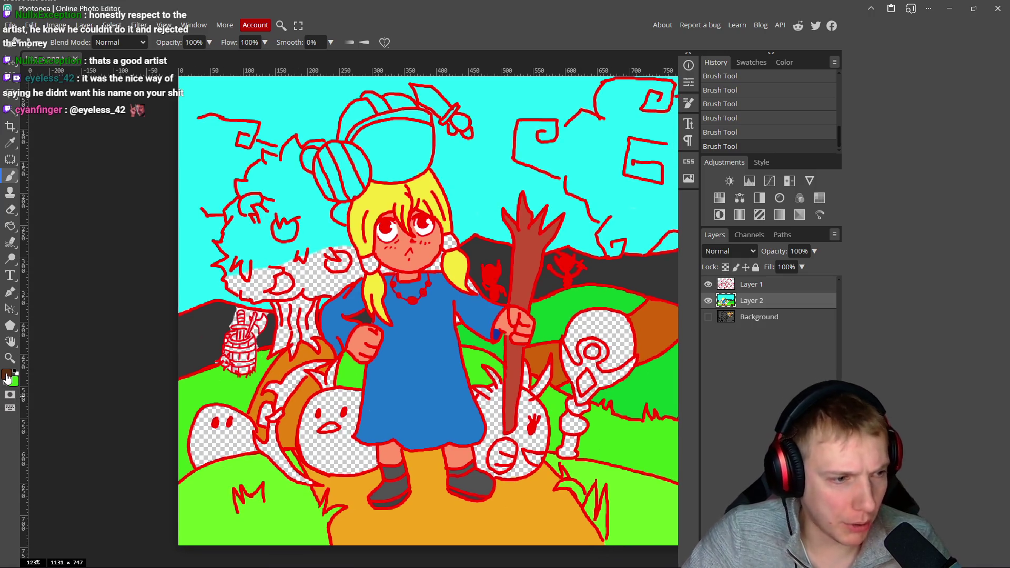
left_click(10, 373)
left_click(193, 212)
left_click(202, 191)
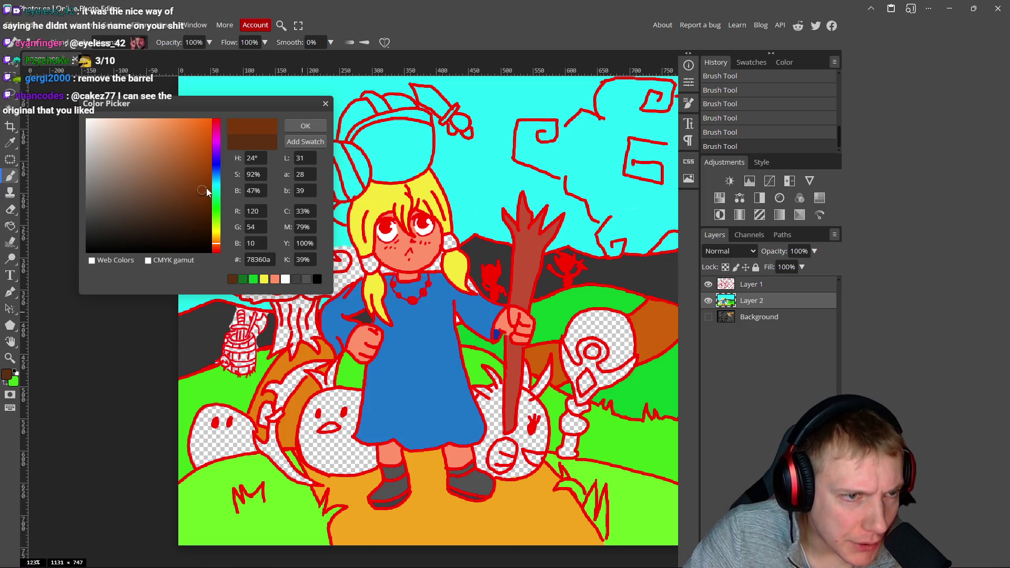
- Paint the large tree's trunk solid brown, including its inner white strip
left_click(305, 125)
scroll(307, 281, "up", 6)
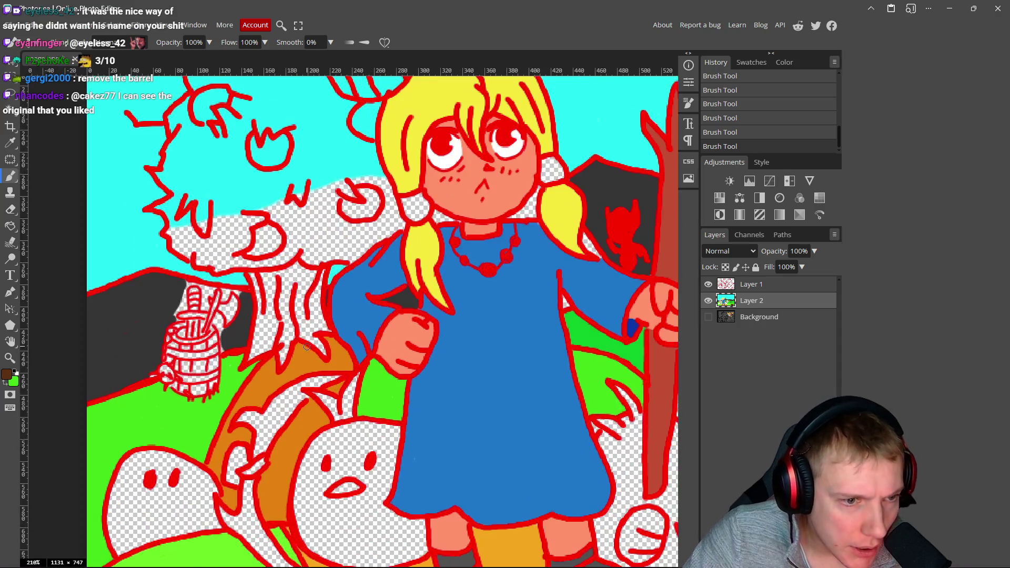
mouse_move(307, 281)
left_mouse_down()
mouse_move(310, 236)
mouse_move(332, 247)
mouse_move(363, 232)
mouse_move(345, 345)
mouse_move(340, 321)
mouse_move(377, 369)
mouse_move(326, 363)
mouse_move(337, 347)
mouse_move(353, 407)
mouse_move(272, 393)
mouse_move(279, 386)
mouse_move(264, 418)
mouse_move(221, 417)
mouse_move(194, 432)
mouse_move(218, 331)
mouse_move(208, 419)
mouse_move(287, 380)
mouse_move(331, 383)
mouse_move(339, 268)
mouse_move(301, 223)
mouse_move(211, 240)
mouse_move(209, 314)
mouse_move(207, 254)
mouse_move(293, 234)
left_mouse_up()
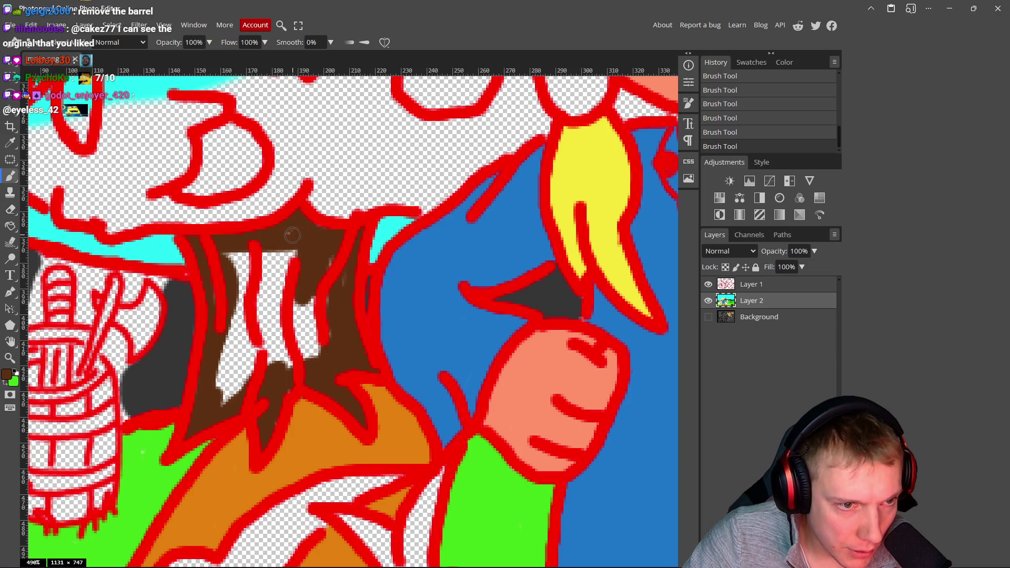
mouse_move(317, 337)
left_mouse_down()
mouse_move(303, 303)
mouse_move(299, 380)
mouse_move(287, 350)
mouse_move(292, 255)
mouse_move(277, 348)
mouse_move(280, 331)
left_mouse_up()
mouse_move(270, 294)
left_mouse_down()
mouse_move(266, 353)
mouse_move(262, 257)
mouse_move(234, 257)
mouse_move(239, 343)
mouse_move(219, 395)
mouse_move(252, 330)
mouse_move(235, 389)
left_mouse_up()
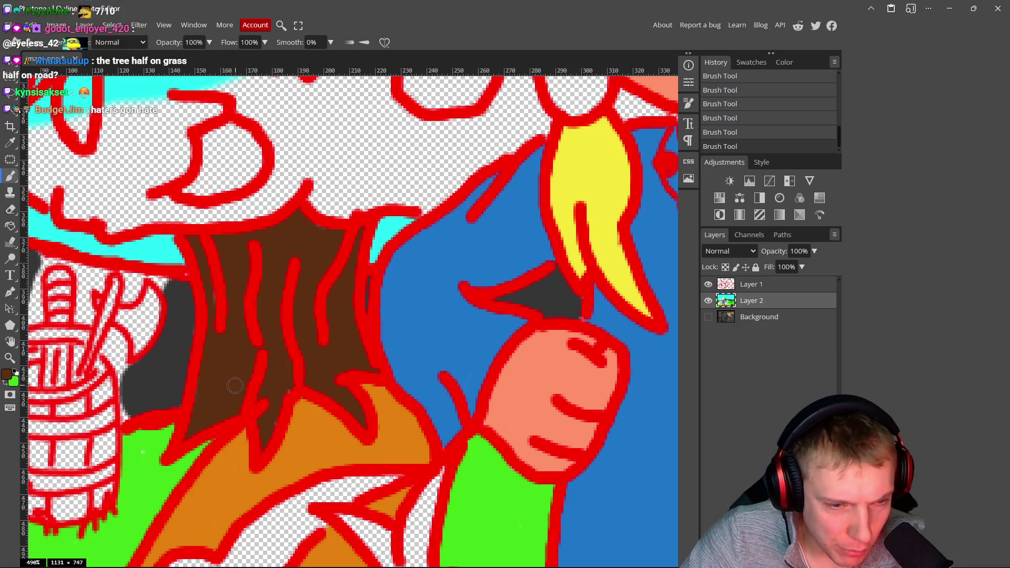
scroll(277, 355, "down", 2)
scroll(289, 342, "down", 8)
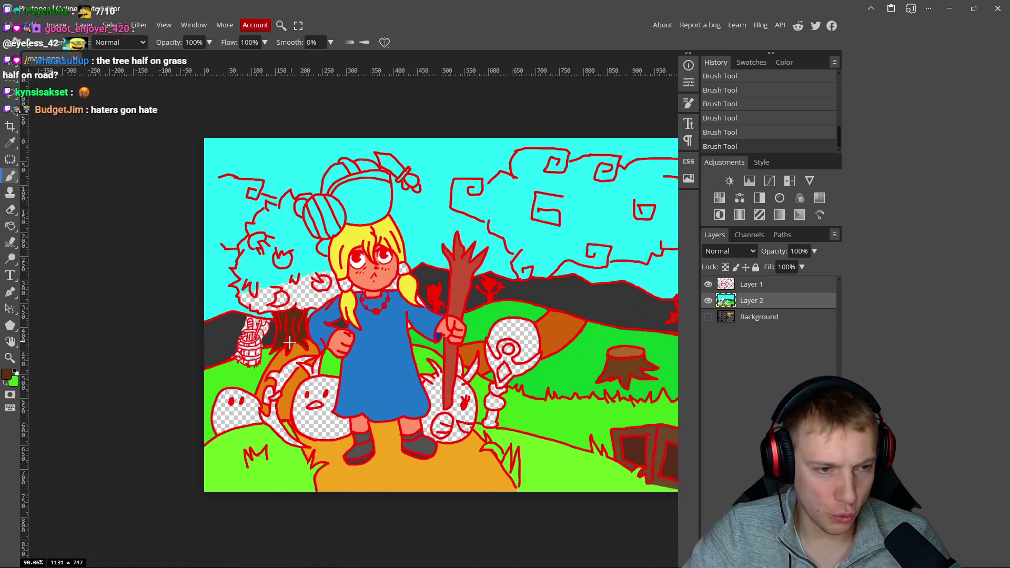
scroll(290, 342, "up", 5)
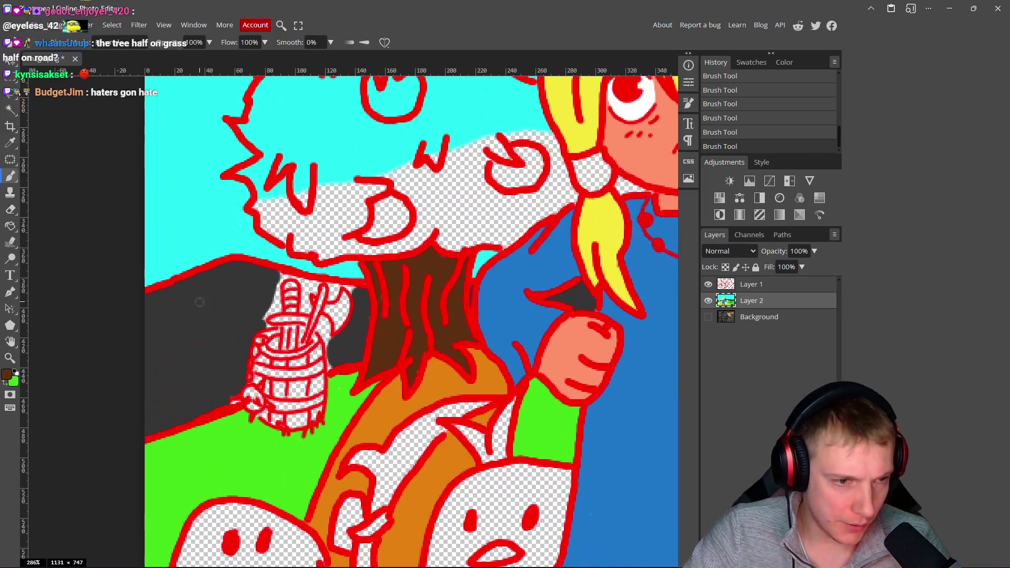
left_click(219, 317, "alt")
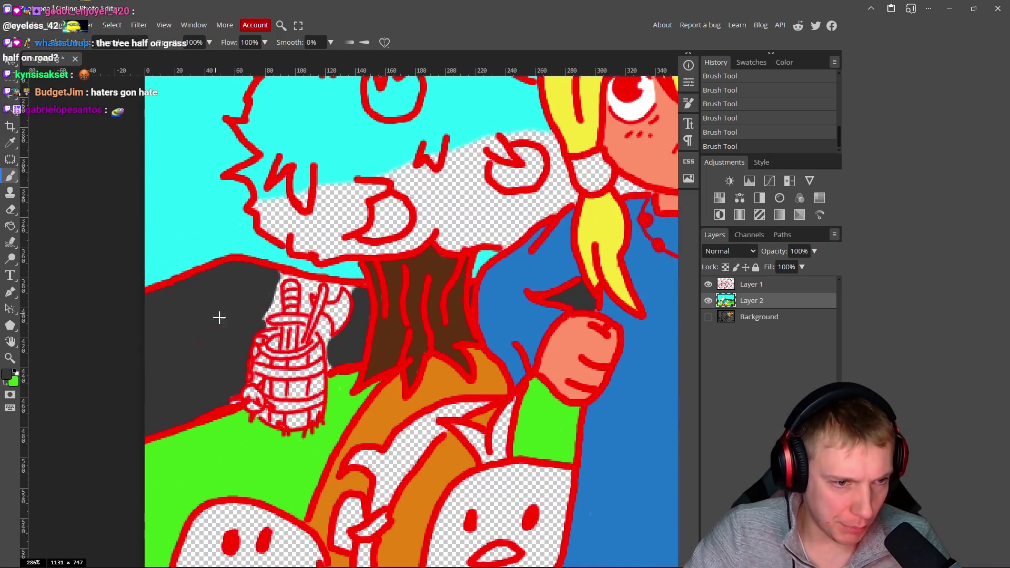
- Paint dark grey over the white gaps around the barrel, axe head and sword handle
scroll(244, 318, "up", 5)
mouse_move(342, 279)
left_mouse_down()
mouse_move(368, 185)
mouse_move(497, 205)
mouse_move(482, 239)
mouse_move(458, 221)
mouse_move(474, 229)
mouse_move(367, 258)
left_mouse_up()
mouse_move(316, 230)
left_mouse_down()
mouse_move(337, 314)
mouse_move(321, 295)
left_mouse_up()
mouse_move(395, 254)
left_mouse_down()
mouse_move(396, 232)
mouse_move(437, 237)
mouse_move(414, 278)
mouse_move(416, 234)
mouse_move(482, 248)
left_mouse_up()
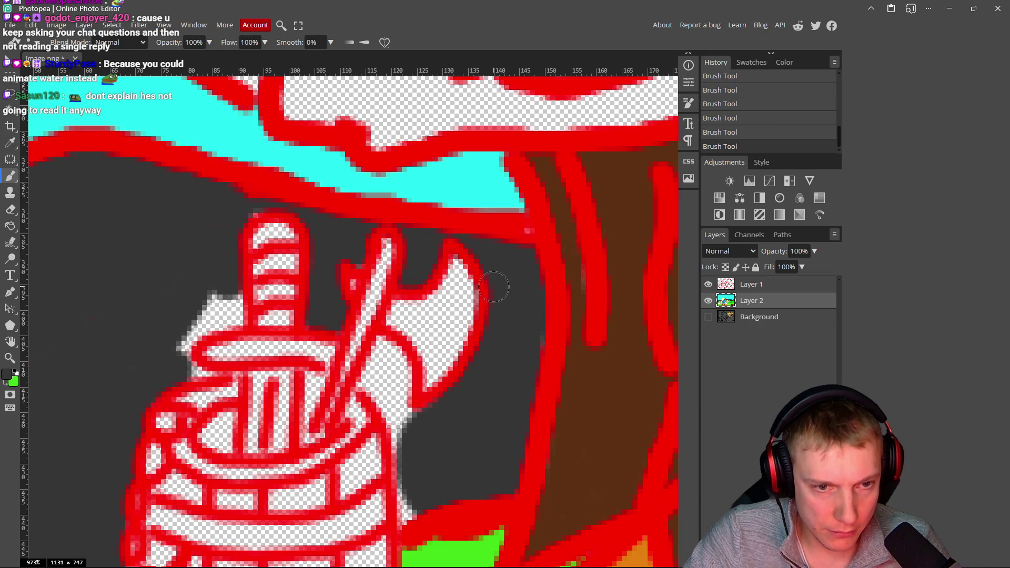
mouse_move(381, 347)
left_mouse_down()
mouse_move(374, 389)
mouse_move(401, 406)
mouse_move(394, 349)
mouse_move(412, 412)
mouse_move(400, 419)
mouse_move(399, 461)
left_mouse_up()
scroll(401, 394, "down", 2)
scroll(413, 421, "left", 3)
mouse_move(297, 238)
left_mouse_down()
mouse_move(294, 262)
mouse_move(260, 282)
mouse_move(250, 328)
left_mouse_up()
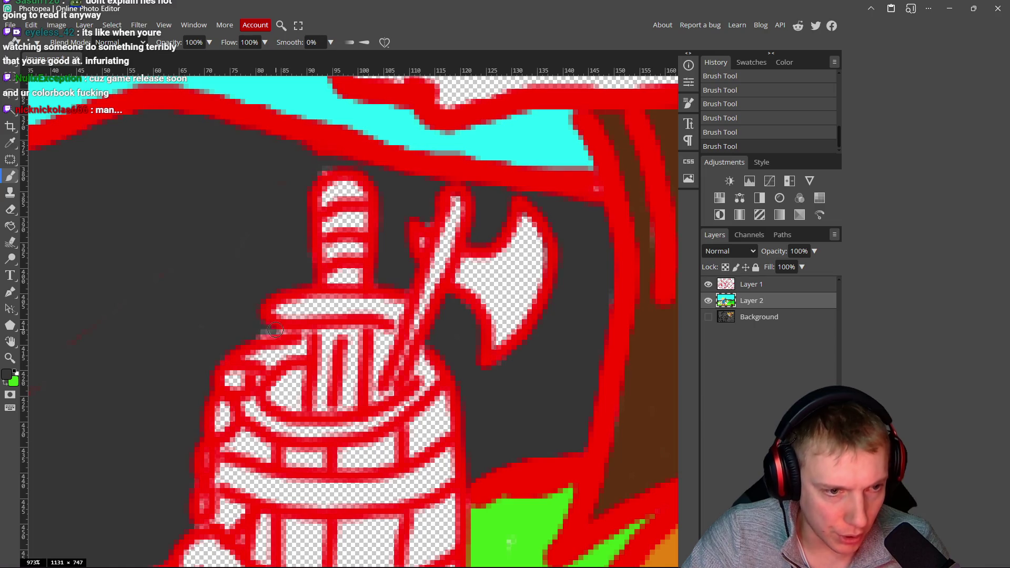
left_click_drag(383, 337, 382, 334)
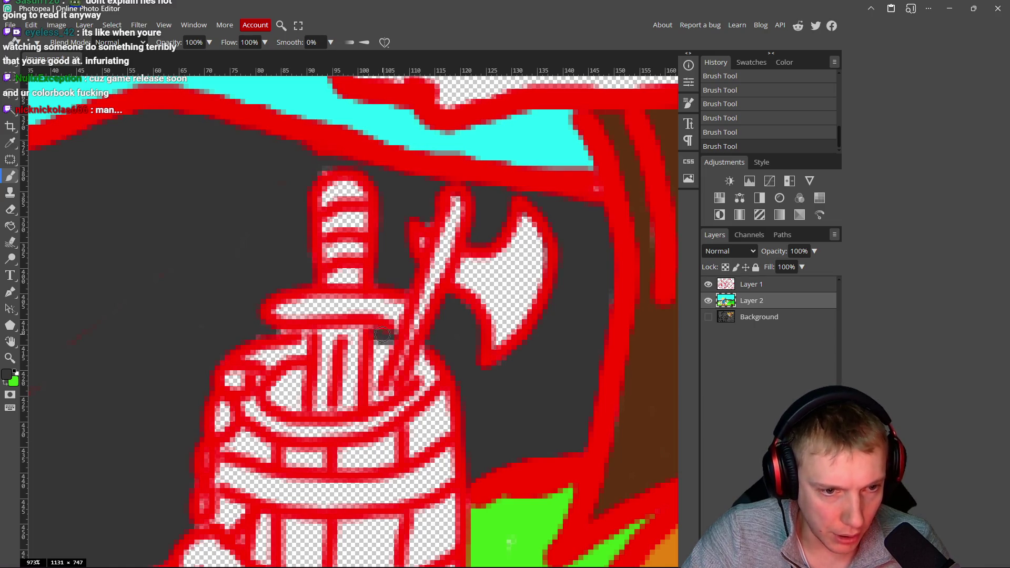
- Re-sample the dark grey from Layer 1 and cover stray barrel-base pixels on Layer 2
left_click(441, 366, "alt")
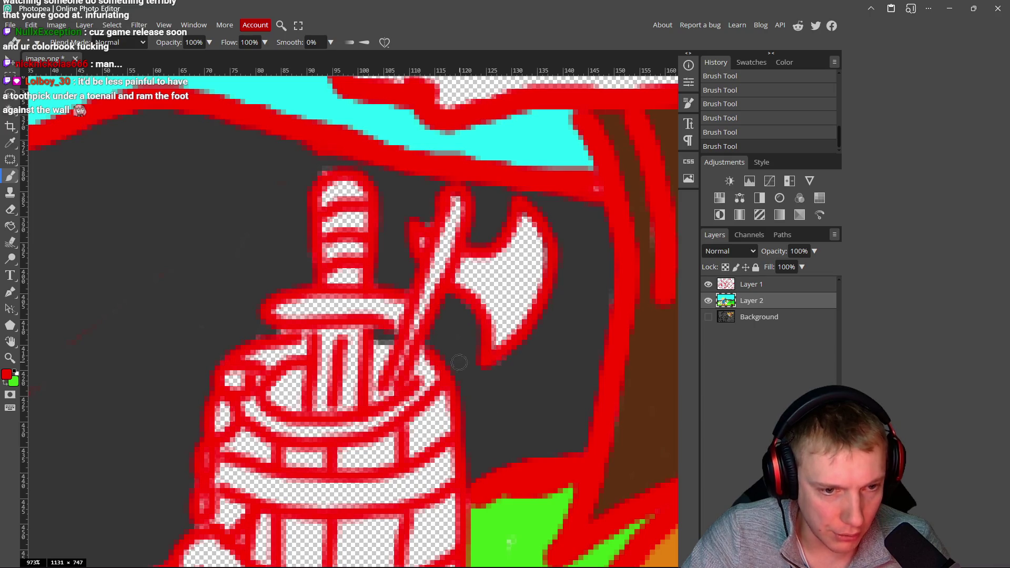
left_click(772, 290)
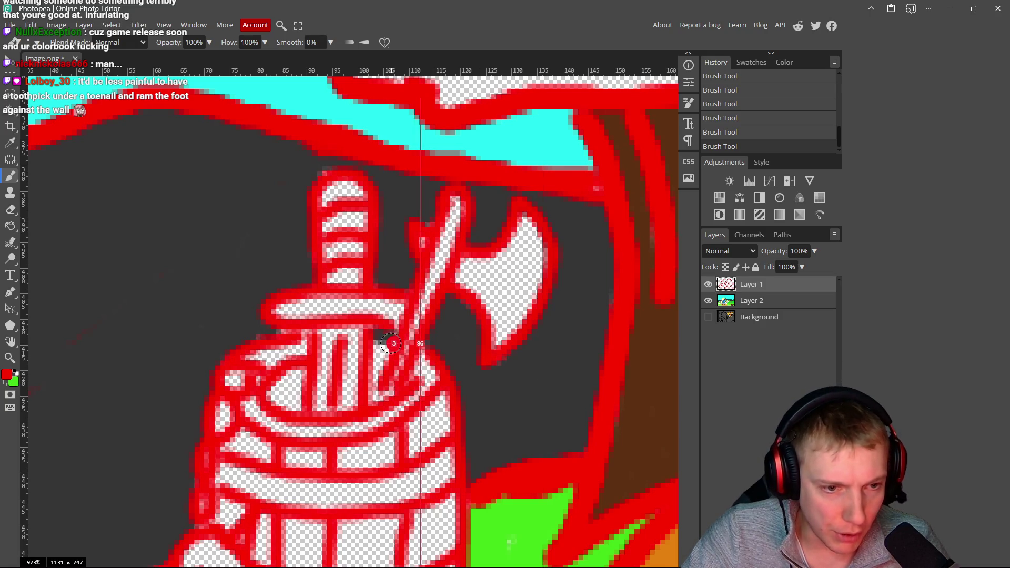
scroll(371, 337, "down", 6)
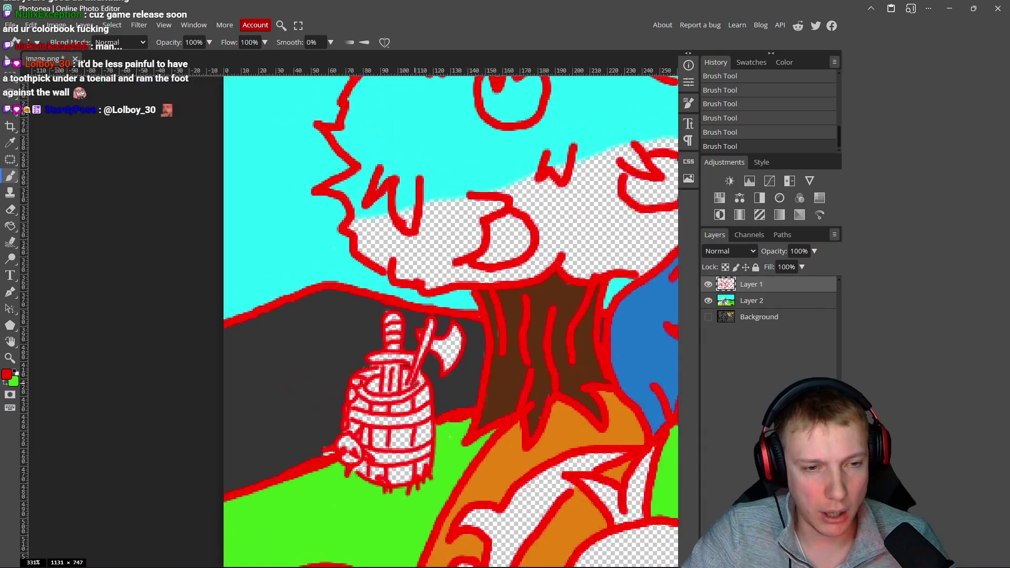
scroll(384, 421, "up", 7)
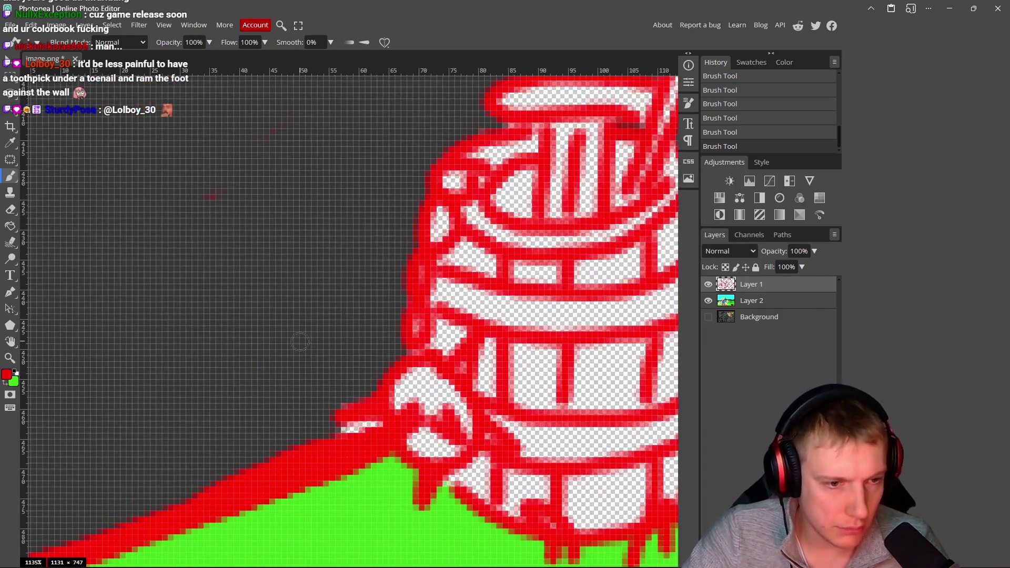
left_click(300, 343, "alt")
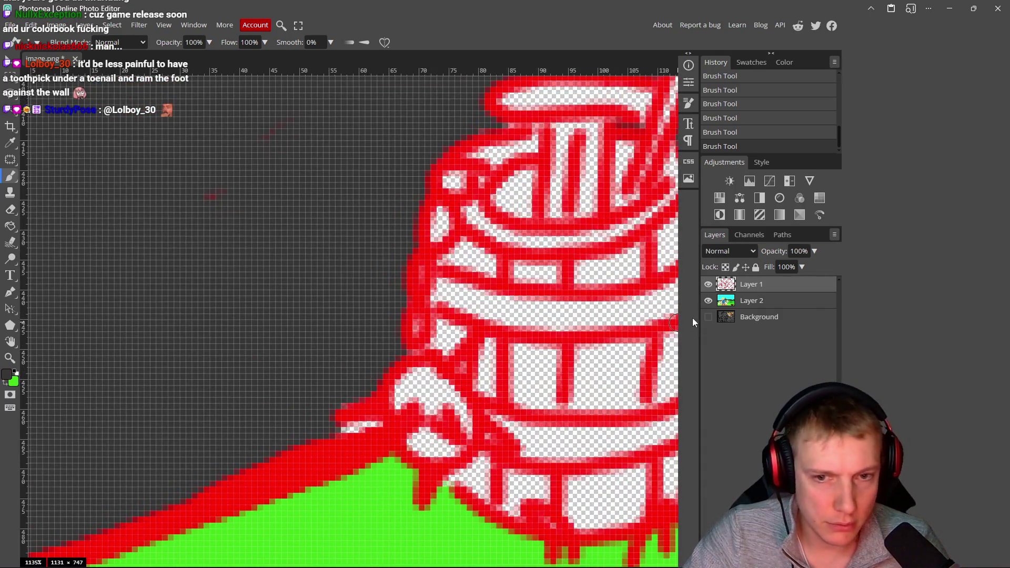
left_click(755, 305)
left_click_drag(336, 428, 375, 423)
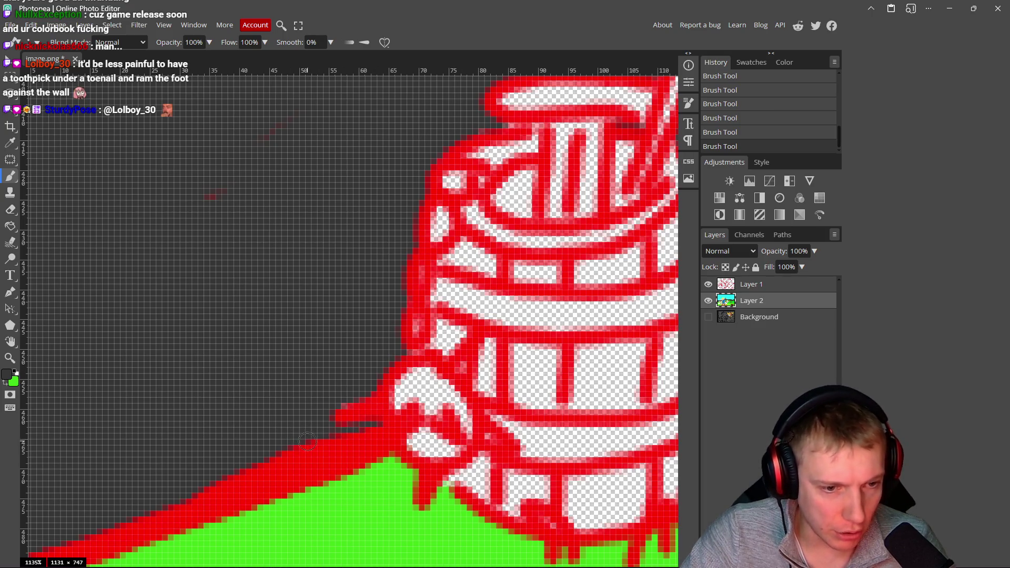
scroll(318, 354, "down", 3)
scroll(252, 252, "down", 6)
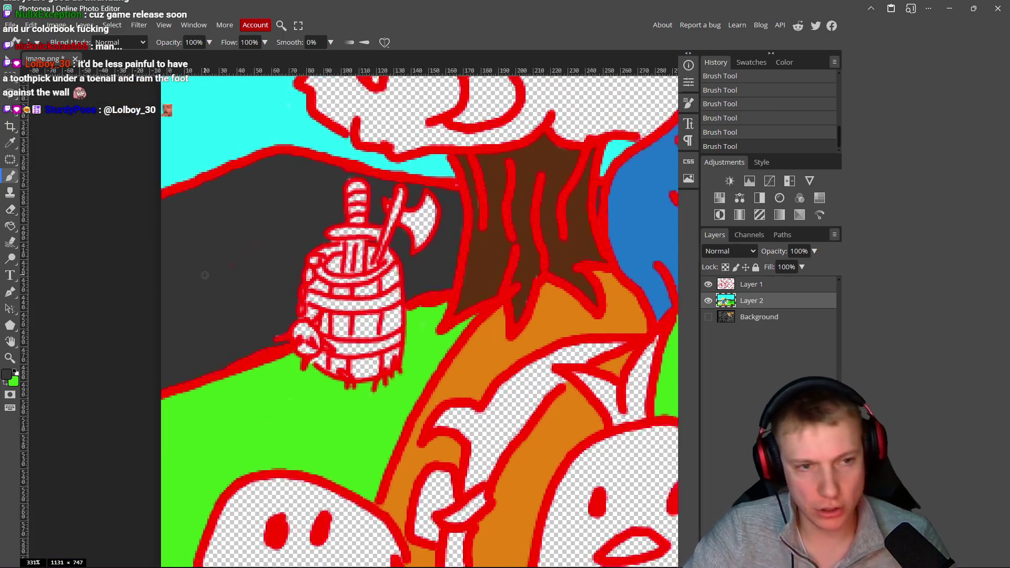
scroll(213, 290, "down", 4)
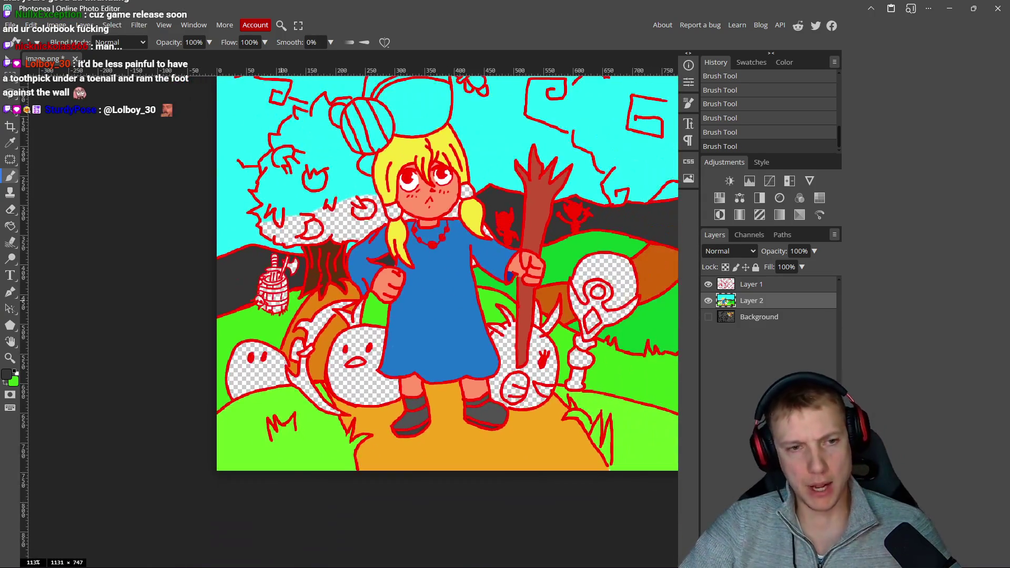
- Sample the dress blue and fill the transparent sliver inside the dress near the staff hand
scroll(358, 240, "up", 3)
scroll(358, 240, "down", 2)
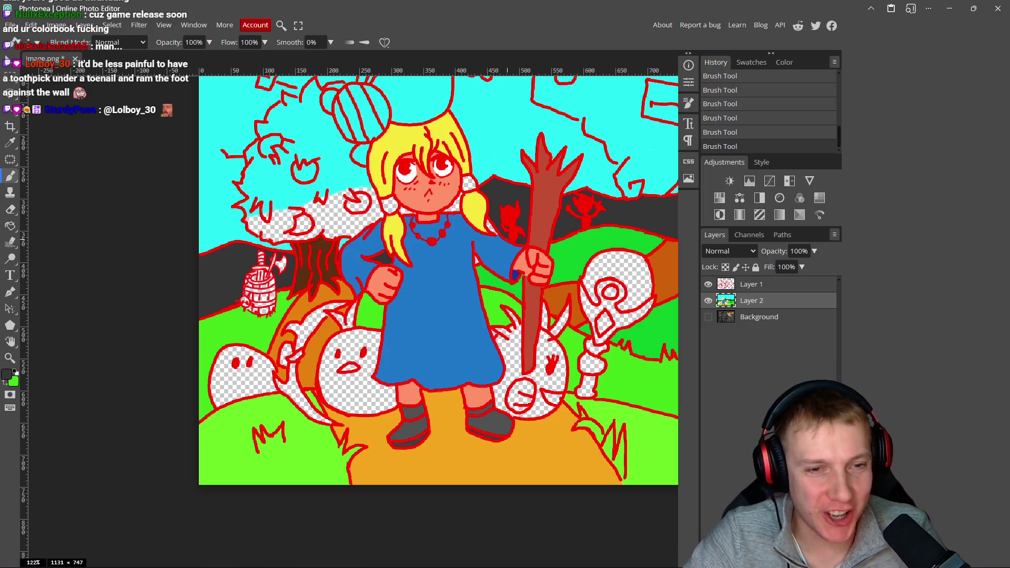
left_click_drag(545, 233, 498, 277)
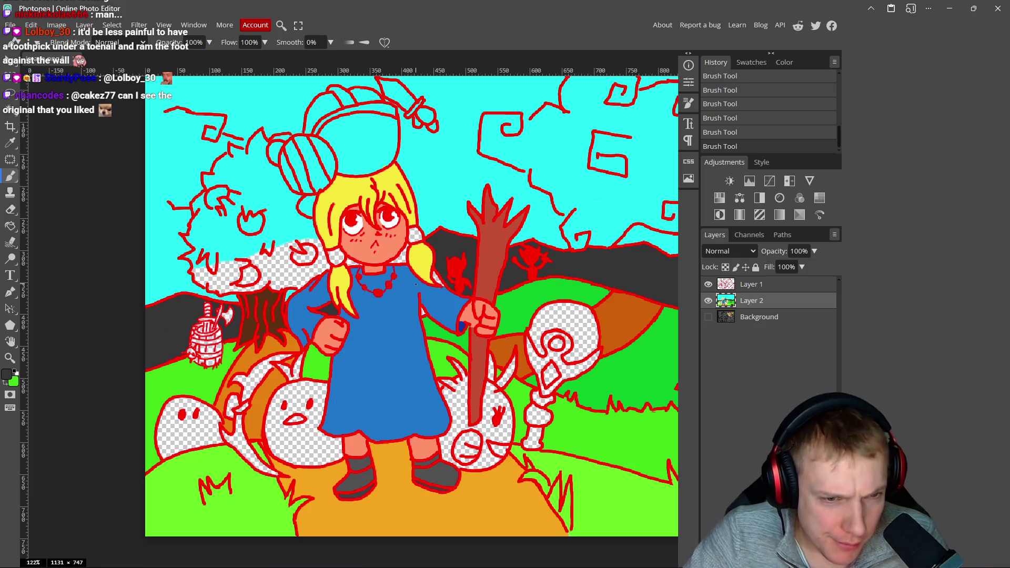
scroll(435, 269, "up", 4)
left_click(463, 271, "alt")
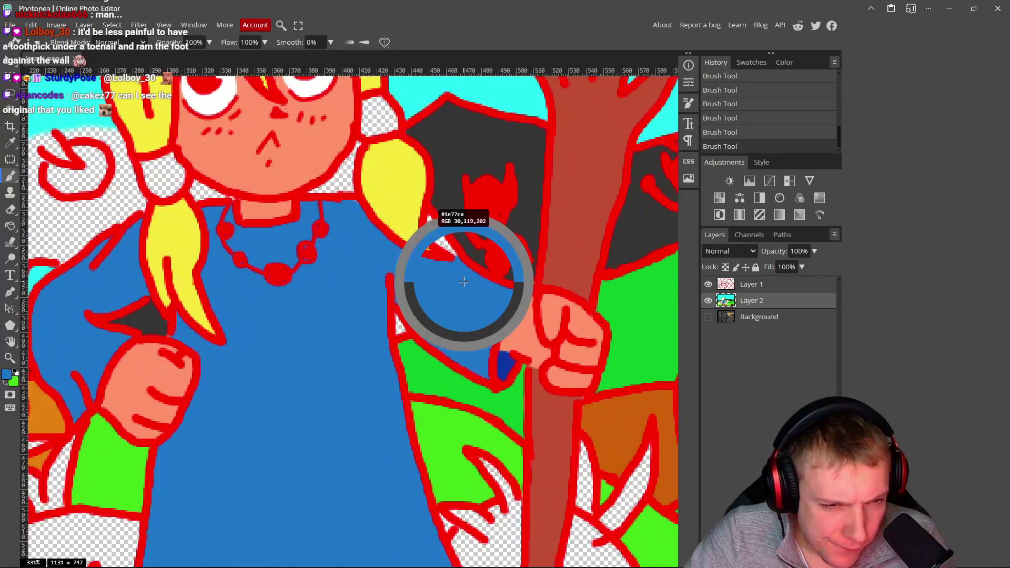
scroll(432, 241, "up", 2)
scroll(431, 241, "up", 1)
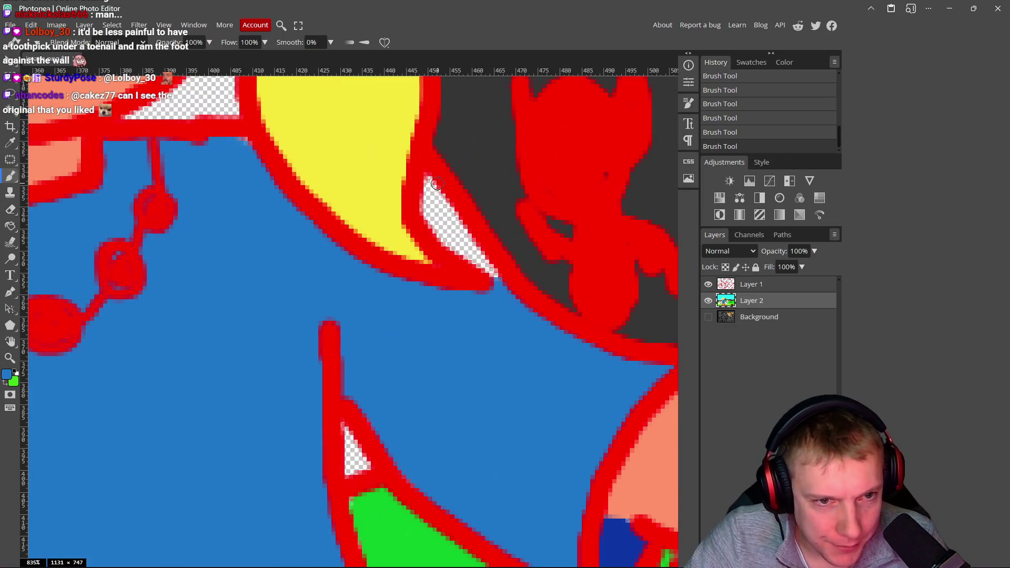
mouse_move(427, 179)
left_mouse_down()
mouse_move(439, 223)
mouse_move(487, 272)
left_mouse_up()
scroll(433, 349, "down", 20)
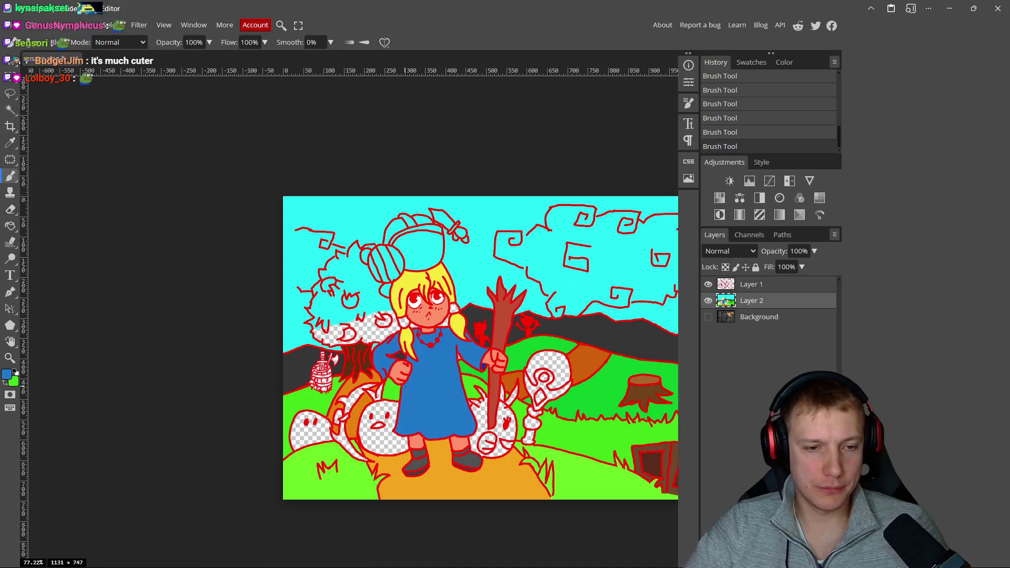
scroll(401, 398, "down", 3)
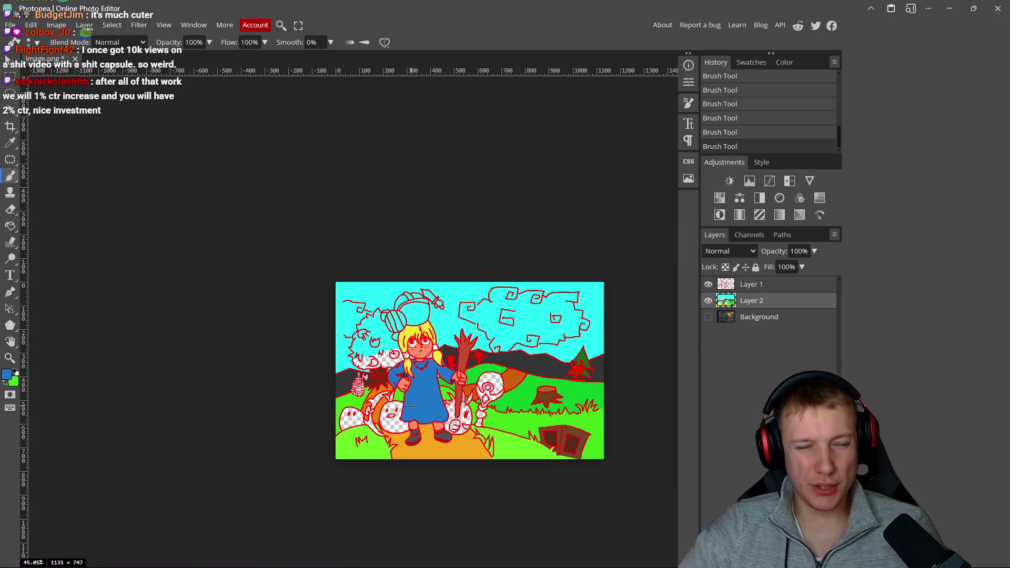
scroll(367, 382, "up", 4)
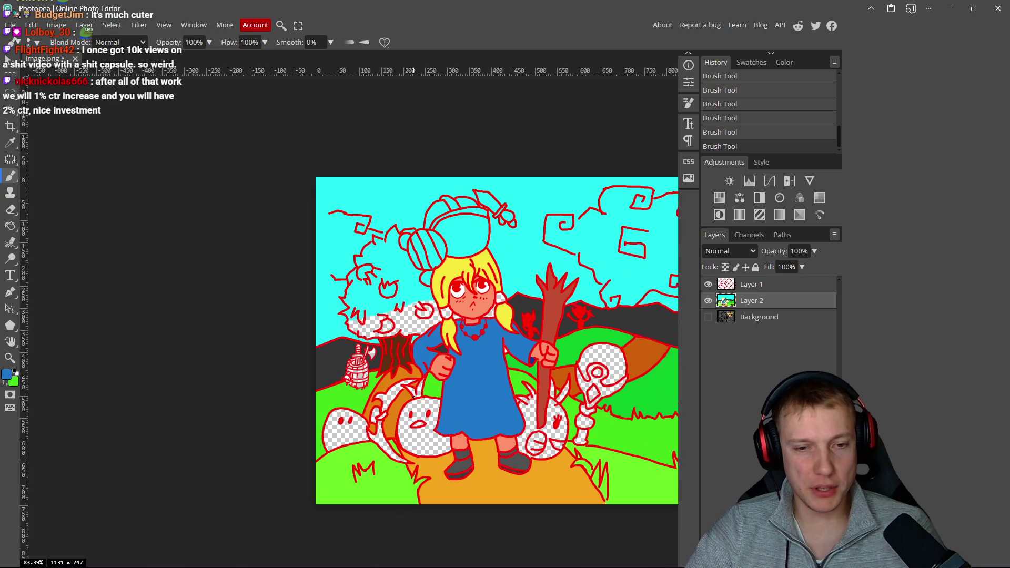
scroll(487, 358, "up", 2)
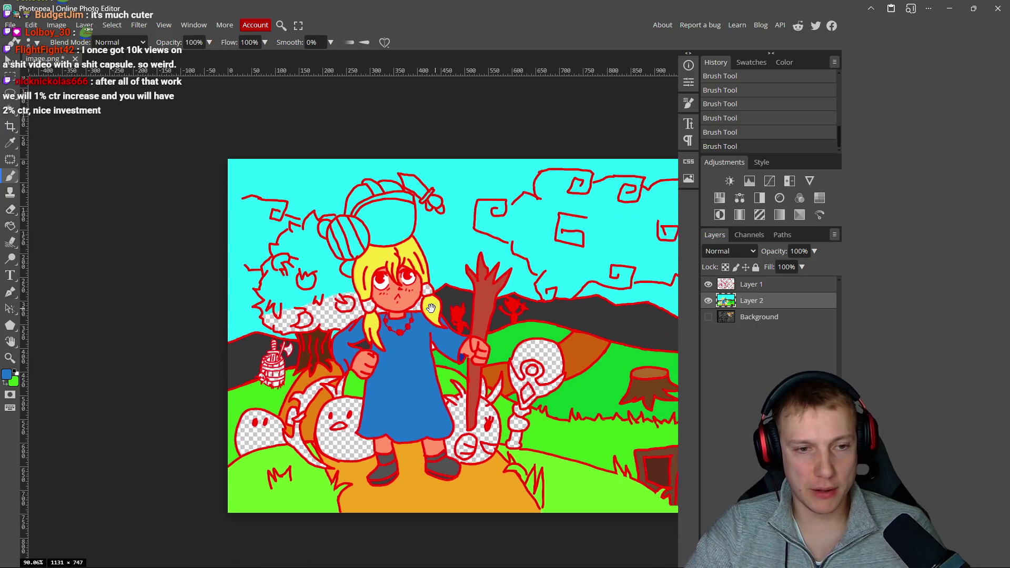
scroll(358, 312, "up", 7)
- Adjust the hair yellow to orange and paint the girl's hair ties
left_click(350, 263, "alt")
left_click(16, 373)
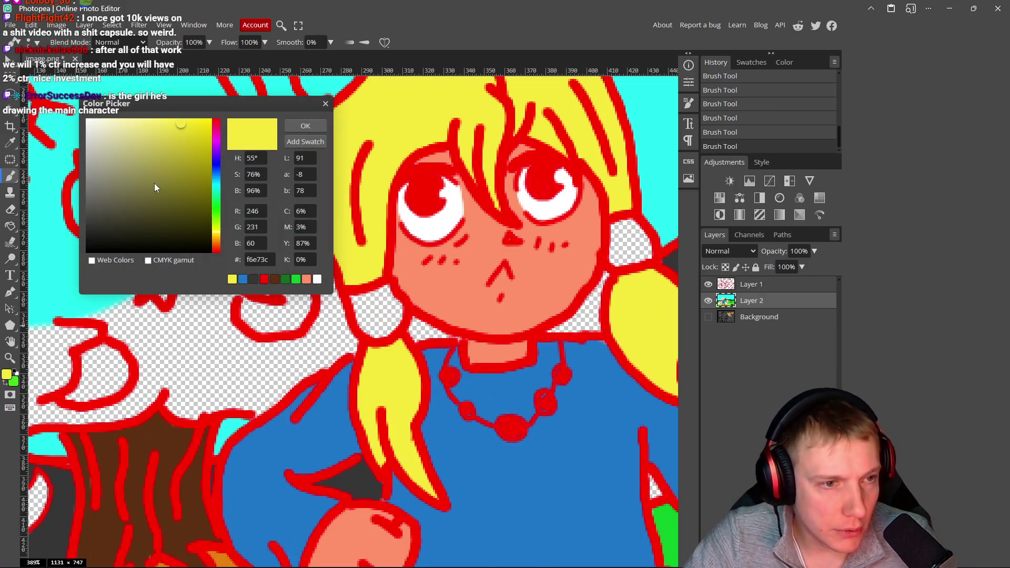
left_click(215, 209)
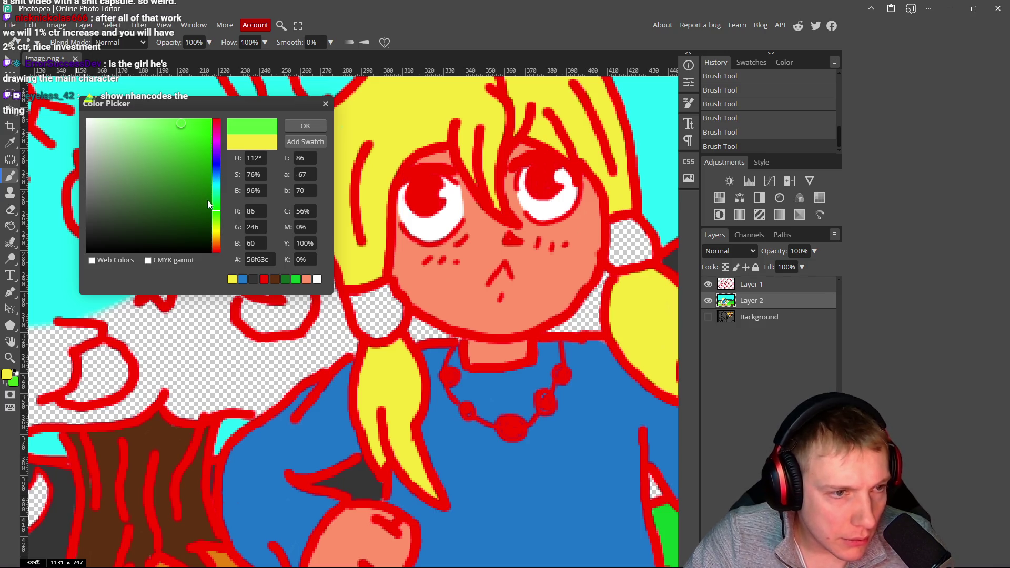
left_click(216, 240)
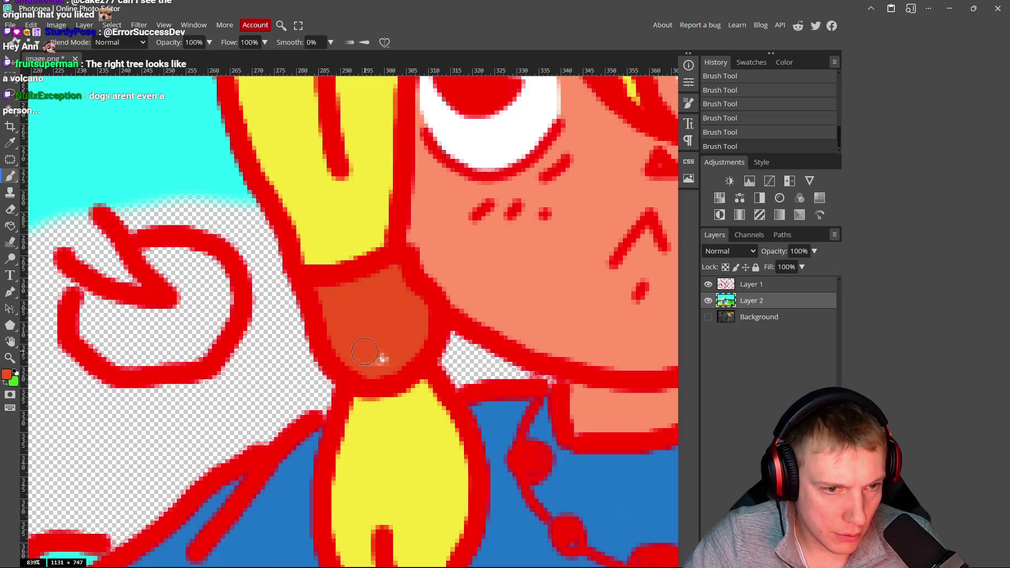
scroll(418, 314, "right", 10)
mouse_move(347, 167)
left_mouse_down()
mouse_move(367, 168)
mouse_move(329, 192)
mouse_move(329, 255)
mouse_move(395, 232)
mouse_move(363, 194)
mouse_move(331, 184)
mouse_move(353, 223)
left_mouse_up()
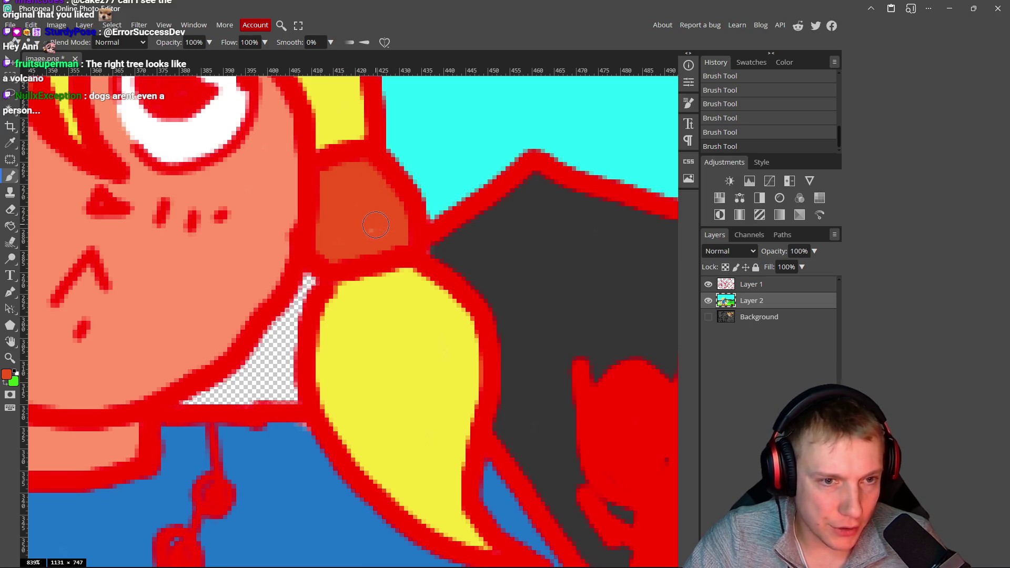
- Fill the gap beside the face and pigtail with a darker golden yellow, d8ab23
left_click(374, 361, "alt")
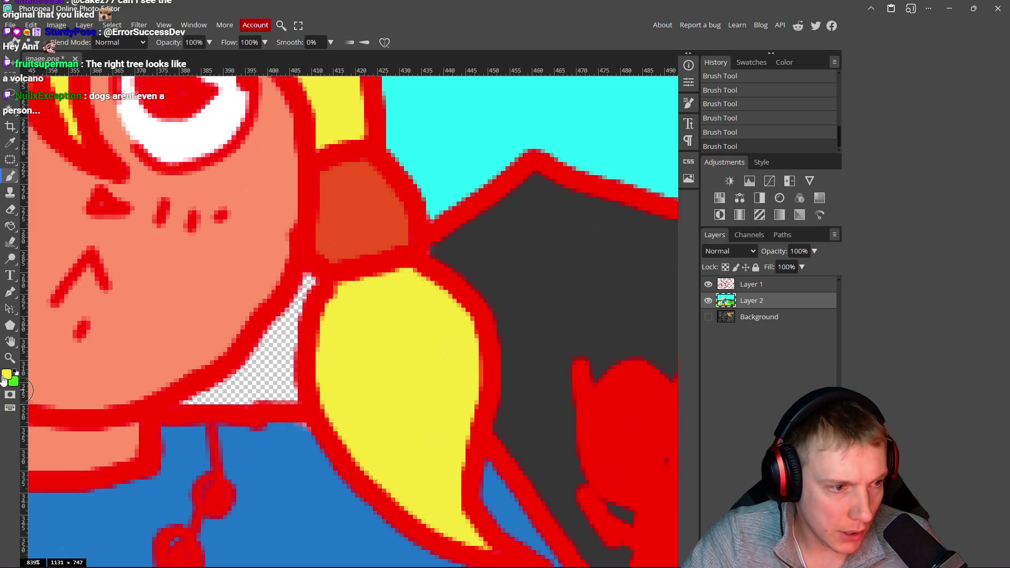
left_click(6, 374)
left_click(191, 148)
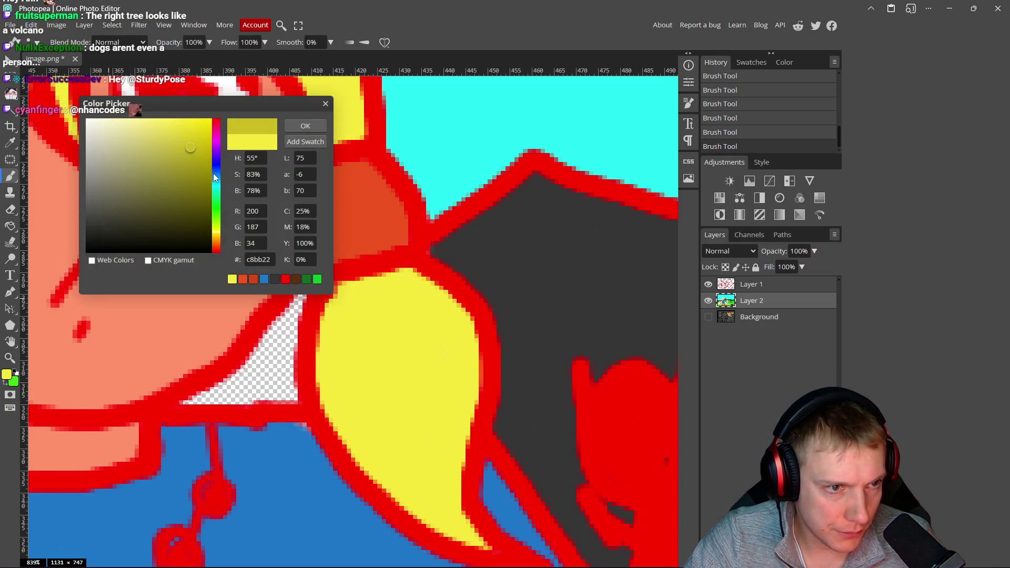
left_click_drag(216, 233, 216, 236)
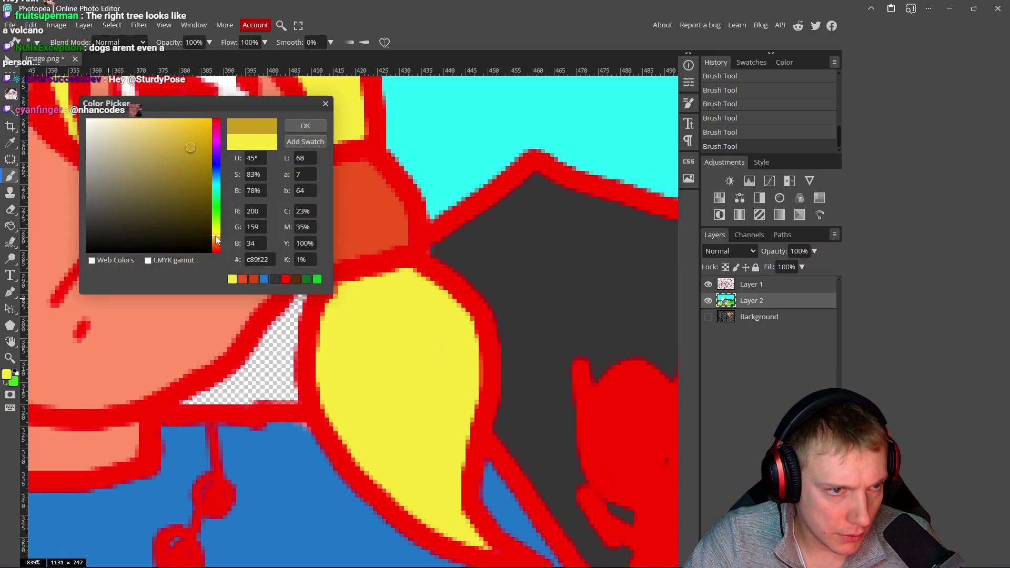
left_click(300, 126)
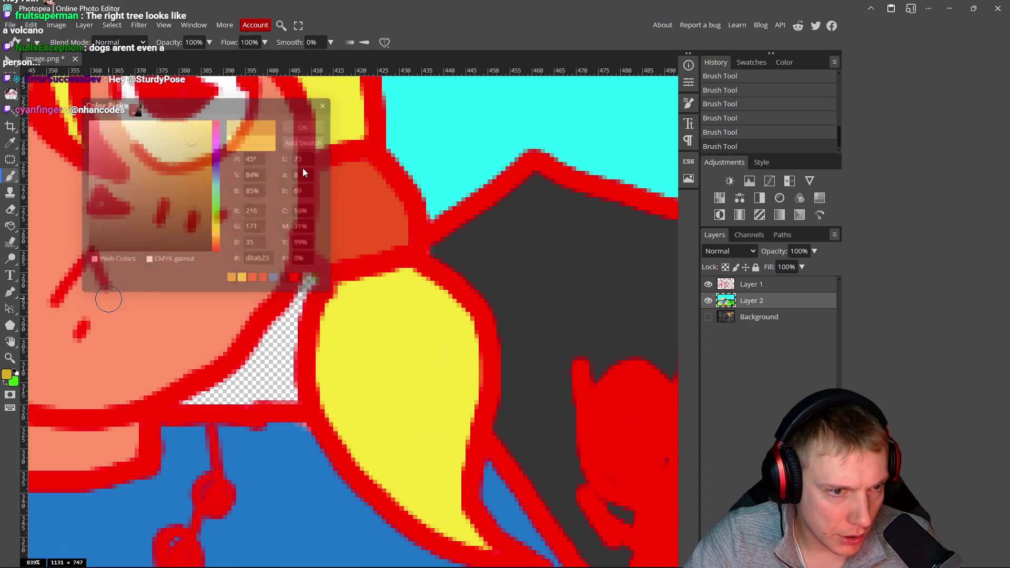
mouse_move(311, 286)
left_mouse_down()
mouse_move(253, 376)
mouse_move(200, 399)
mouse_move(310, 394)
mouse_move(264, 390)
mouse_move(274, 390)
mouse_move(214, 354)
mouse_move(226, 343)
mouse_move(214, 357)
mouse_move(270, 377)
left_mouse_up()
scroll(284, 384, "left", 10)
- Cover the gap by the outline in dark grey, then sample grass green b0f027 for adjusting
scroll(268, 377, "down", 12)
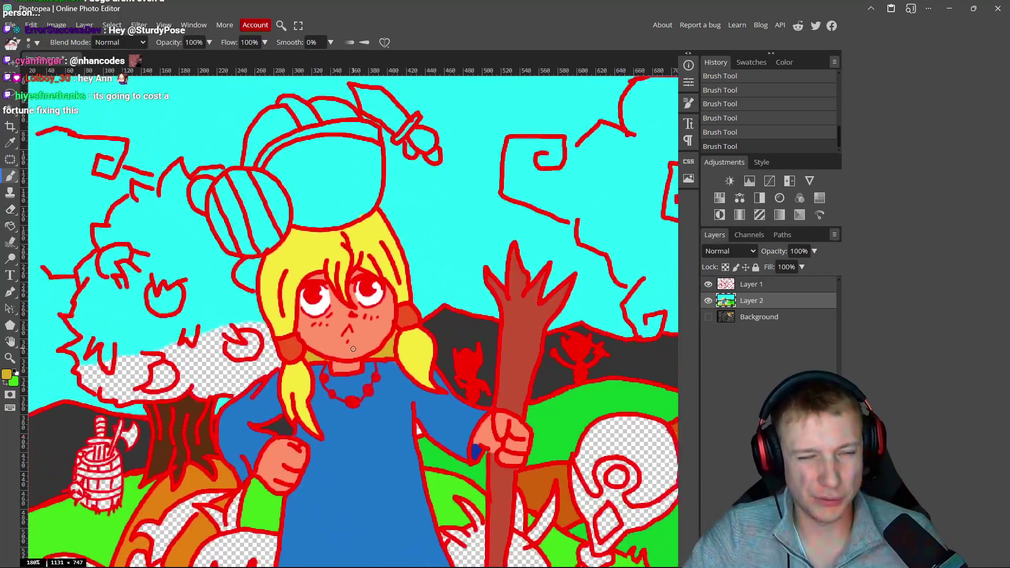
scroll(379, 417, "up", 5)
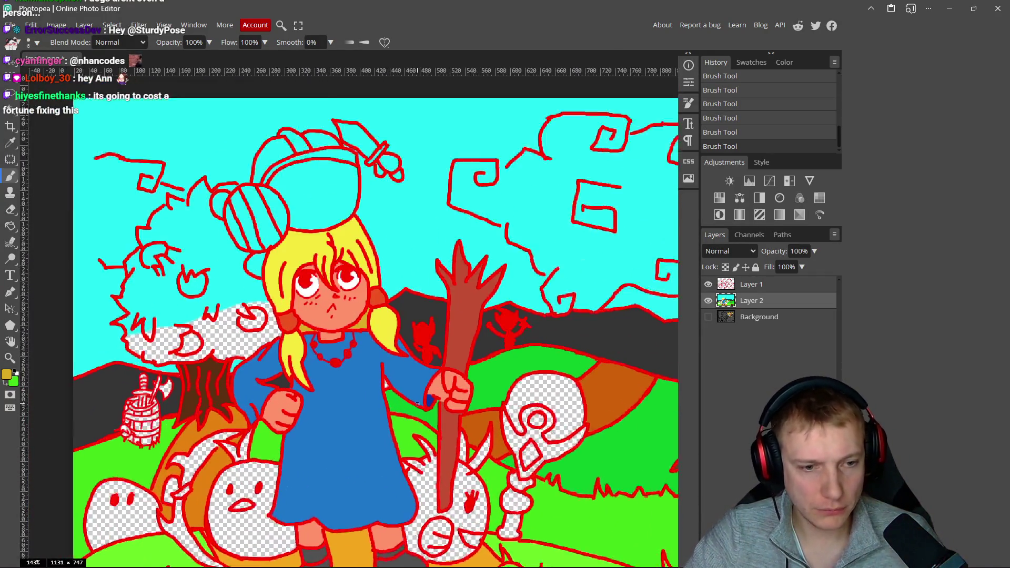
scroll(386, 375, "up", 3)
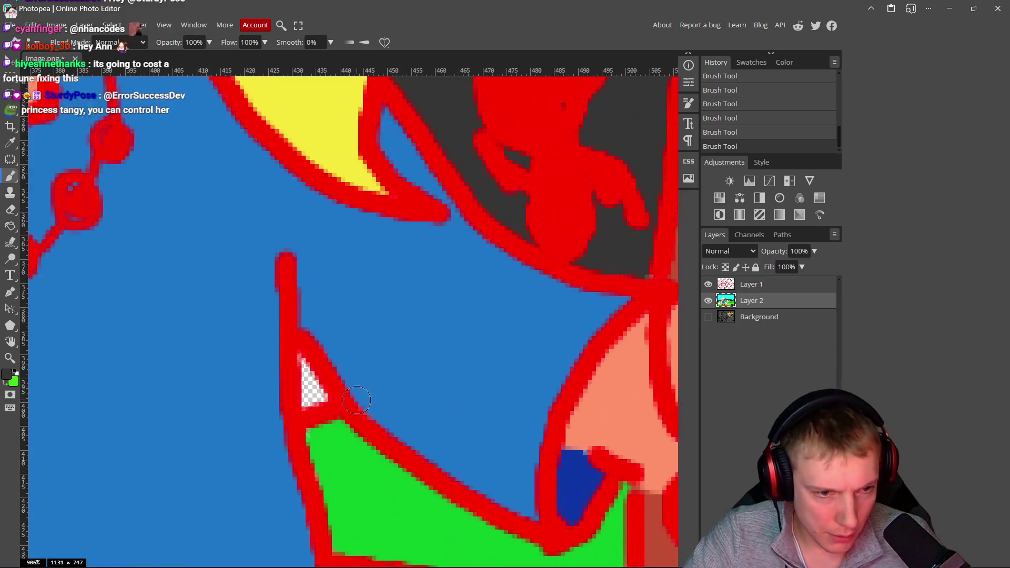
mouse_move(301, 363)
left_mouse_down()
mouse_move(305, 392)
mouse_move(446, 376)
left_mouse_up()
scroll(306, 387, "down", 11)
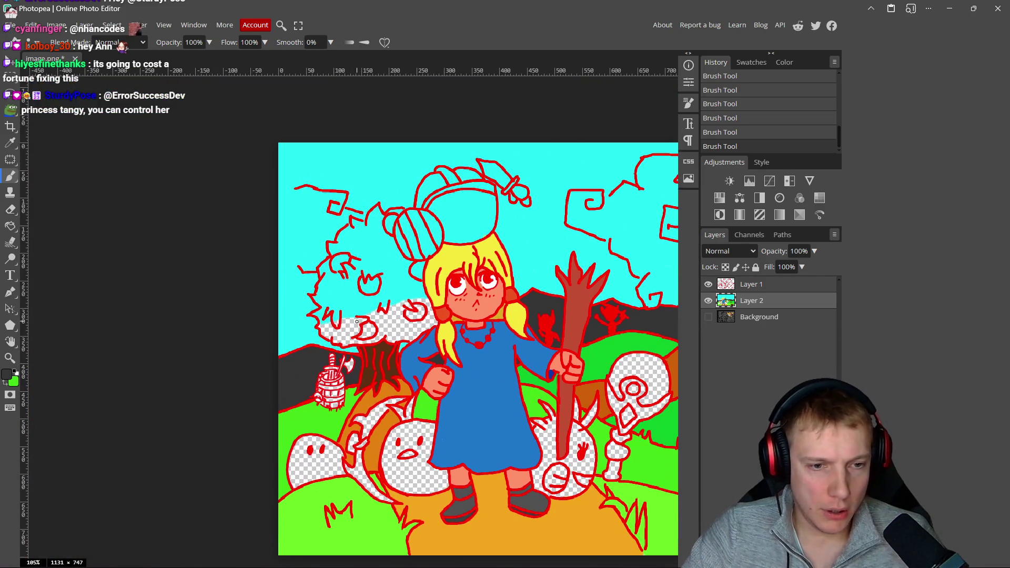
left_click(301, 504, "alt")
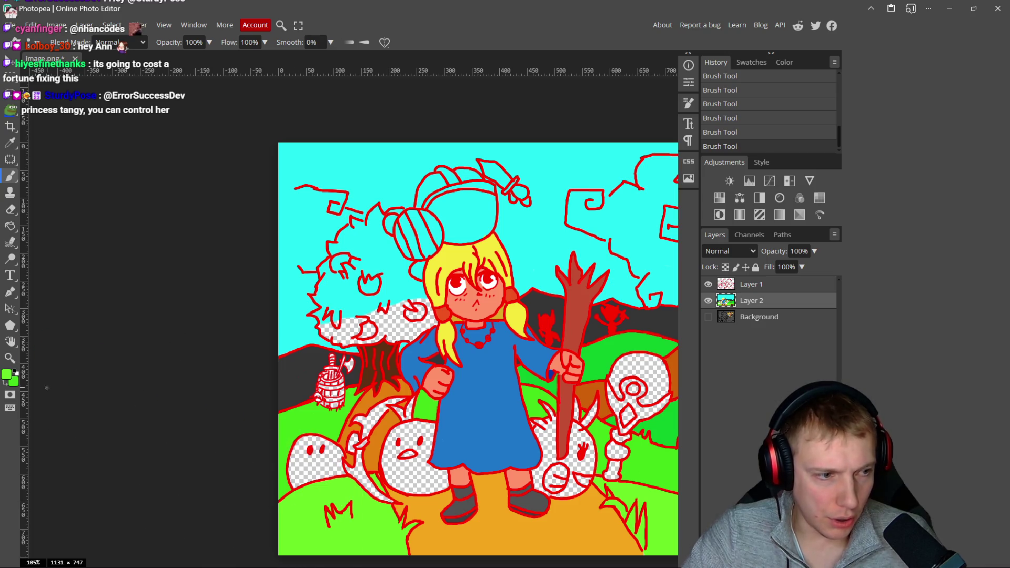
left_click(7, 376)
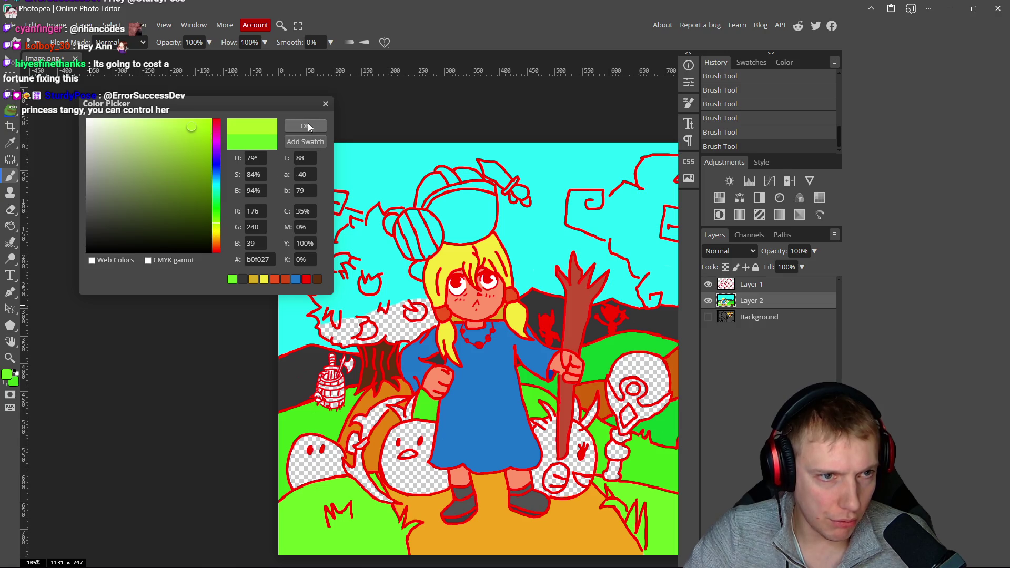
- Pick a brighter yellow-green, test a stroke on the tree, undo it, and shrink the brush from 21 to 14
left_click_drag(193, 127, 198, 118)
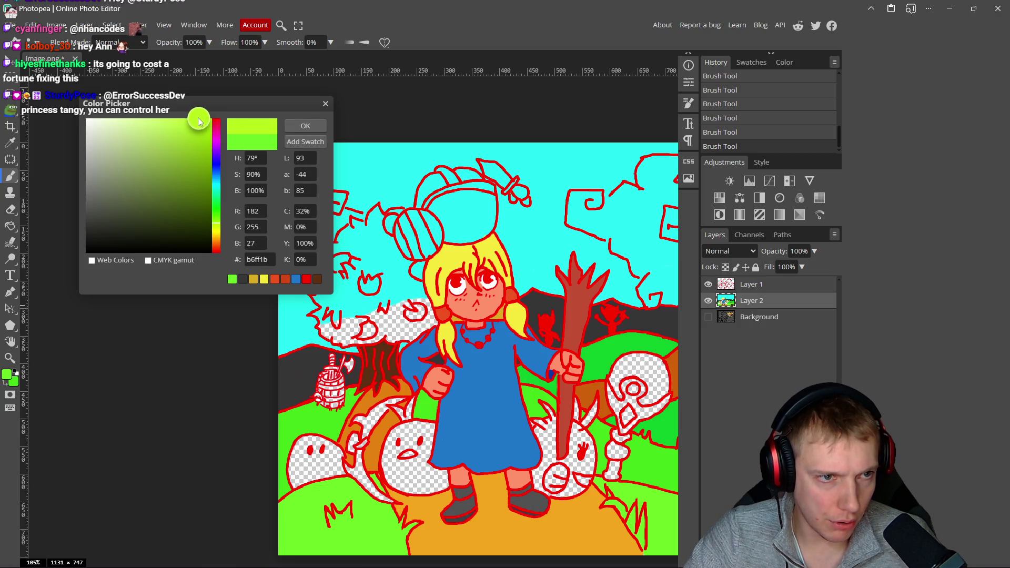
left_click(305, 126)
scroll(385, 237, "up", 6)
mouse_move(361, 241)
left_mouse_down()
mouse_move(395, 221)
mouse_move(417, 157)
mouse_move(406, 169)
left_mouse_up()
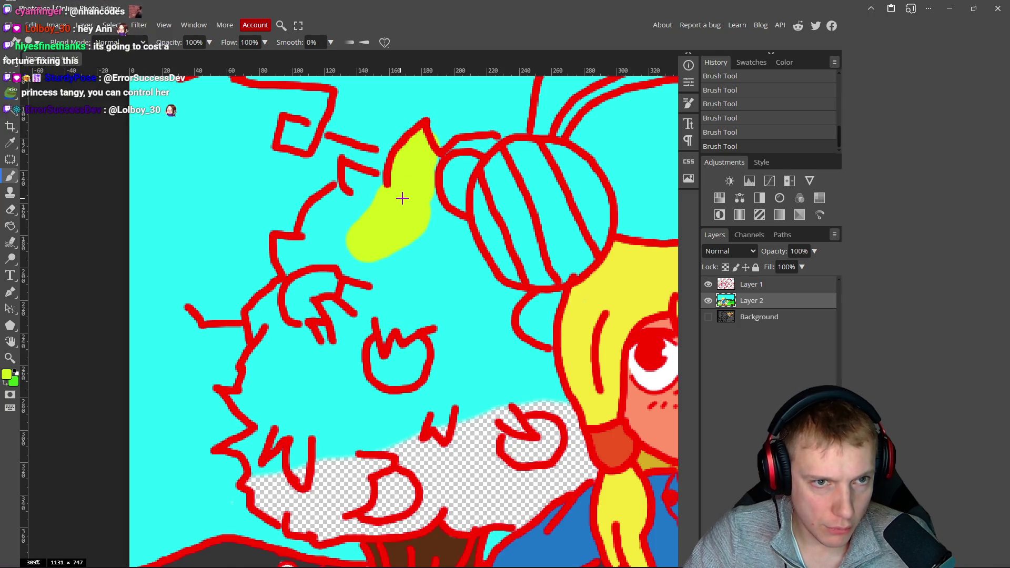
key("ctrl+z")
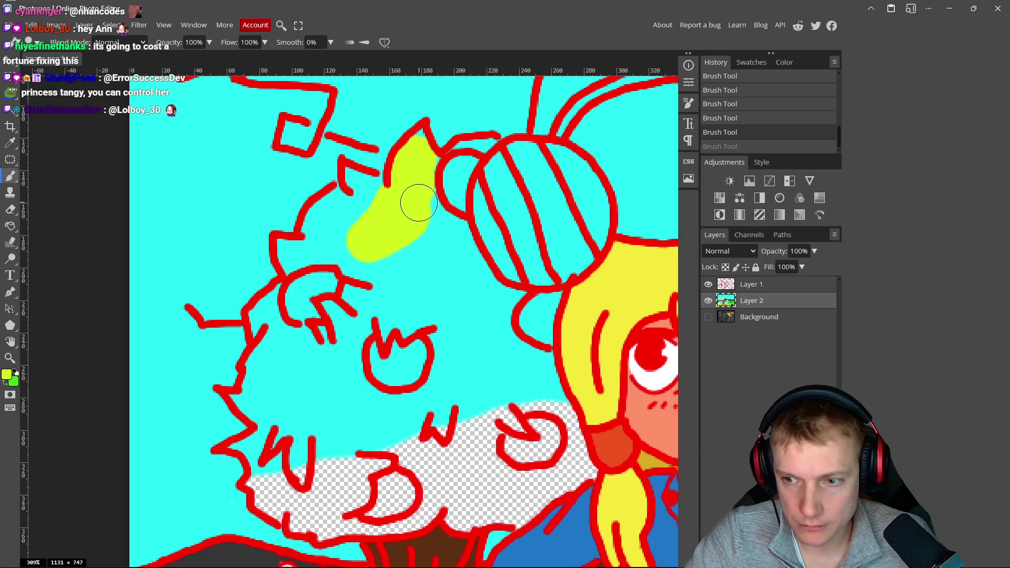
right_click(422, 235, "alt")
left_click_drag(421, 235, 410, 236)
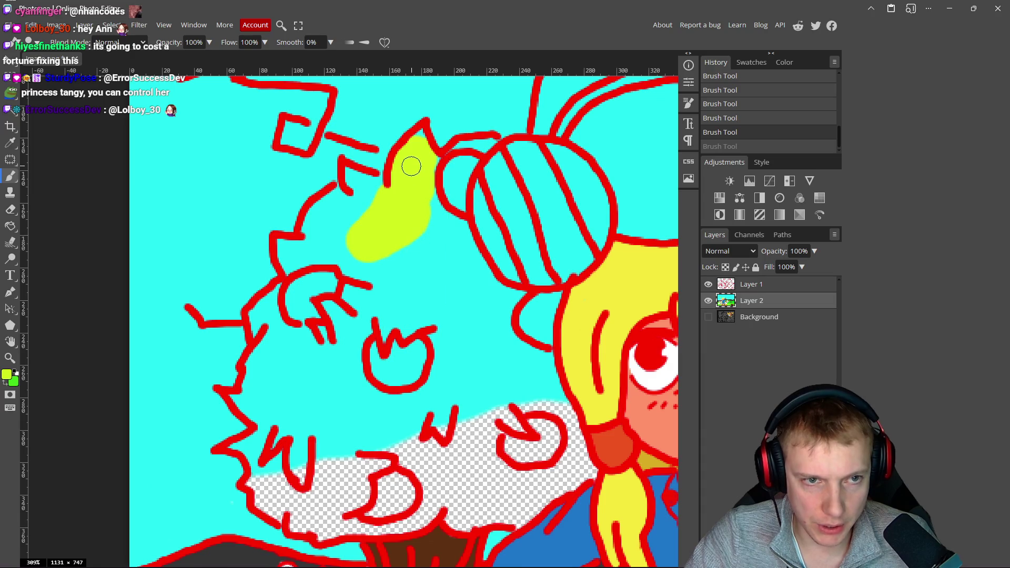
- Paint yellow-green over the tree's top, right side, lower gaps, bottom edge and left interior
left_click_drag(421, 150, 429, 145)
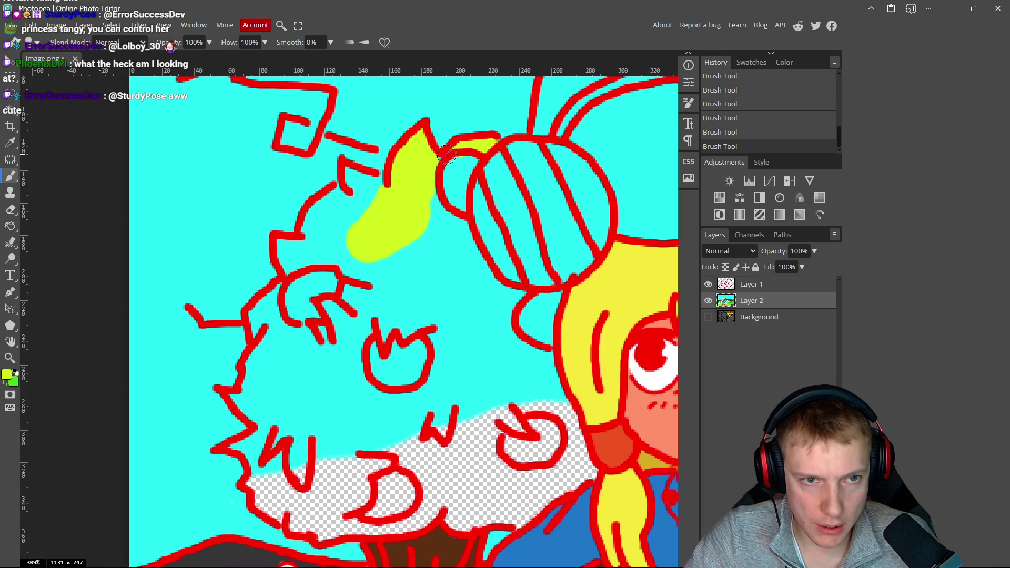
mouse_move(433, 212)
left_mouse_down()
mouse_move(512, 295)
mouse_move(508, 336)
mouse_move(548, 383)
mouse_move(406, 290)
mouse_move(450, 324)
left_mouse_up()
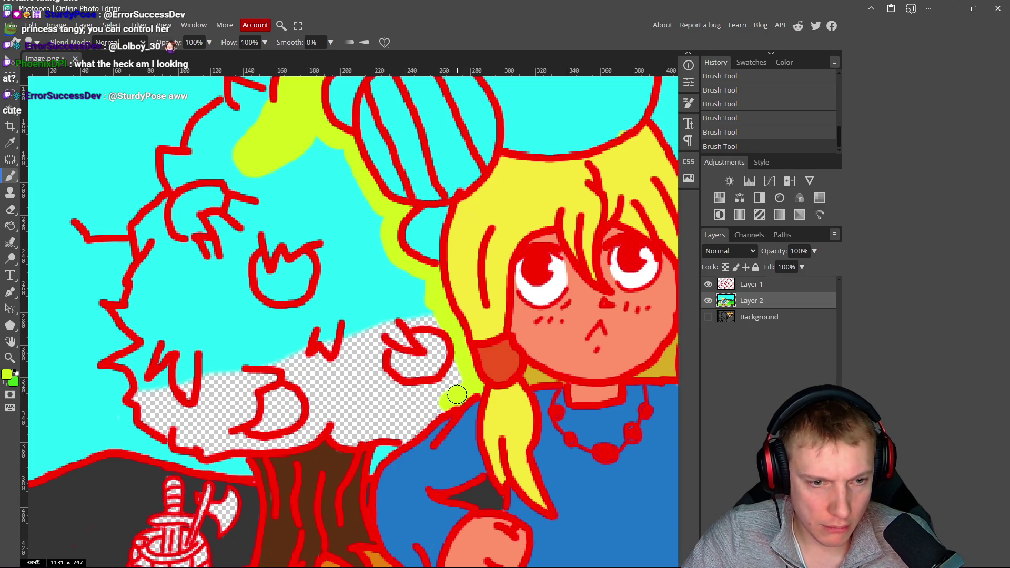
mouse_move(445, 395)
left_mouse_down()
mouse_move(426, 400)
mouse_move(371, 376)
mouse_move(375, 323)
mouse_move(389, 328)
mouse_move(406, 275)
mouse_move(370, 344)
left_mouse_up()
left_click_drag(439, 406, 372, 431)
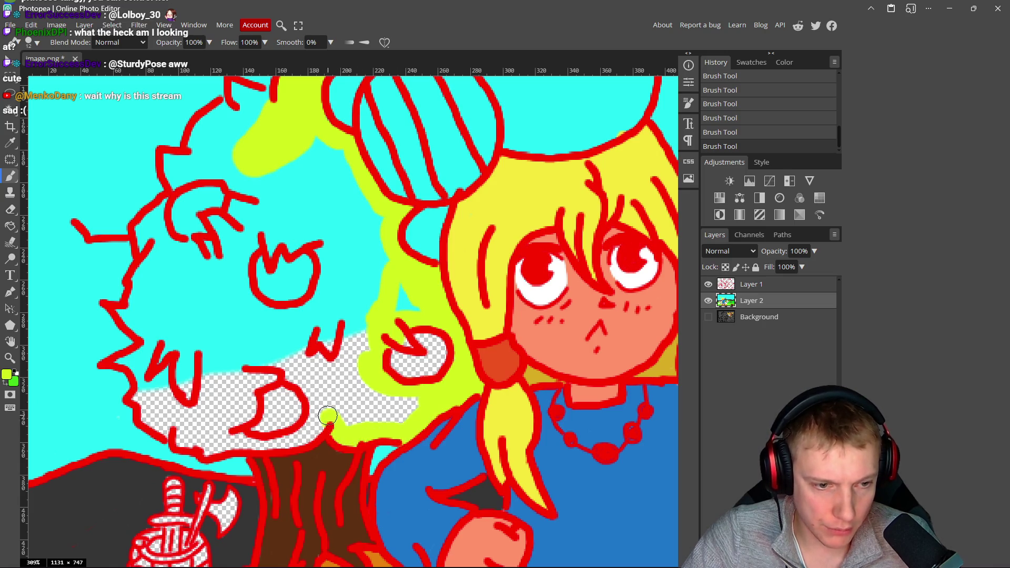
left_click_drag(256, 439, 218, 434)
scroll(262, 436, "left", 3)
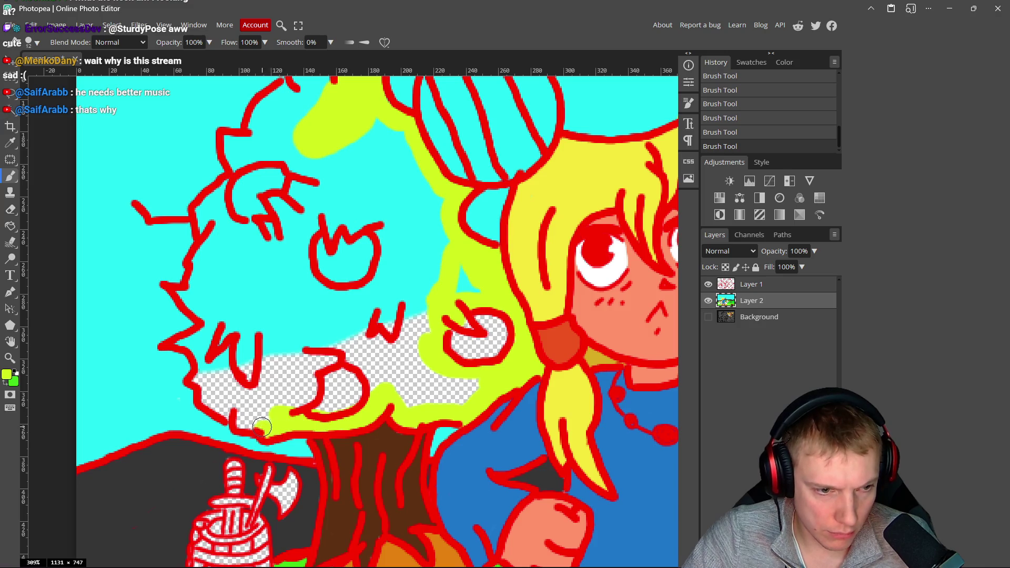
mouse_move(200, 377)
left_mouse_down()
mouse_move(223, 348)
mouse_move(227, 384)
mouse_move(271, 361)
mouse_move(283, 213)
left_mouse_up()
scroll(361, 226, "up", 3)
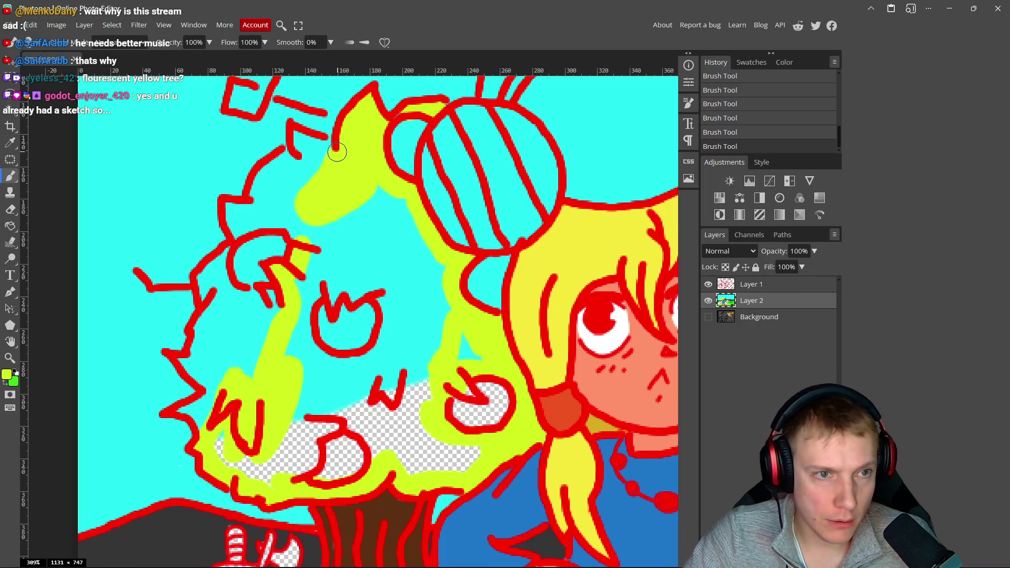
- Paint yellow-green along the tree's upper outline and over the cyan gaps inside it
mouse_move(297, 138)
left_mouse_down()
mouse_move(295, 154)
mouse_move(260, 181)
mouse_move(286, 167)
mouse_move(296, 226)
mouse_move(232, 210)
left_mouse_up()
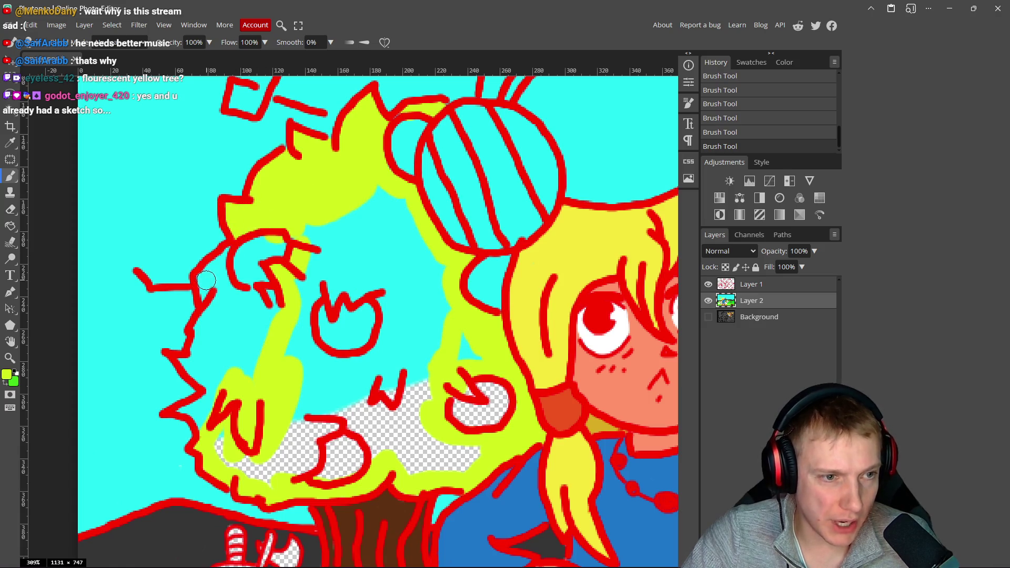
mouse_move(227, 253)
left_mouse_down()
mouse_move(203, 280)
mouse_move(216, 320)
left_mouse_up()
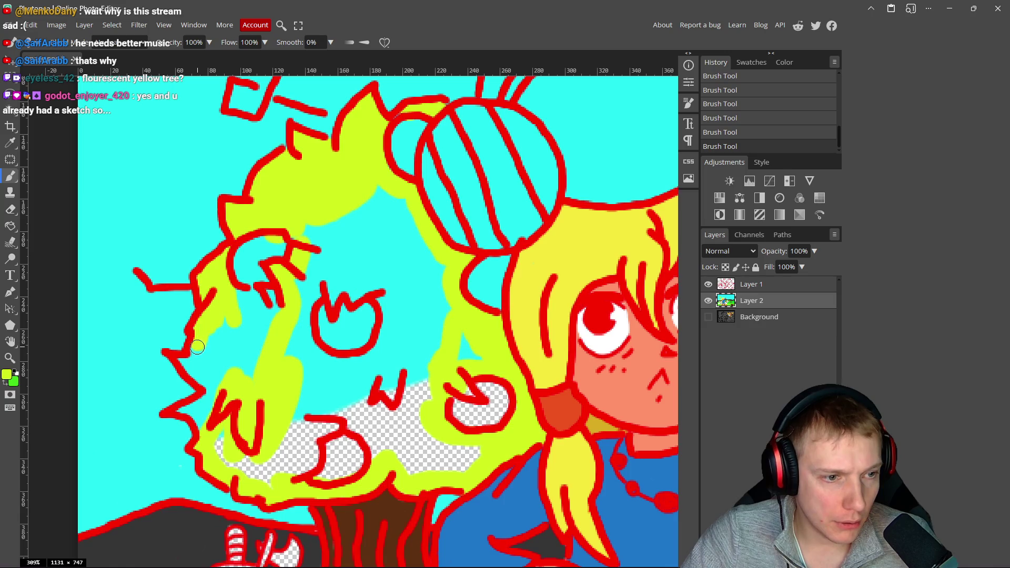
mouse_move(178, 361)
left_mouse_down()
mouse_move(206, 377)
mouse_move(208, 324)
left_mouse_up()
left_click_drag(216, 359, 239, 303)
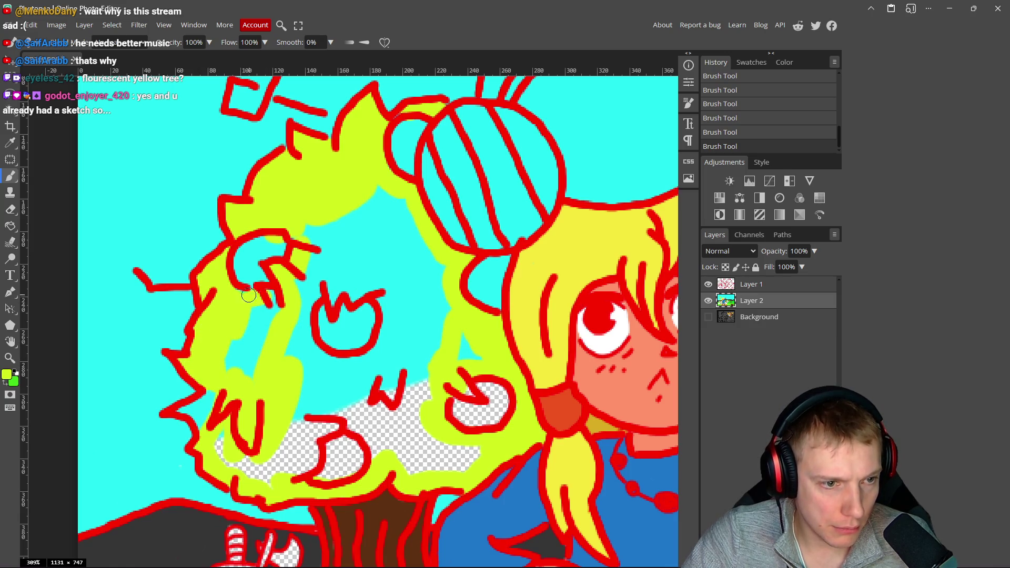
- With a larger brush, cover the crown's remaining cyan and transparent patches, then pick orange ffac1c
key("bracketright")
key("bracketright")
key("bracketright")
mouse_move(316, 302)
left_mouse_down()
mouse_move(321, 214)
mouse_move(373, 198)
mouse_move(412, 243)
mouse_move(434, 311)
mouse_move(463, 343)
mouse_move(412, 408)
mouse_move(378, 371)
mouse_move(308, 356)
mouse_move(302, 377)
mouse_move(394, 338)
mouse_move(368, 214)
mouse_move(316, 280)
mouse_move(339, 274)
mouse_move(321, 284)
left_mouse_up()
mouse_move(266, 308)
left_mouse_down()
mouse_move(210, 427)
mouse_move(237, 457)
mouse_move(293, 471)
mouse_move(469, 451)
mouse_move(417, 410)
left_mouse_up()
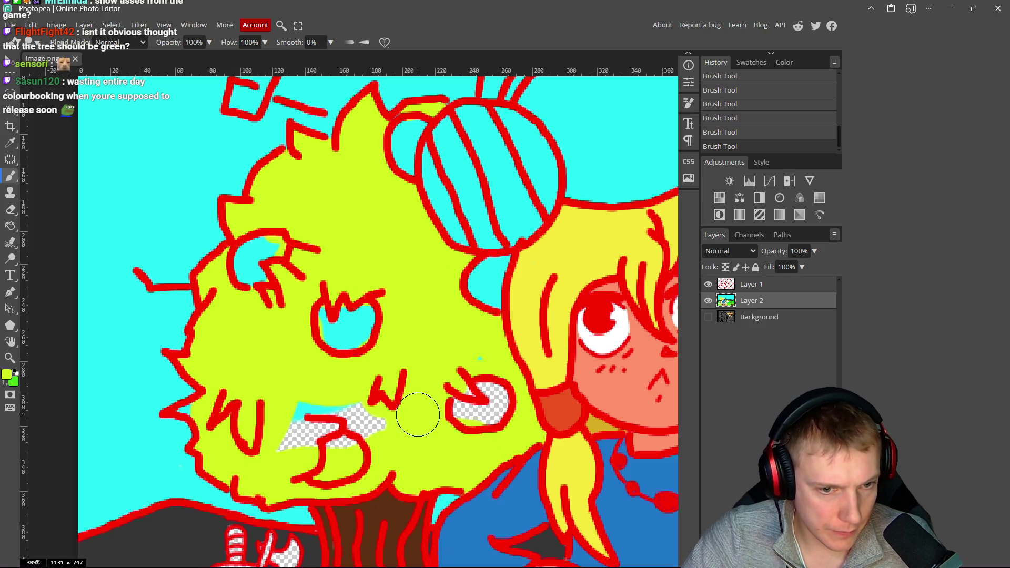
mouse_move(471, 347)
left_mouse_down()
mouse_move(350, 406)
mouse_move(322, 458)
mouse_move(281, 452)
left_mouse_up()
mouse_move(313, 414)
left_mouse_down()
mouse_move(345, 293)
mouse_move(289, 221)
mouse_move(239, 280)
left_mouse_up()
scroll(400, 369, "down", 1)
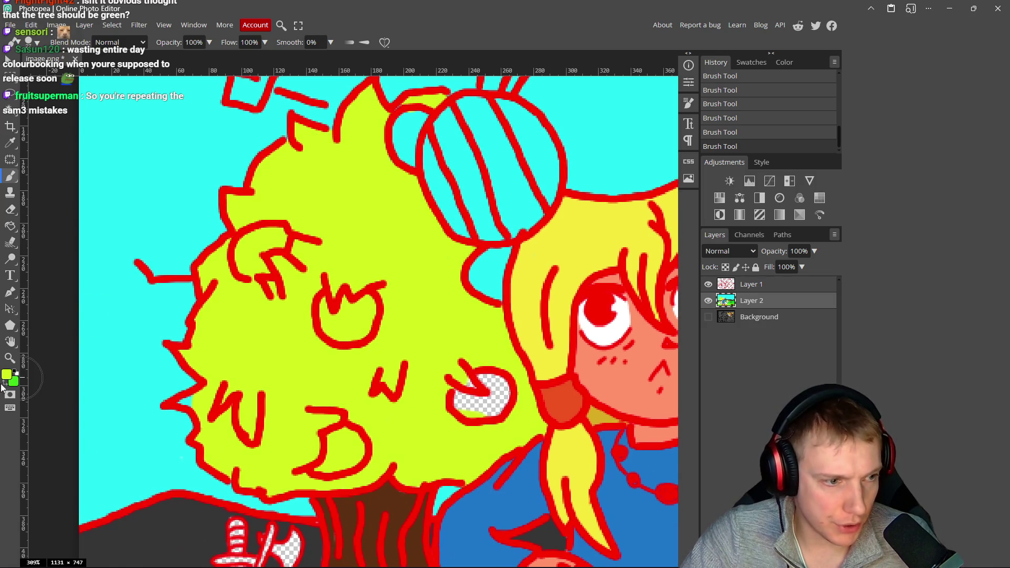
left_click(7, 374)
left_click_drag(219, 245, 216, 243)
- Fill the tulip, upper-left curl, lower loop and eye shapes in the tree with orange
left_click(305, 126)
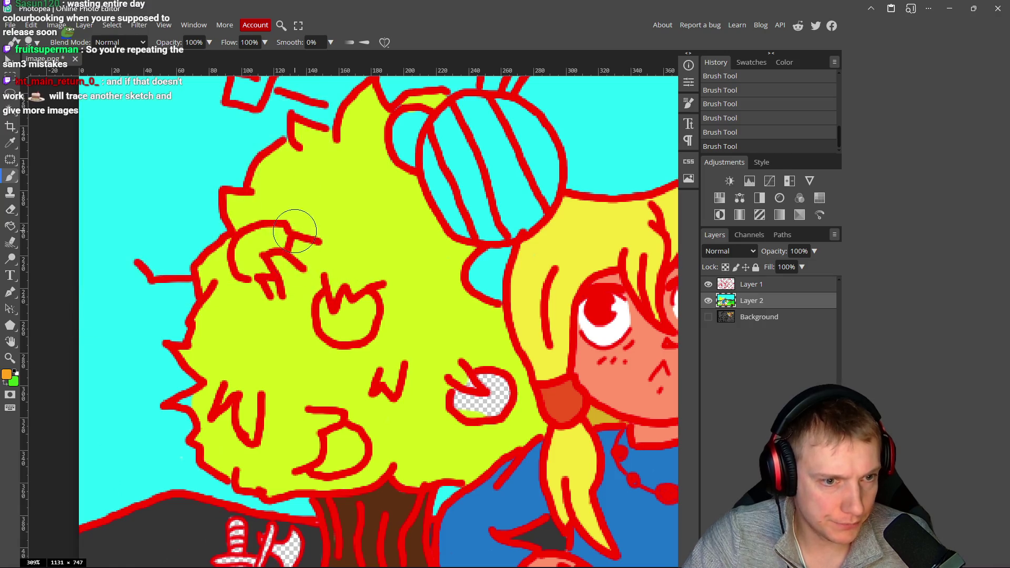
left_click_drag(363, 306, 337, 326)
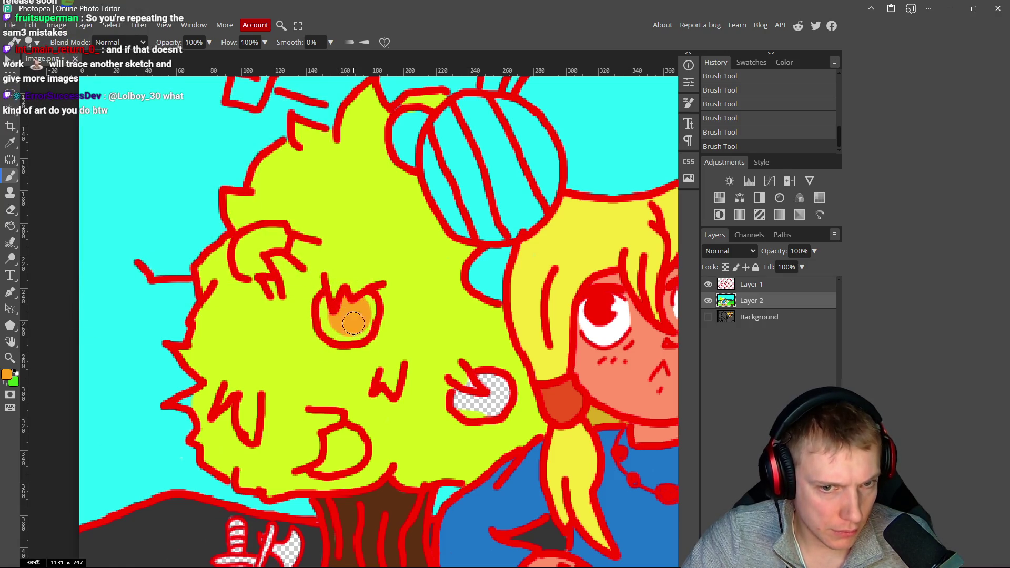
scroll(362, 294, "up", 3)
mouse_move(363, 290)
left_mouse_down()
mouse_move(375, 316)
mouse_move(350, 339)
mouse_move(308, 323)
mouse_move(300, 291)
left_mouse_up()
mouse_move(191, 162)
left_mouse_down()
mouse_move(203, 163)
mouse_move(181, 165)
mouse_move(145, 203)
mouse_move(174, 182)
mouse_move(158, 219)
mouse_move(182, 223)
left_mouse_up()
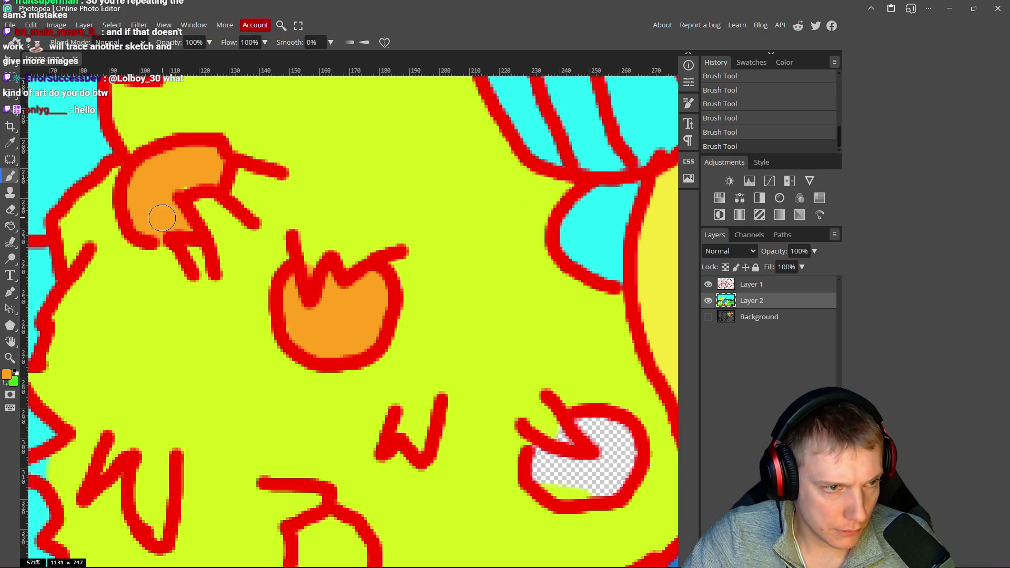
scroll(226, 316, "down", 5)
mouse_move(265, 390)
left_mouse_down()
mouse_move(286, 408)
mouse_move(280, 395)
mouse_move(251, 389)
mouse_move(224, 445)
mouse_move(267, 413)
mouse_move(254, 421)
left_mouse_up()
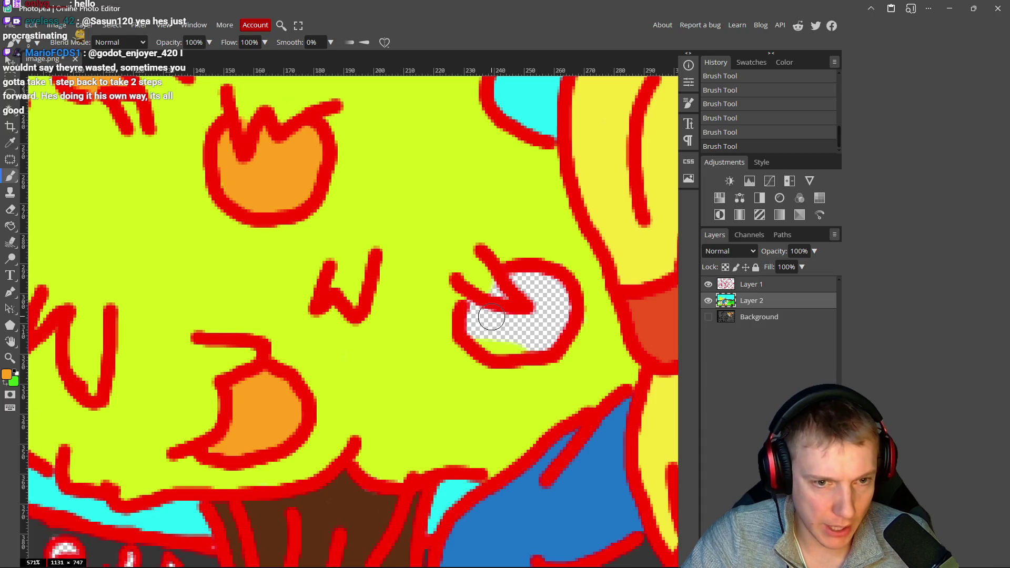
mouse_move(476, 310)
left_mouse_down()
mouse_move(480, 328)
mouse_move(537, 342)
mouse_move(561, 306)
mouse_move(521, 287)
mouse_move(537, 311)
mouse_move(494, 317)
left_mouse_up()
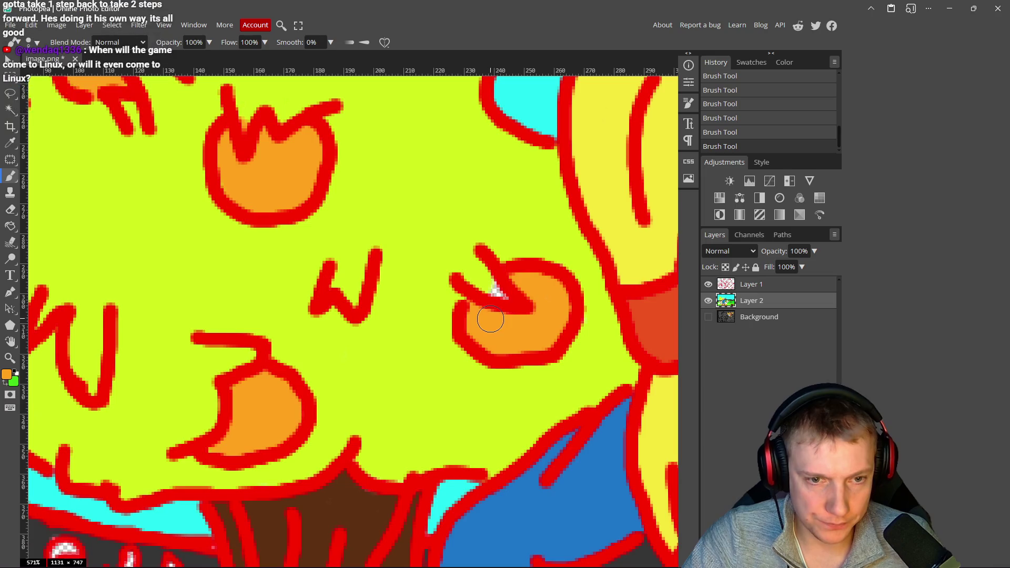
- Re-sample orange, then paint the top of a cyan gap and the small shape at the tree top
left_click(413, 249, "alt")
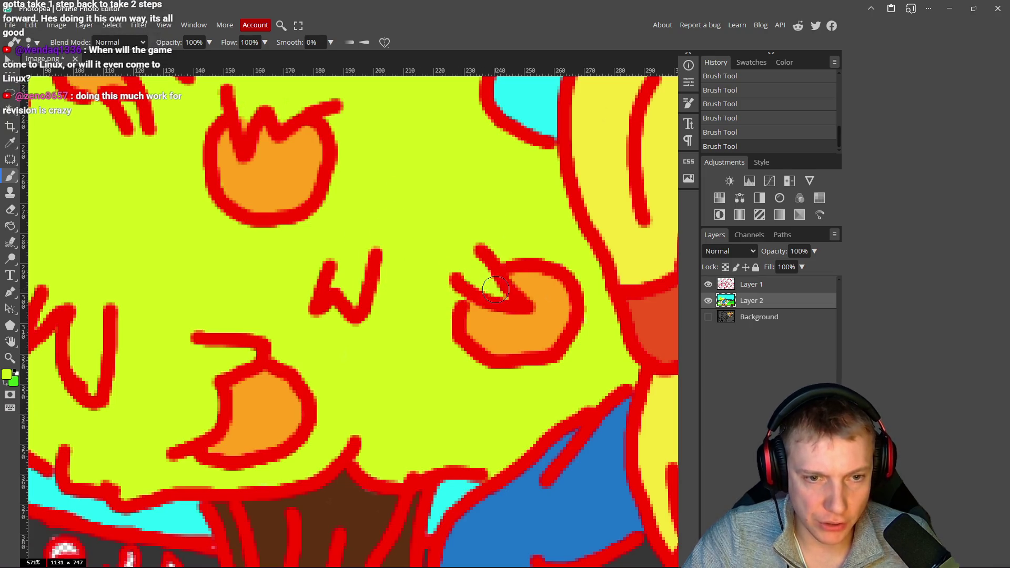
scroll(496, 288, "down", 8)
scroll(427, 268, "up", 6)
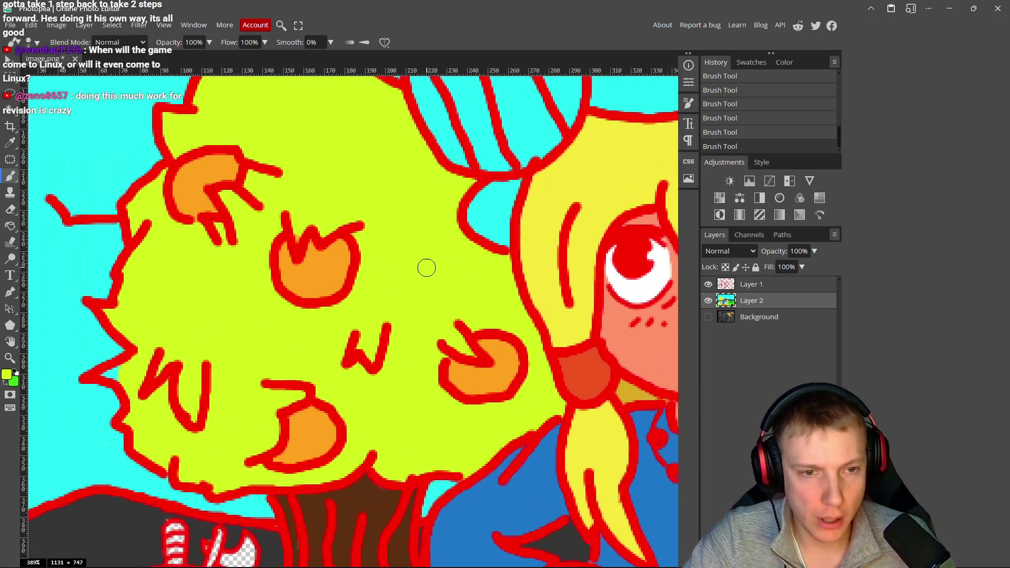
left_click(493, 371, "alt")
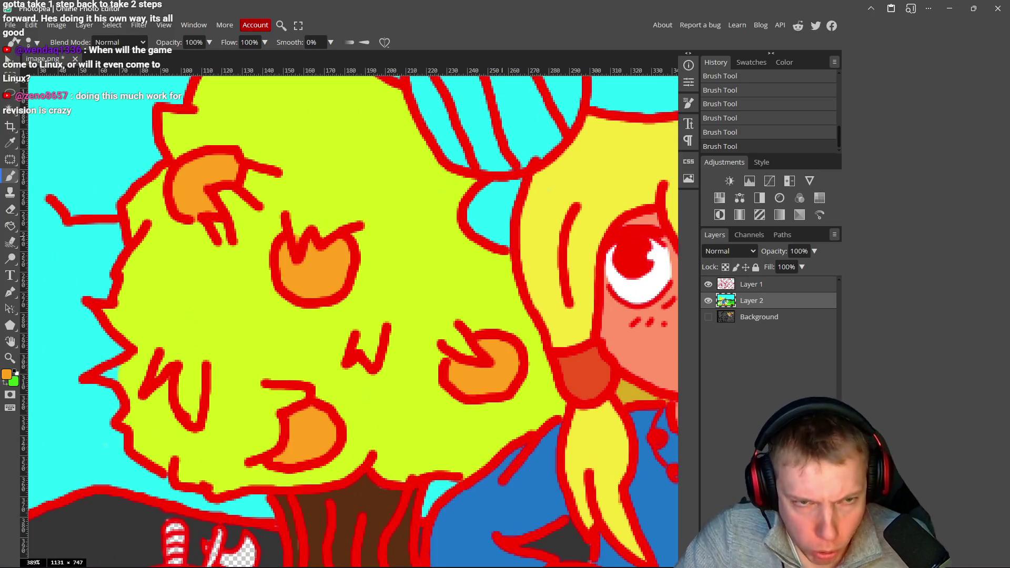
scroll(495, 153, "up", 5)
mouse_move(558, 140)
left_mouse_down()
mouse_move(494, 149)
mouse_move(462, 191)
mouse_move(467, 237)
mouse_move(518, 280)
mouse_move(537, 175)
mouse_move(479, 206)
left_mouse_up()
scroll(542, 219, "down", 8)
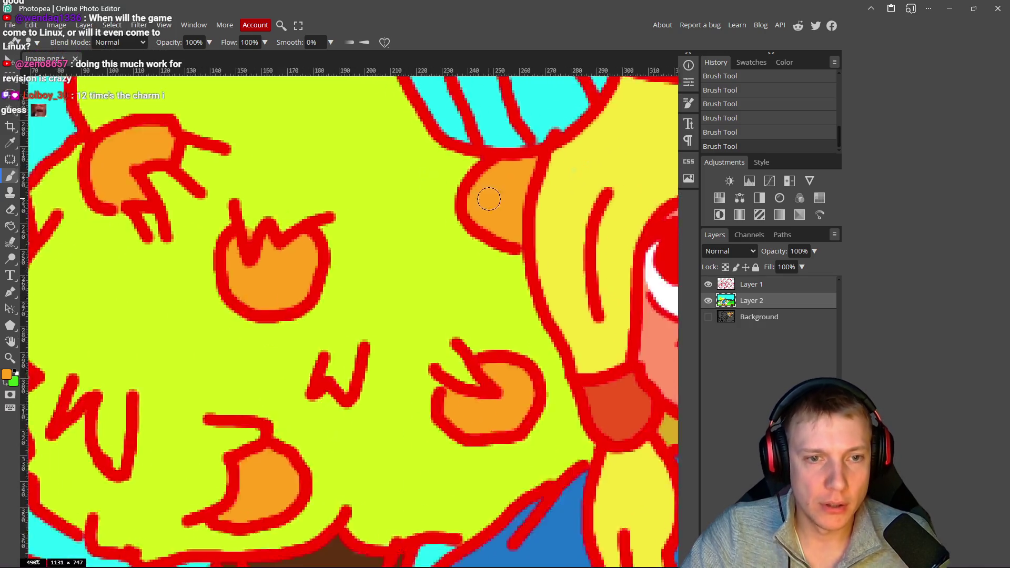
scroll(405, 191, "up", 4)
scroll(418, 259, "up", 3)
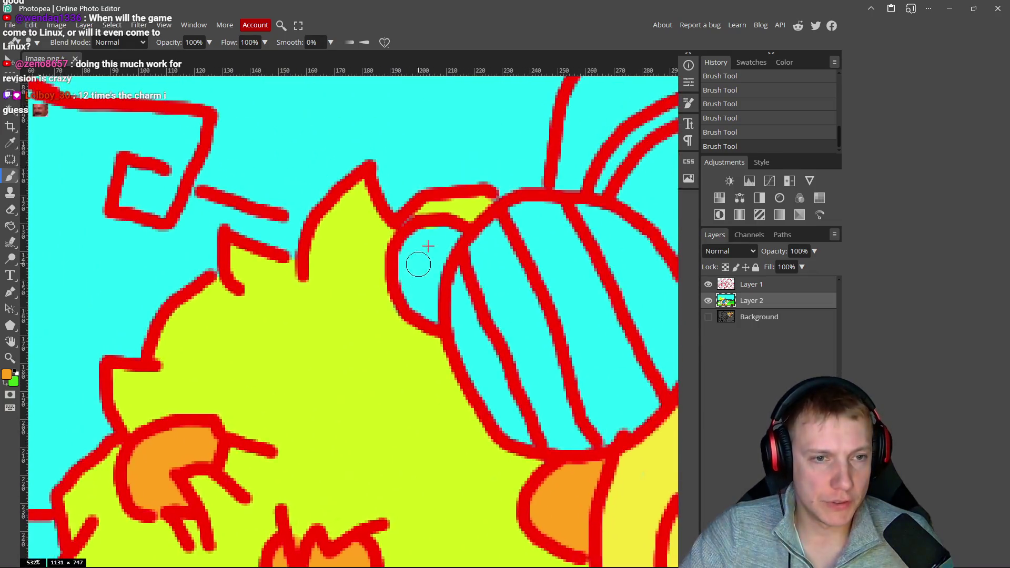
mouse_move(444, 241)
left_mouse_down()
mouse_move(435, 237)
mouse_move(390, 273)
mouse_move(408, 337)
mouse_move(424, 347)
mouse_move(437, 253)
mouse_move(406, 275)
left_mouse_up()
left_click(429, 196, "alt")
left_click(415, 245, "alt")
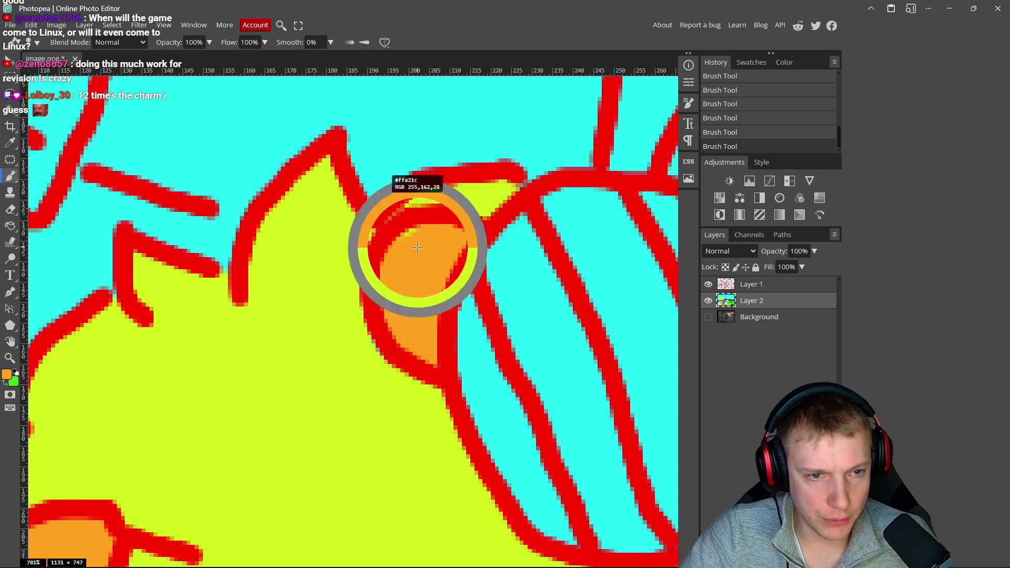
scroll(361, 284, "down", 10)
scroll(338, 324, "down", 5)
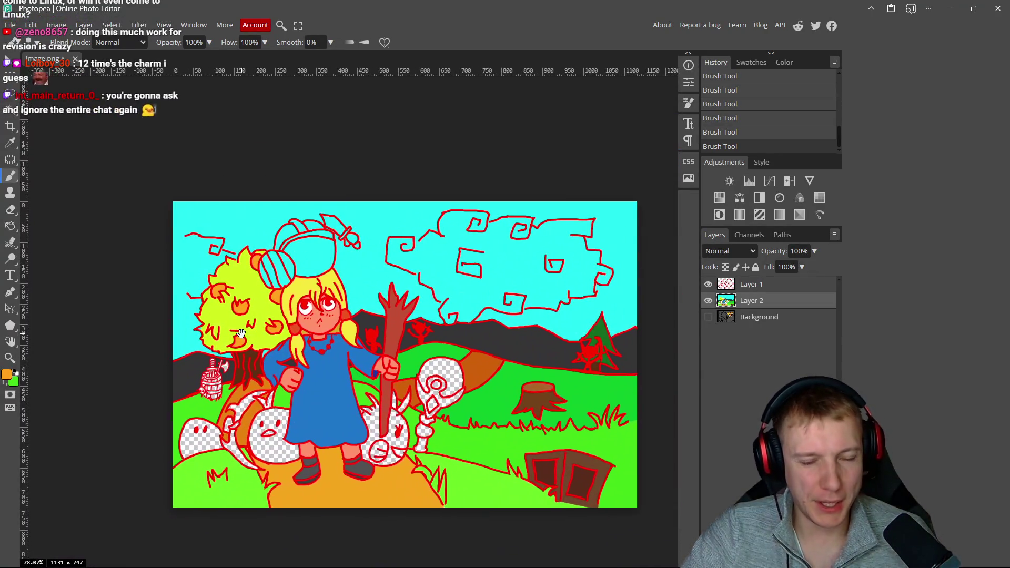
mouse_move(241, 333)
left_mouse_down()
mouse_move(176, 330)
mouse_move(343, 346)
mouse_move(289, 341)
mouse_move(295, 330)
left_mouse_up()
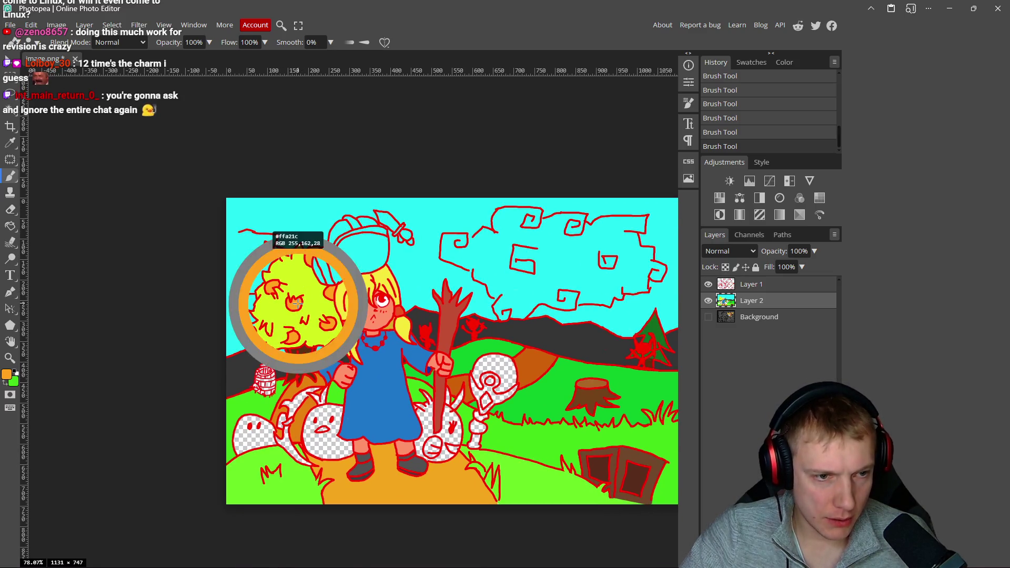
scroll(318, 474, "up", 5)
key("bracketleft")
key("bracketleft")
scroll(367, 387, "down", 4)
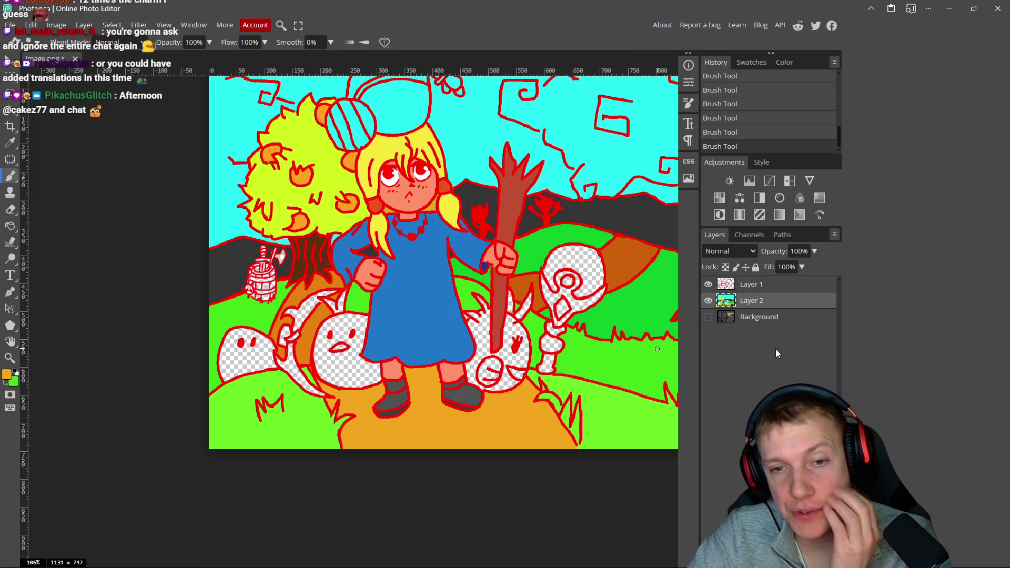
- Give Layer 1 a Color Overlay style so the red line art turns black
double_click(814, 289)
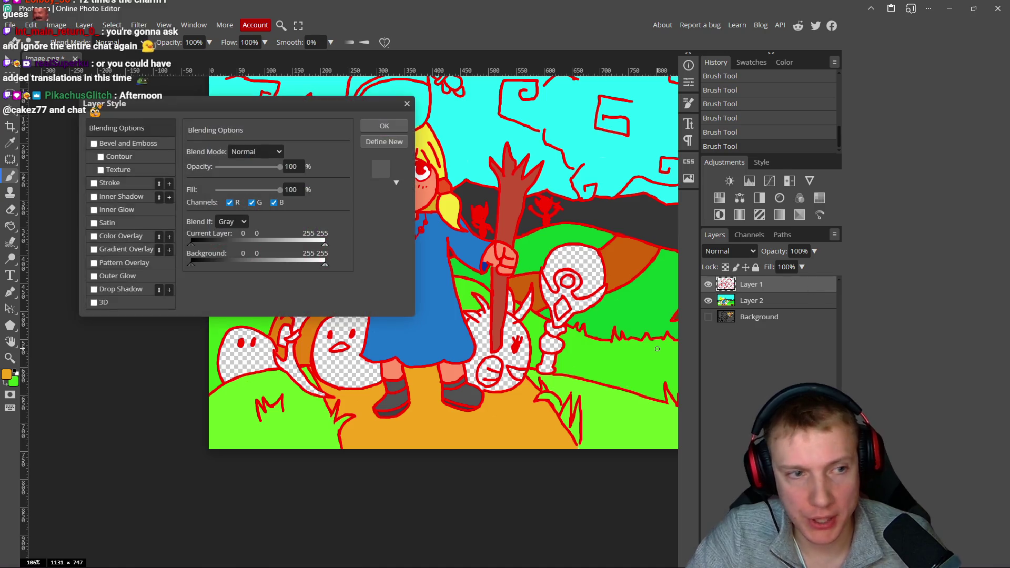
left_click(94, 237)
left_click(381, 127)
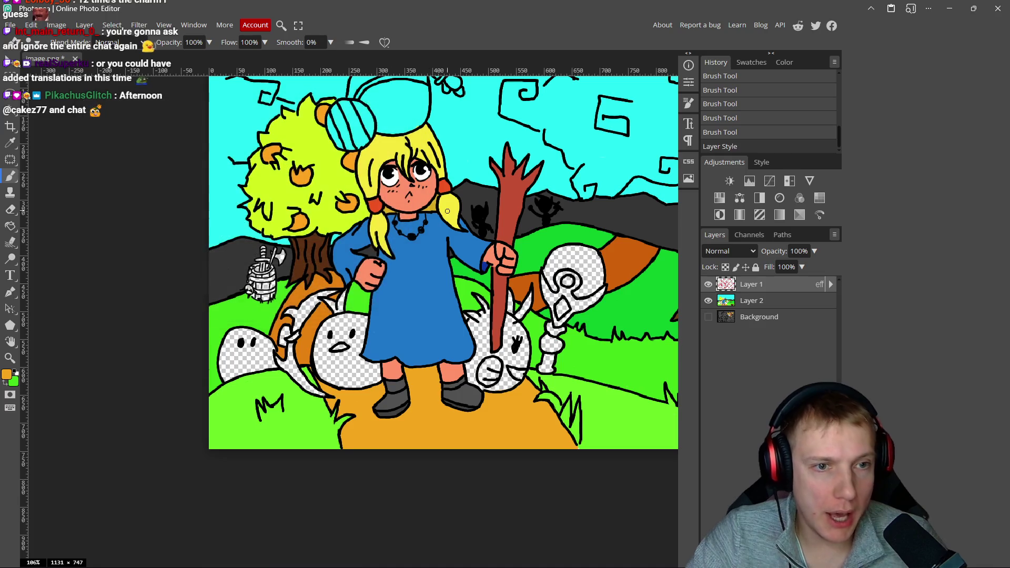
- Make Layer 2, the flat-colour layer, active and zoom back in on the artwork
scroll(437, 259, "down", 5)
left_click_drag(437, 259, 440, 257)
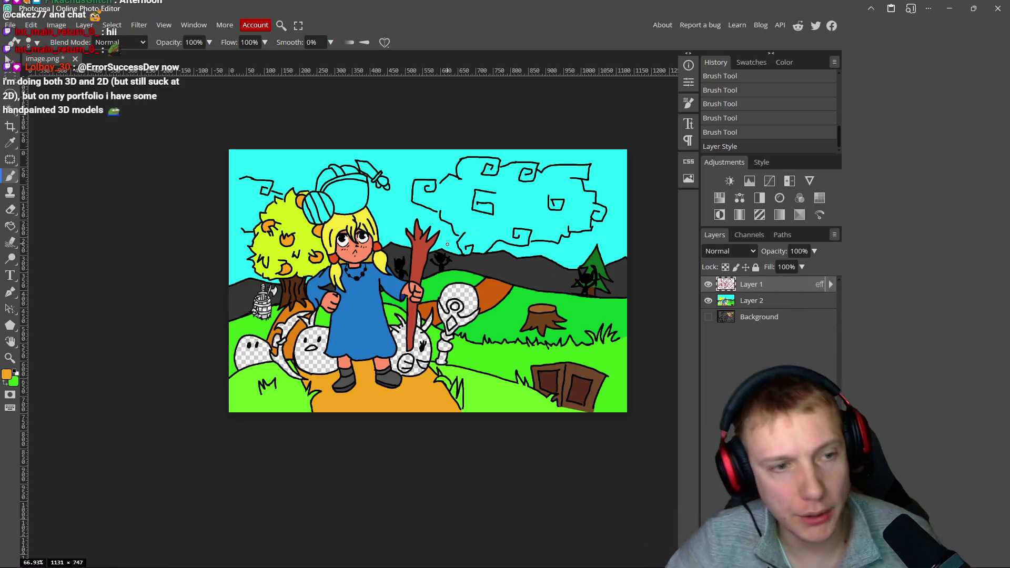
scroll(442, 228, "down", 1)
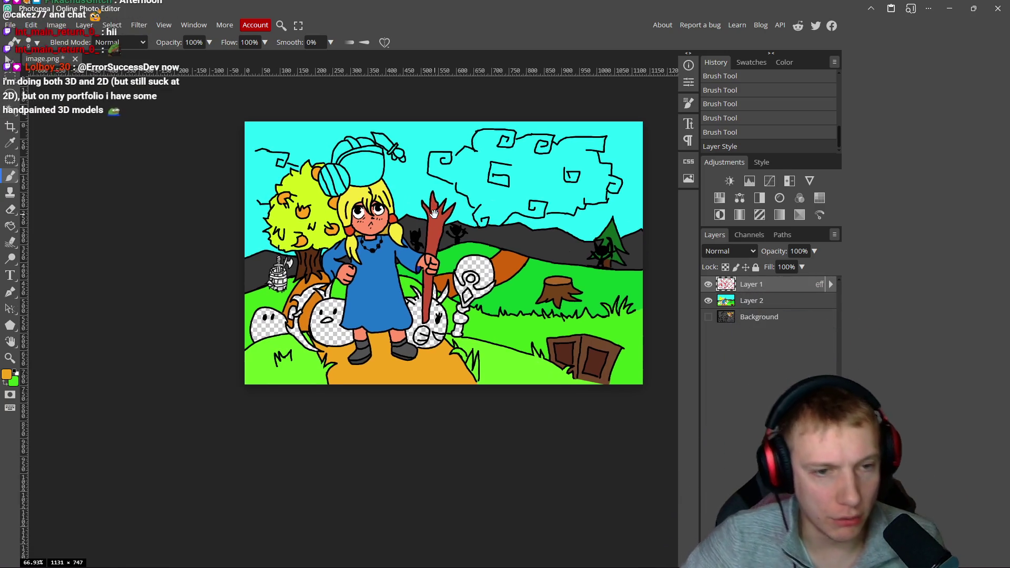
left_click(775, 303)
scroll(412, 236, "down", 1)
scroll(371, 225, "up", 5)
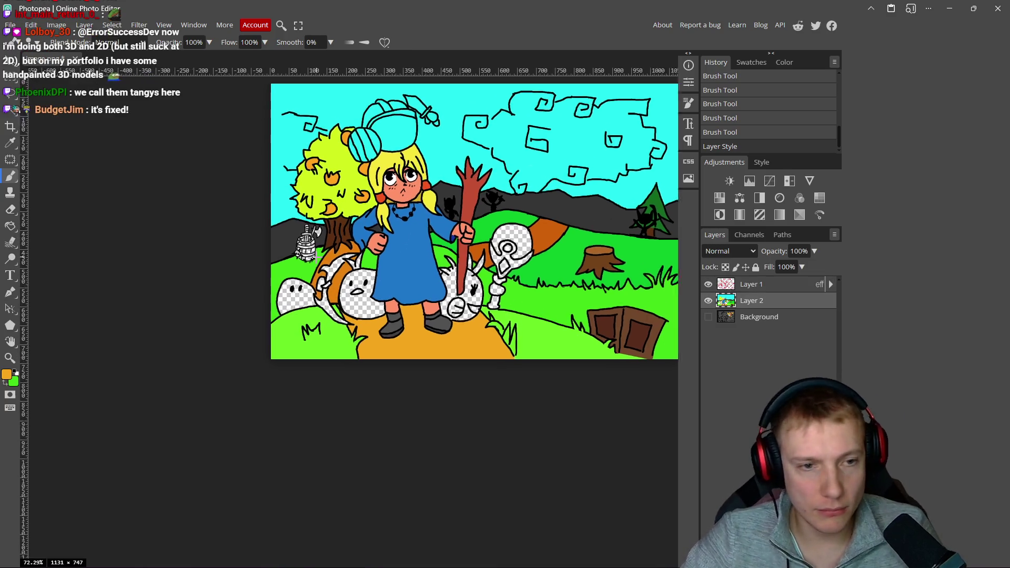
scroll(365, 270, "up", 2)
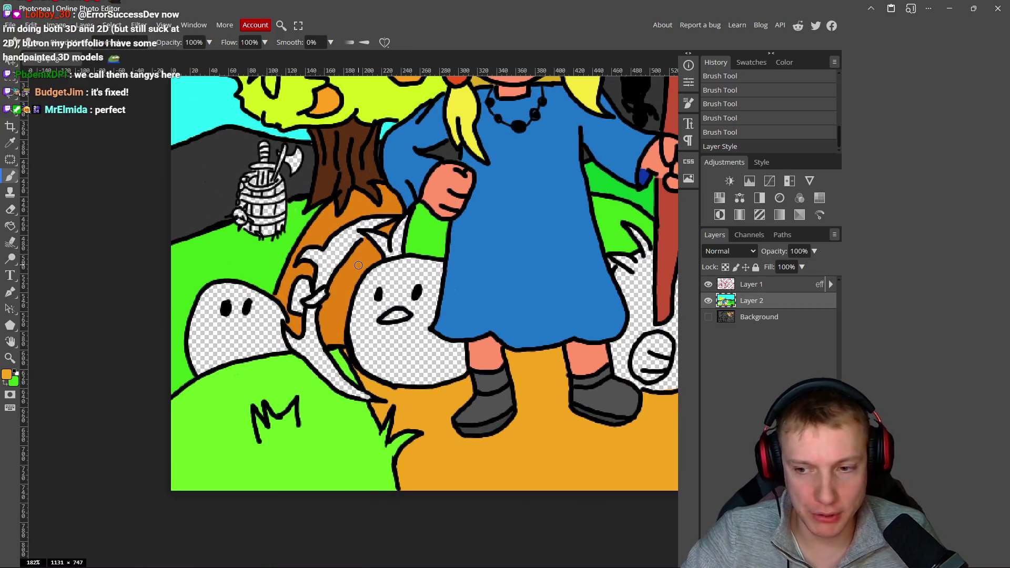
scroll(377, 262, "up", 2)
- Sample the dress blue and adjust it to a bright cyan, 46effa
left_click(552, 282, "alt")
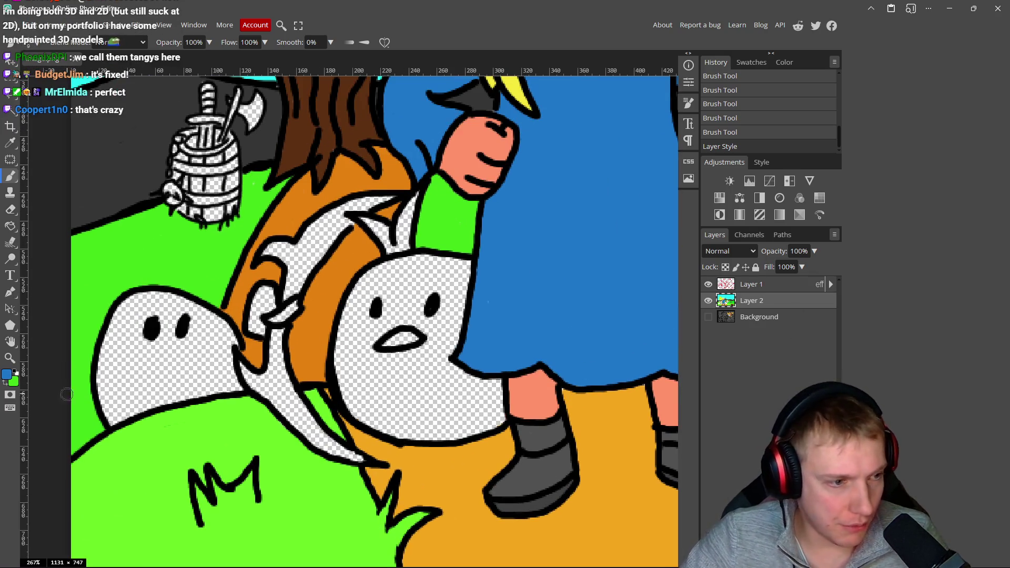
left_click(6, 377)
left_click_drag(172, 170, 159, 118)
left_click_drag(215, 181, 215, 184)
left_click_drag(163, 148, 177, 122)
left_click(288, 128)
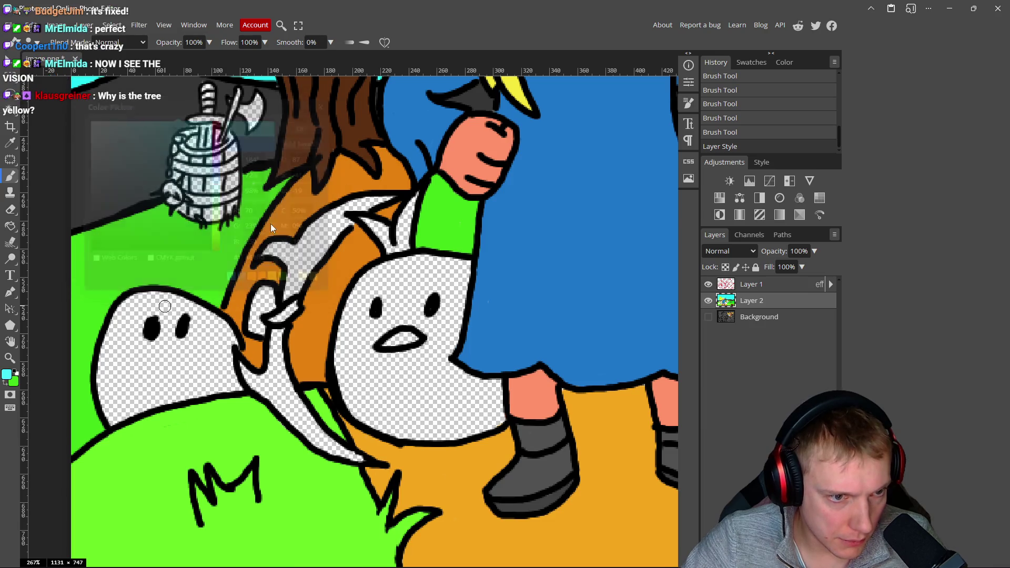
- Paint cyan over the upper part of the white curved strip and its left tip
scroll(341, 250, "up", 3)
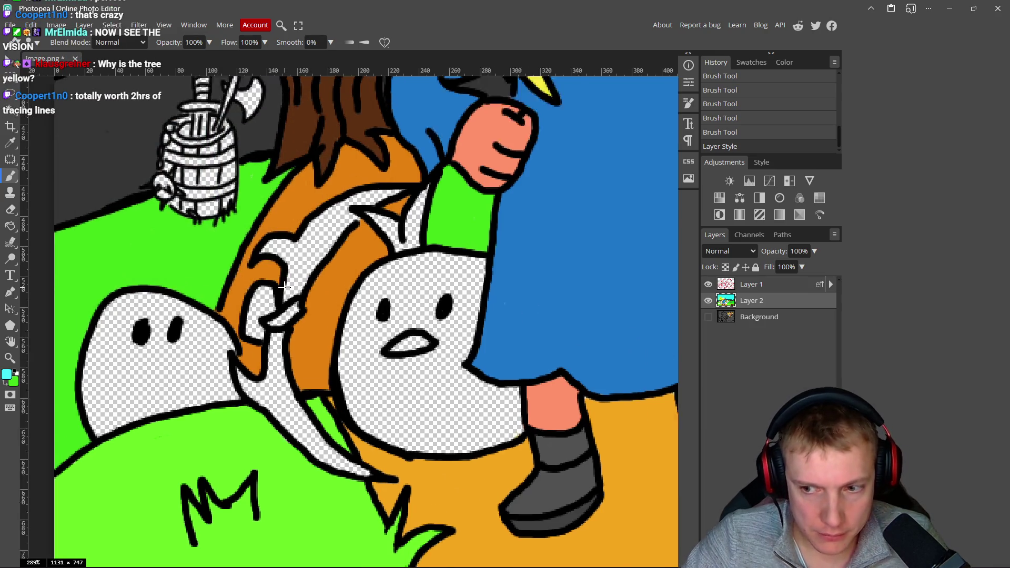
left_click_drag(370, 174, 318, 213)
mouse_move(355, 179)
left_mouse_down()
mouse_move(322, 231)
mouse_move(415, 148)
left_mouse_up()
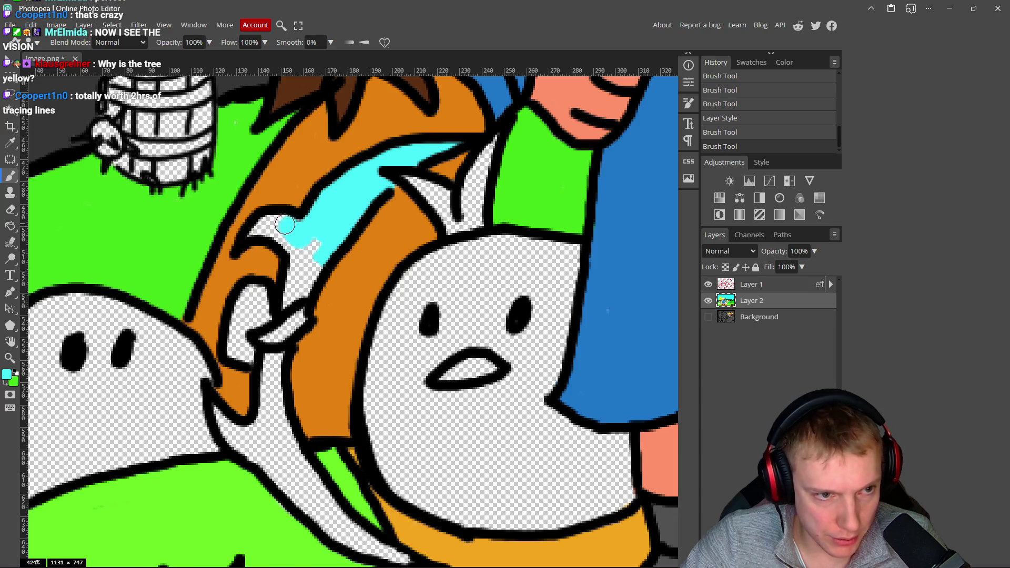
left_click(264, 231)
mouse_move(250, 235)
left_mouse_down()
mouse_move(266, 228)
mouse_move(308, 268)
left_mouse_up()
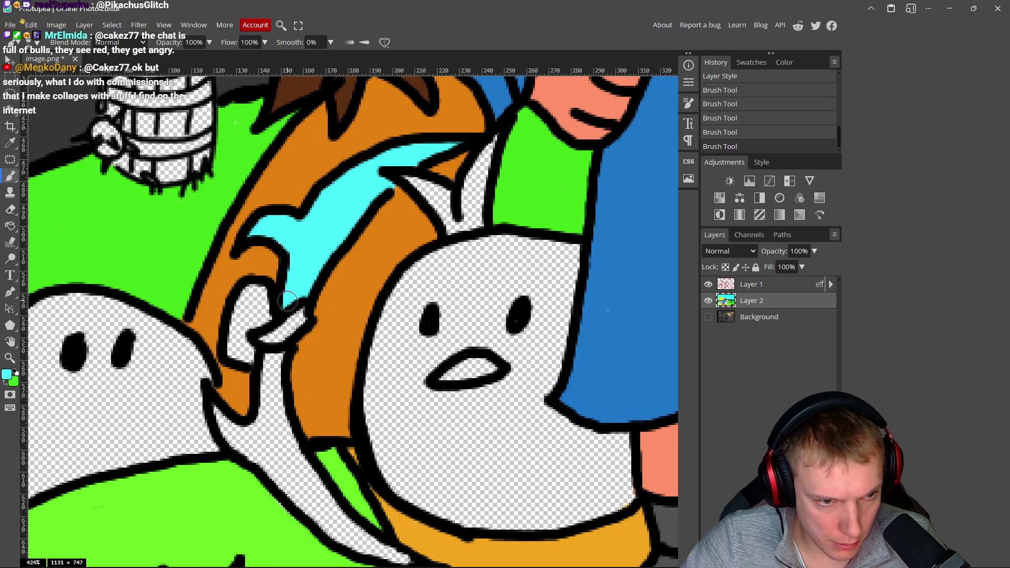
- Carry the cyan down to the strip's bottom end and fill the leftover white gap
scroll(288, 301, "down", 3)
left_click_drag(286, 299, 292, 315)
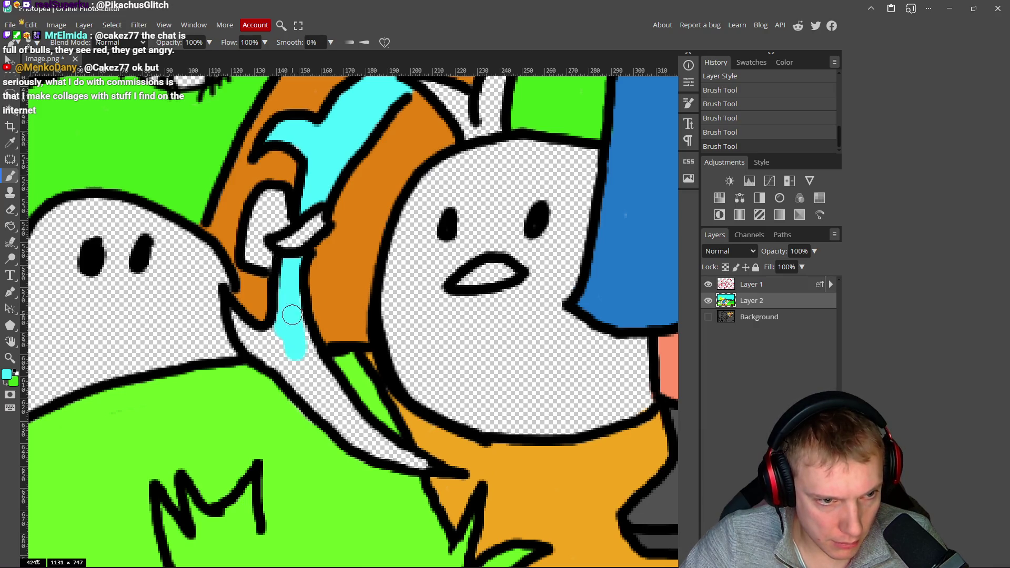
left_click_drag(304, 352, 300, 342)
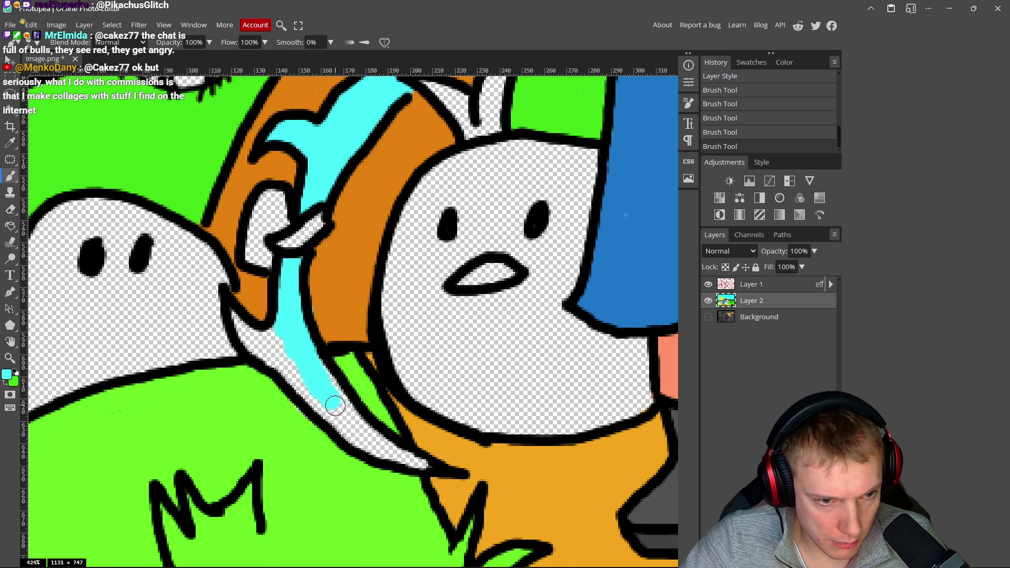
mouse_move(322, 377)
left_mouse_down()
mouse_move(352, 421)
mouse_move(414, 463)
left_mouse_up()
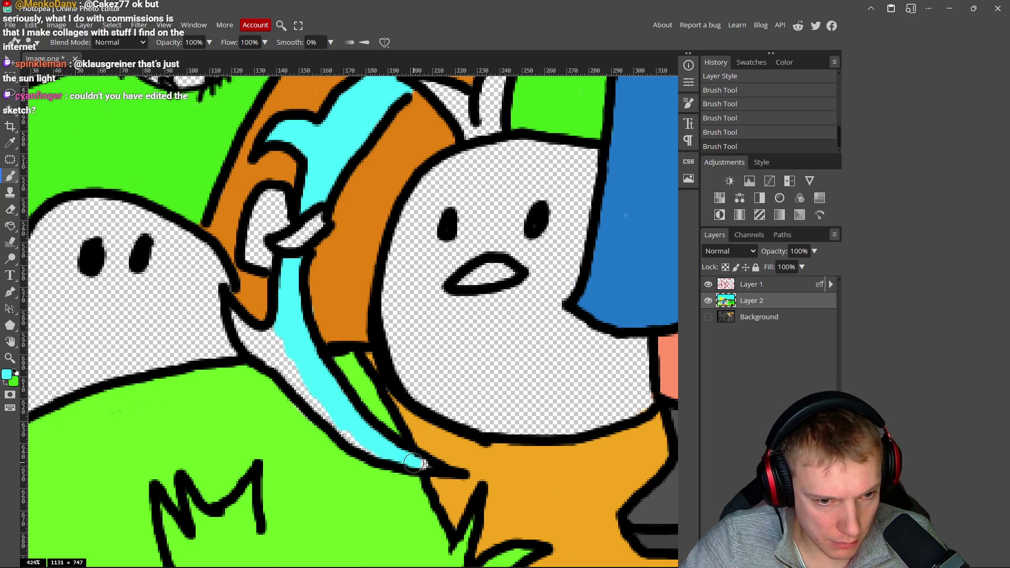
mouse_move(307, 392)
left_mouse_down()
mouse_move(271, 326)
mouse_move(262, 333)
left_mouse_up()
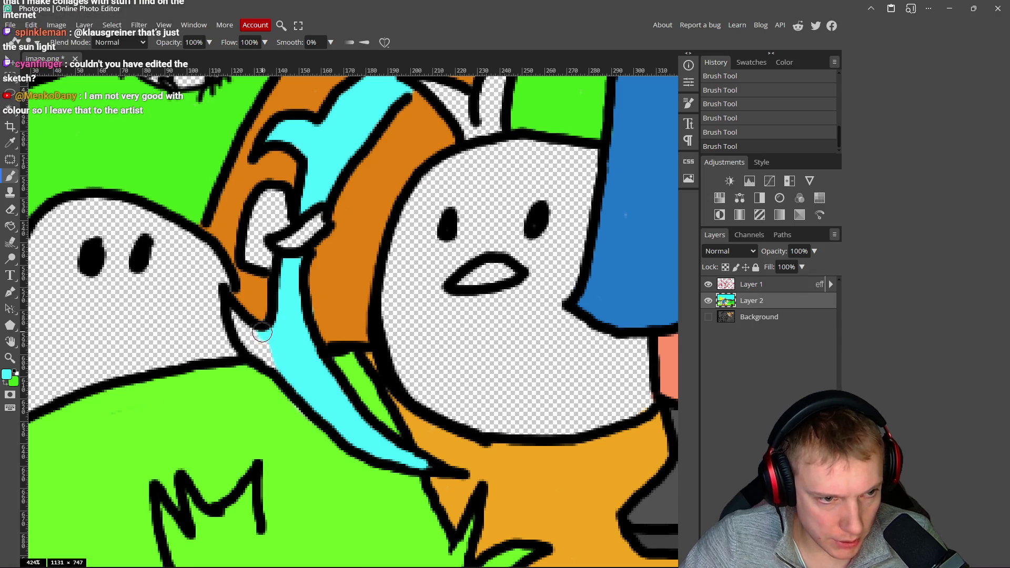
left_click(241, 361, "alt")
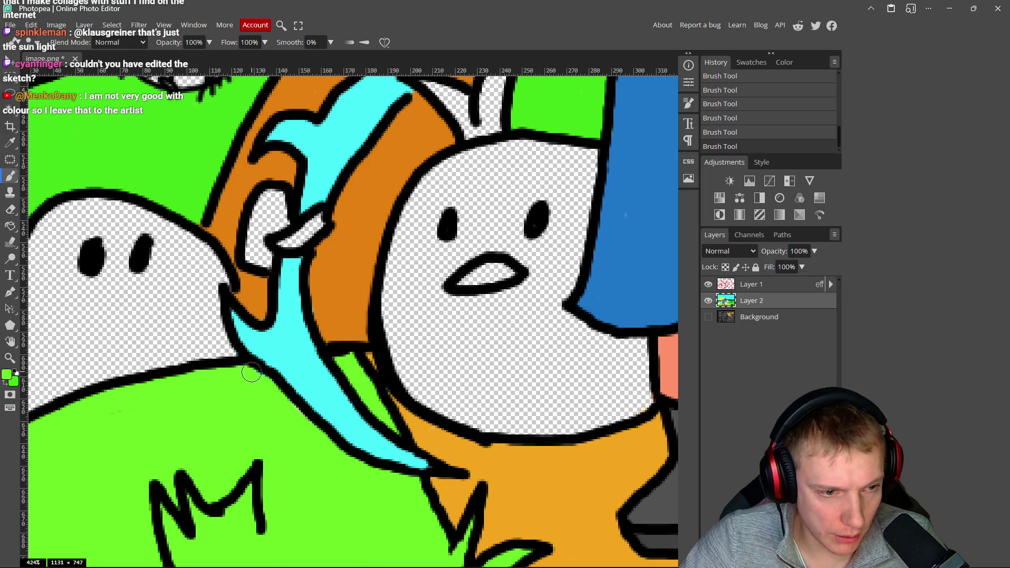
left_click(289, 329, "alt")
scroll(350, 289, "down", 5)
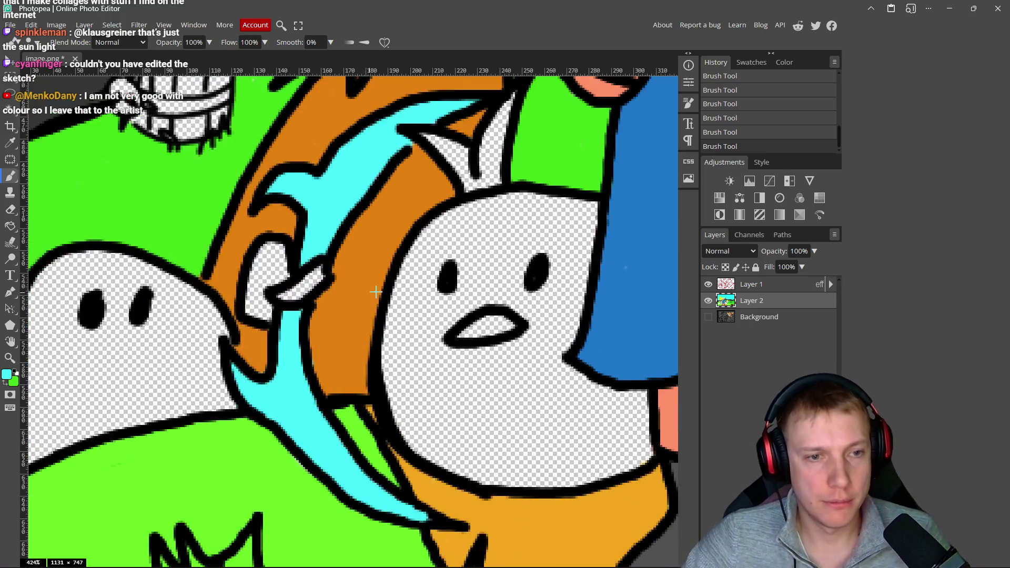
scroll(367, 279, "down", 3)
scroll(326, 286, "up", 3)
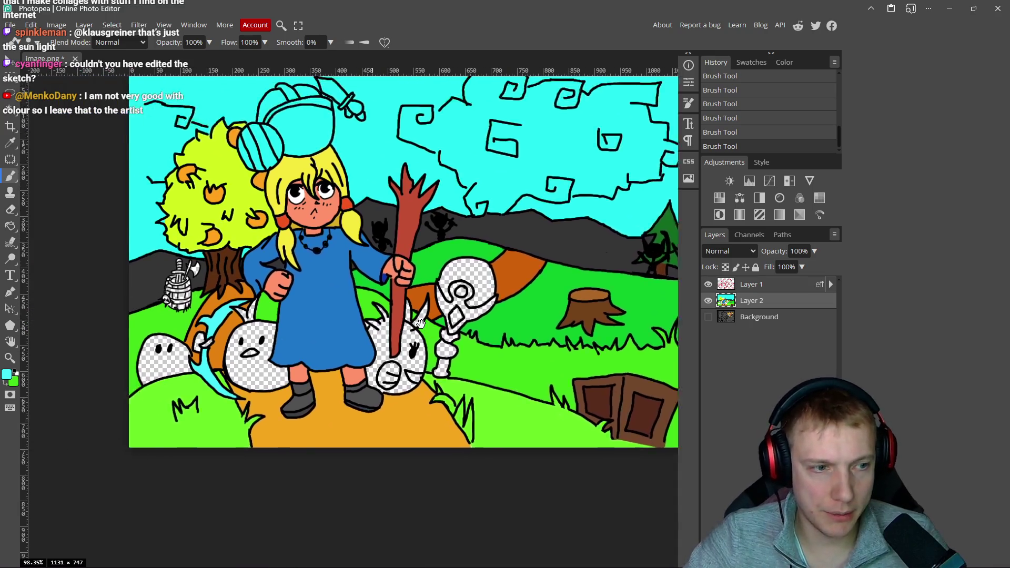
left_click_drag(279, 251, 369, 291)
mouse_move(254, 266)
left_mouse_down()
mouse_move(279, 266)
mouse_move(221, 287)
mouse_move(216, 300)
left_mouse_up()
left_click_drag(418, 345, 382, 331)
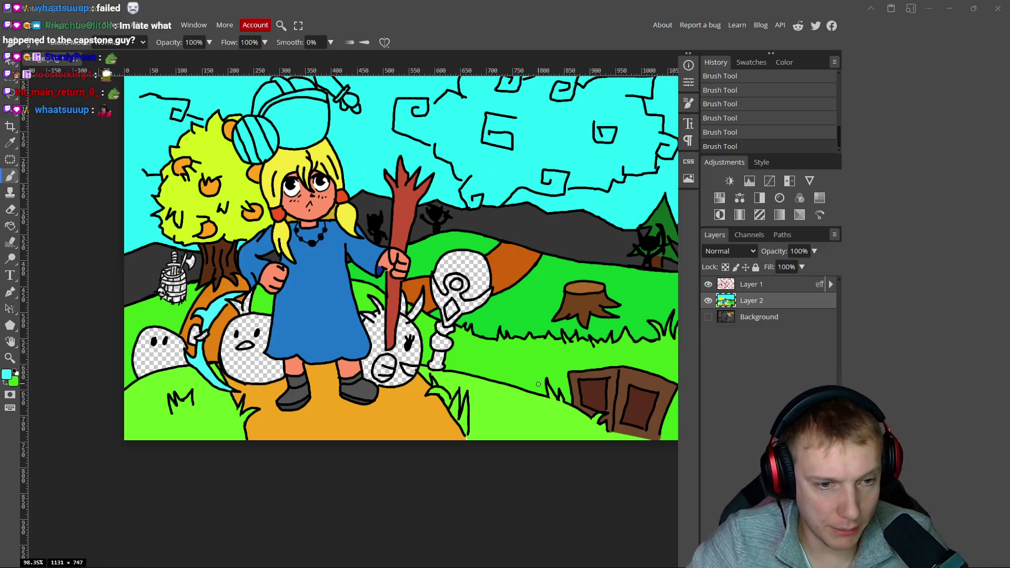
mouse_move(376, 338)
left_mouse_down()
mouse_move(433, 308)
mouse_move(467, 312)
mouse_move(354, 301)
left_mouse_up()
scroll(388, 210, "up", 4)
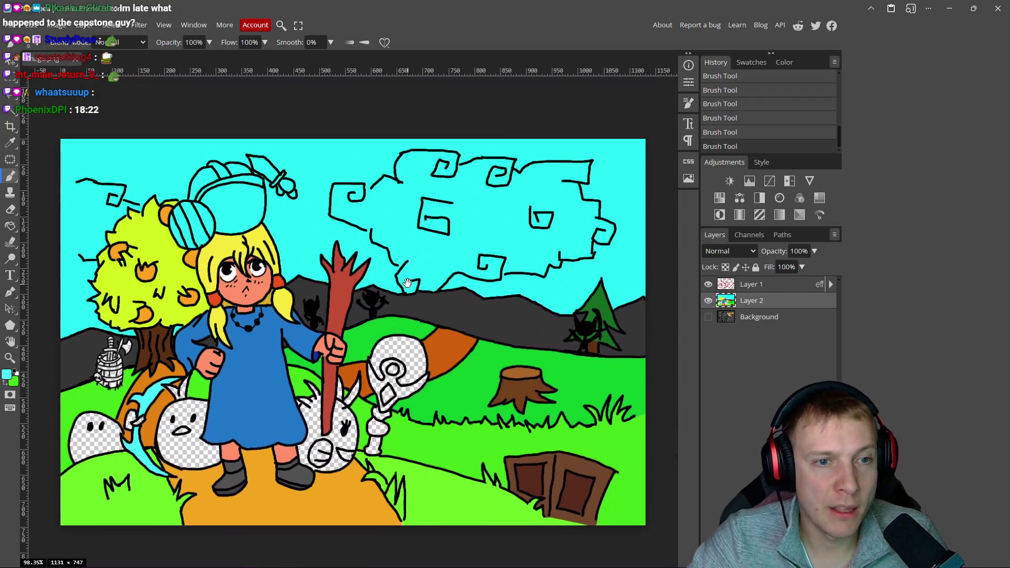
left_click(7, 375)
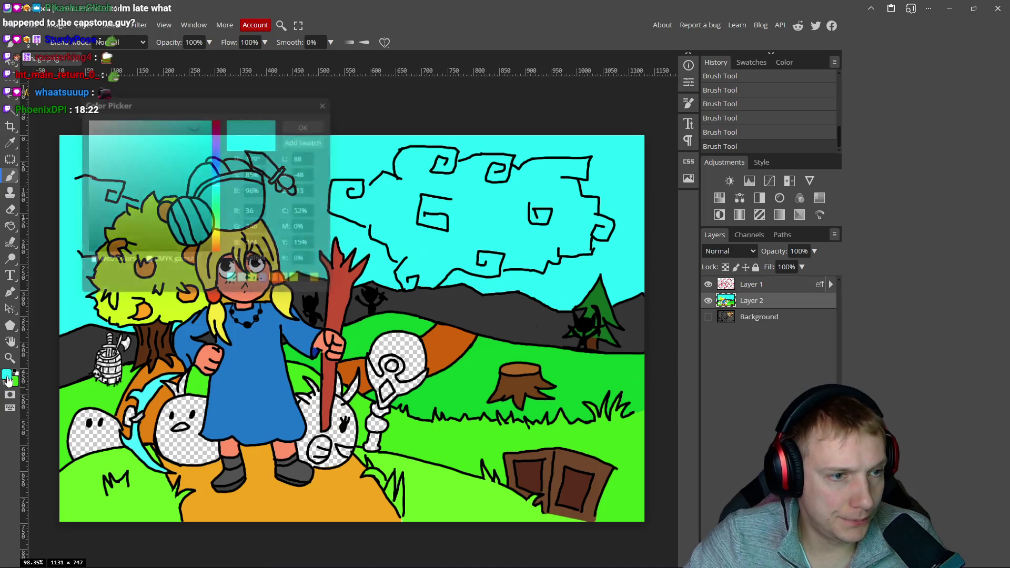
- Switch to white and paint the big cloud's middle plus a cloud patch at the sky's left edge
left_click(93, 119)
left_click(303, 127)
mouse_move(389, 208)
left_mouse_down()
mouse_move(506, 216)
mouse_move(534, 196)
mouse_move(560, 232)
mouse_move(447, 239)
mouse_move(424, 260)
mouse_move(392, 195)
mouse_move(427, 173)
mouse_move(453, 189)
mouse_move(480, 181)
mouse_move(532, 192)
mouse_move(558, 217)
mouse_move(532, 237)
mouse_move(455, 250)
left_mouse_up()
scroll(455, 249, "left", 3)
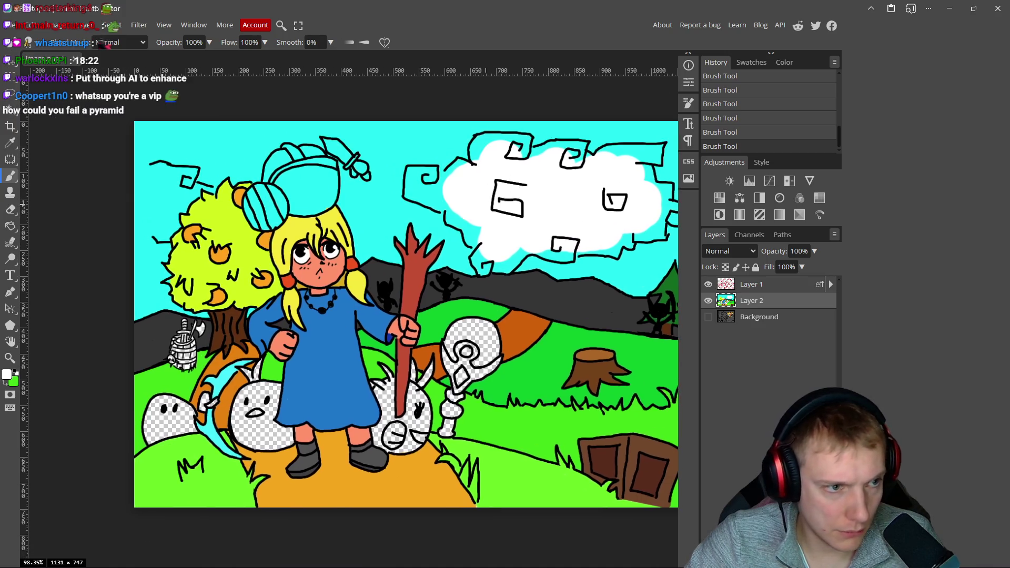
mouse_move(158, 182)
left_mouse_down()
mouse_move(169, 192)
mouse_move(156, 211)
left_mouse_up()
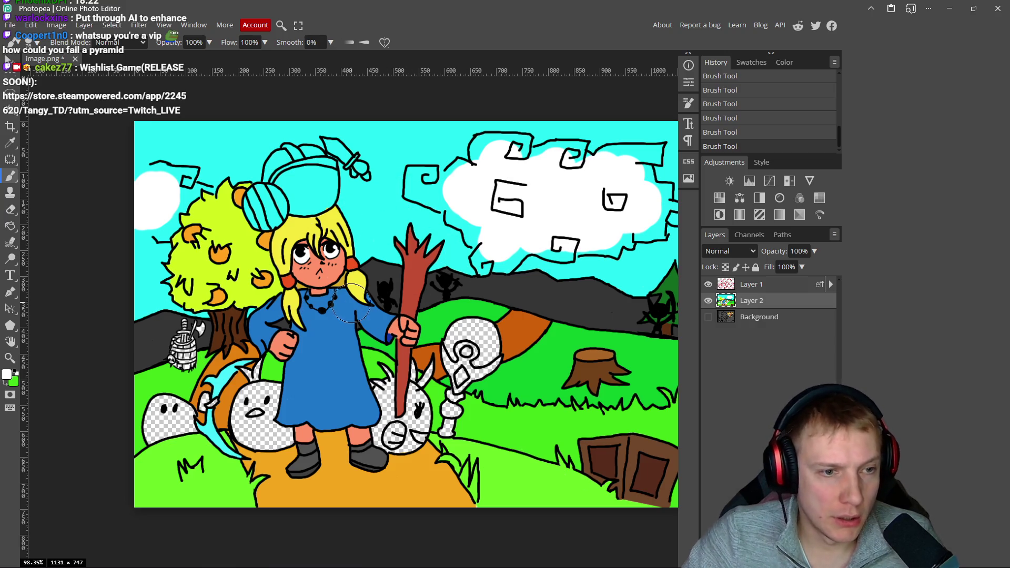
scroll(400, 305, "down", 3)
scroll(436, 327, "up", 2)
scroll(437, 327, "down", 4)
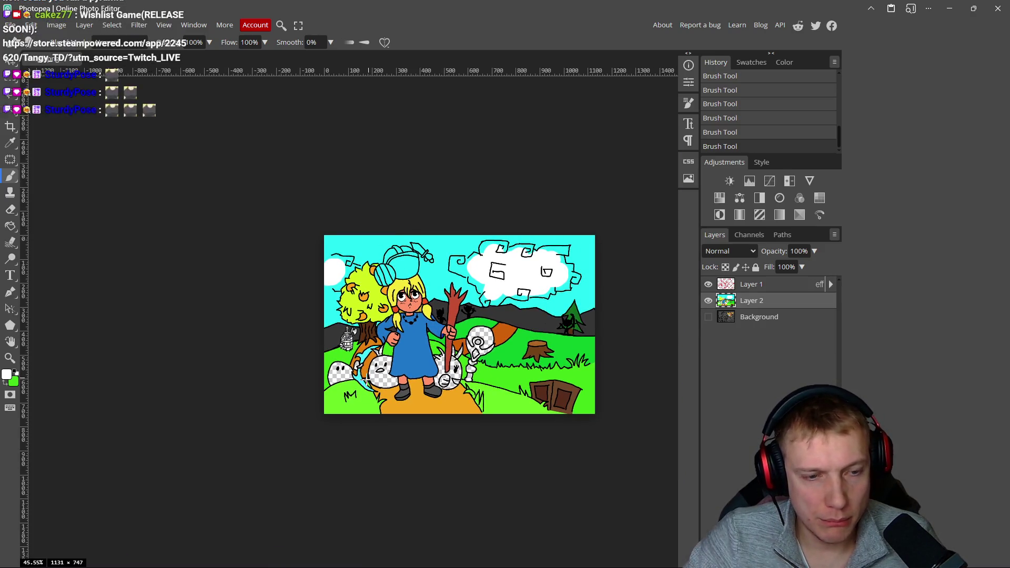
scroll(369, 372, "up", 4)
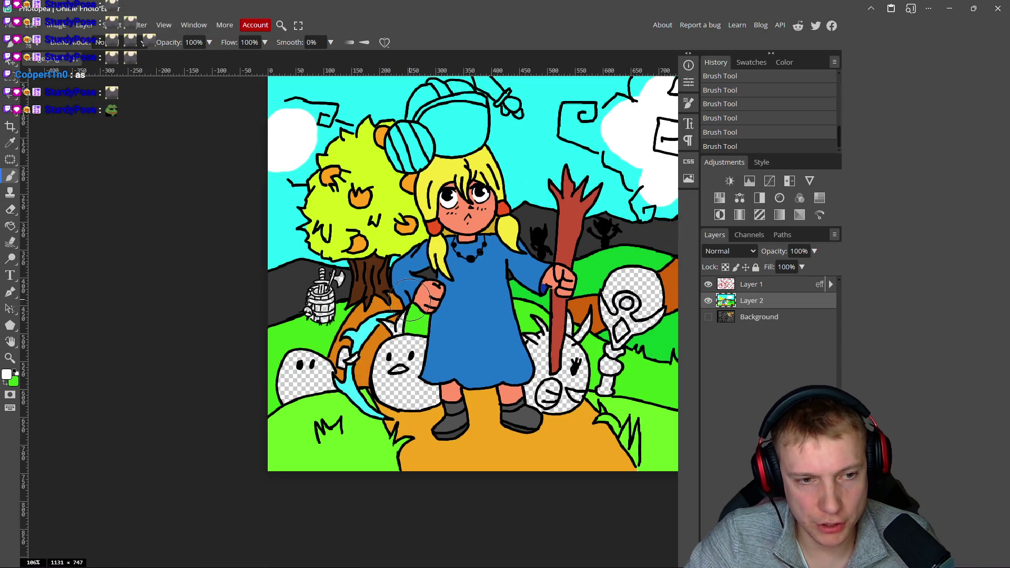
scroll(351, 305, "down", 4)
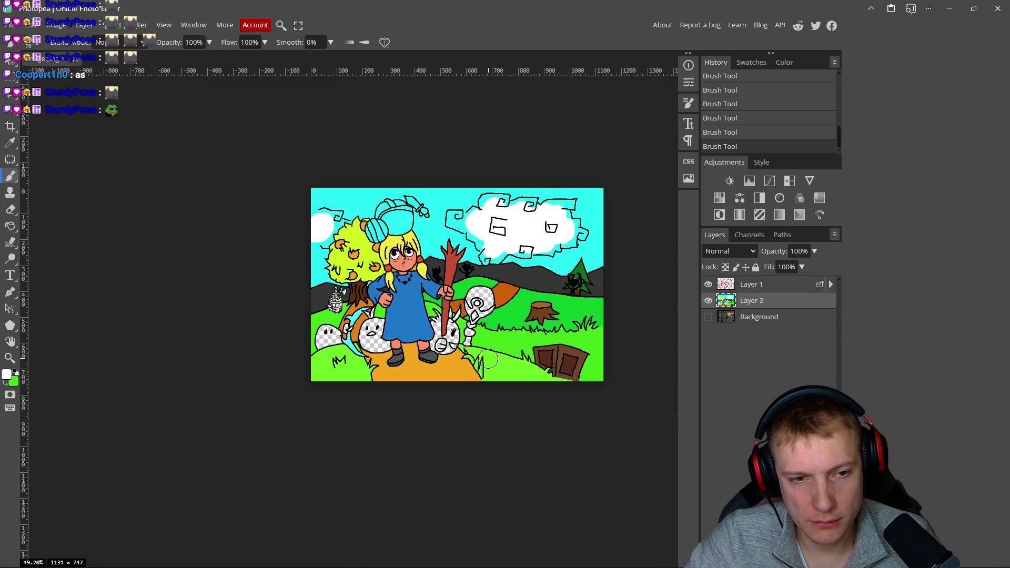
scroll(460, 323, "up", 5)
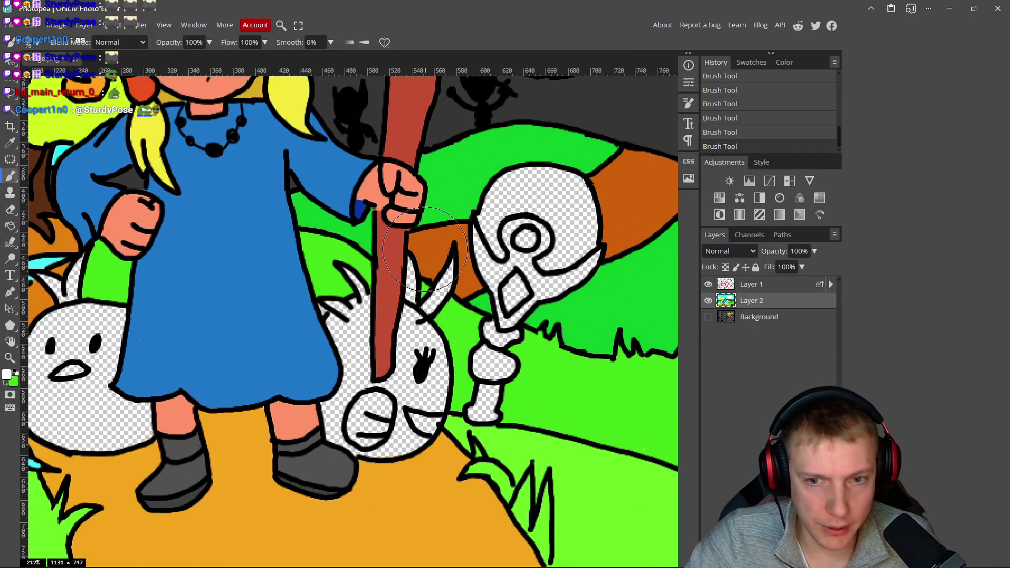
- Set the brush to a small size, and try clipping the line layer to the colour layer, then undo it
left_click(467, 258, "alt")
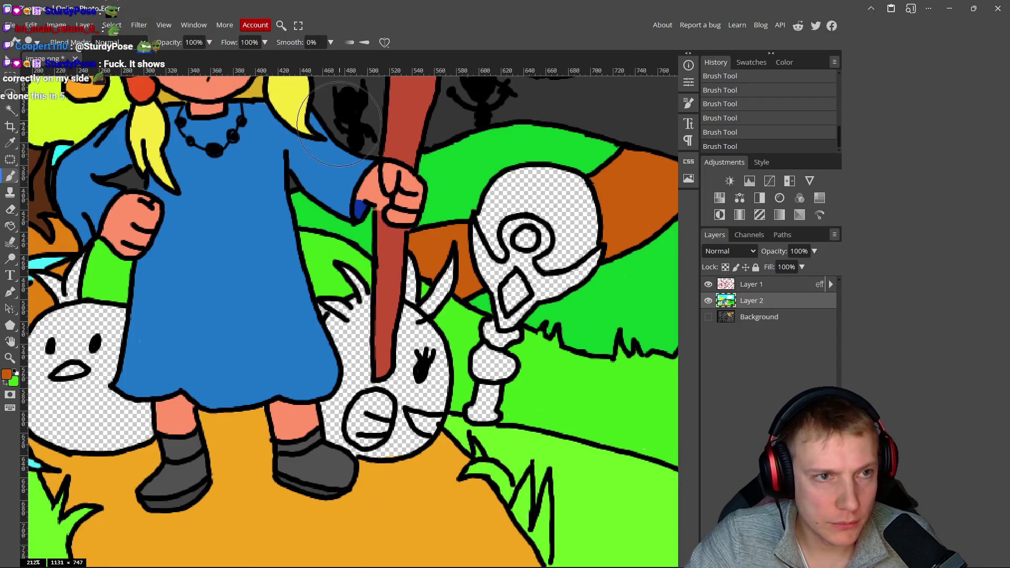
left_click_drag(467, 259, 438, 248)
scroll(438, 249, "up", 5)
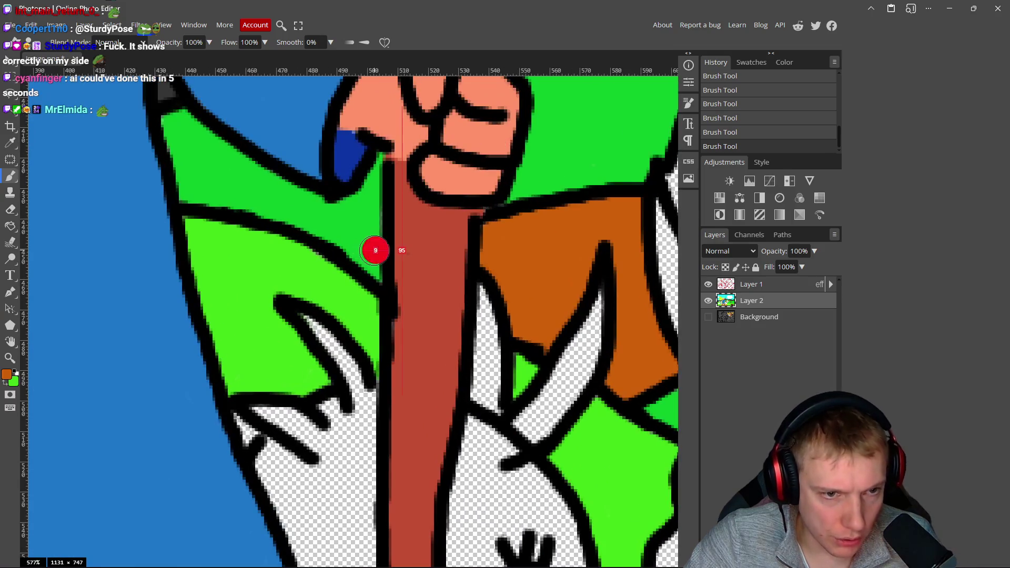
left_click_drag(375, 250, 381, 252)
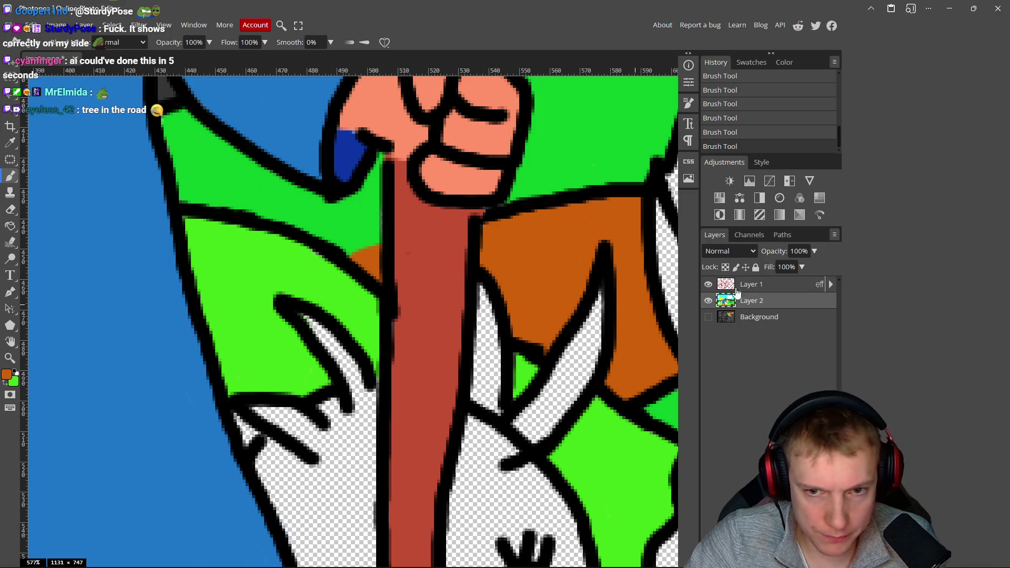
left_click(758, 284, "alt")
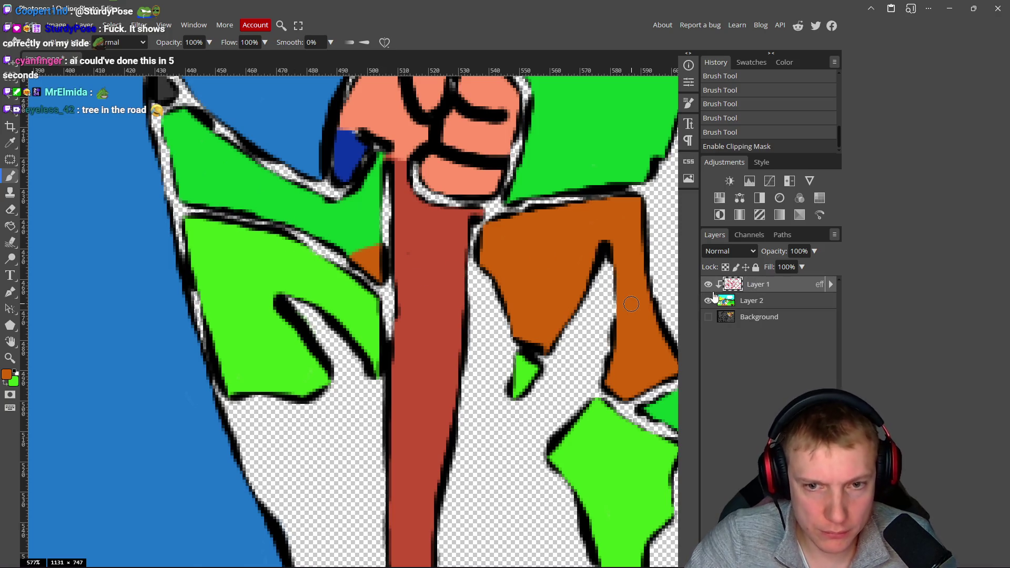
left_click(766, 284, "alt")
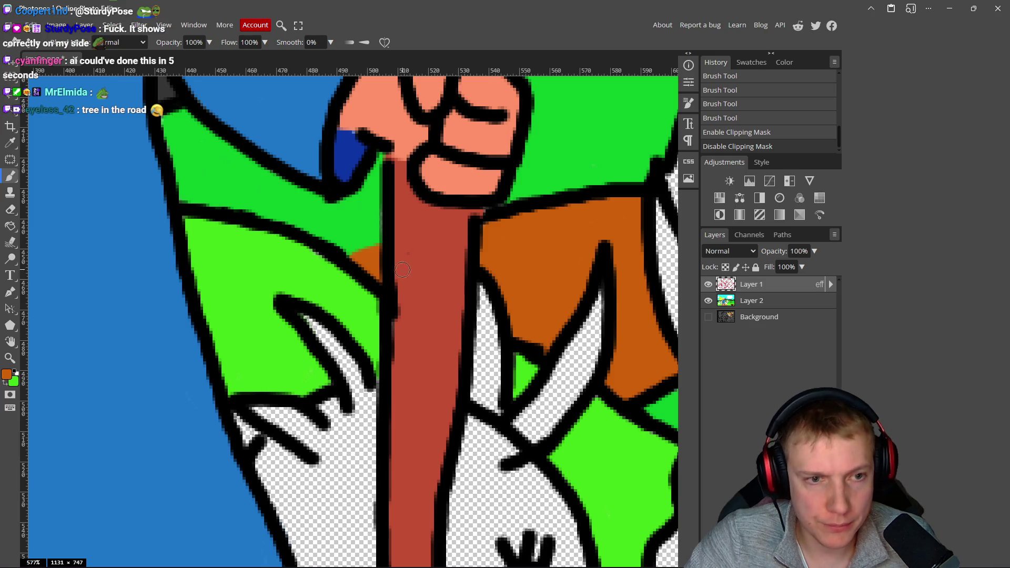
- Sample black from the staff's outline and dab it on the staff just below the fist
left_click(384, 240, "alt")
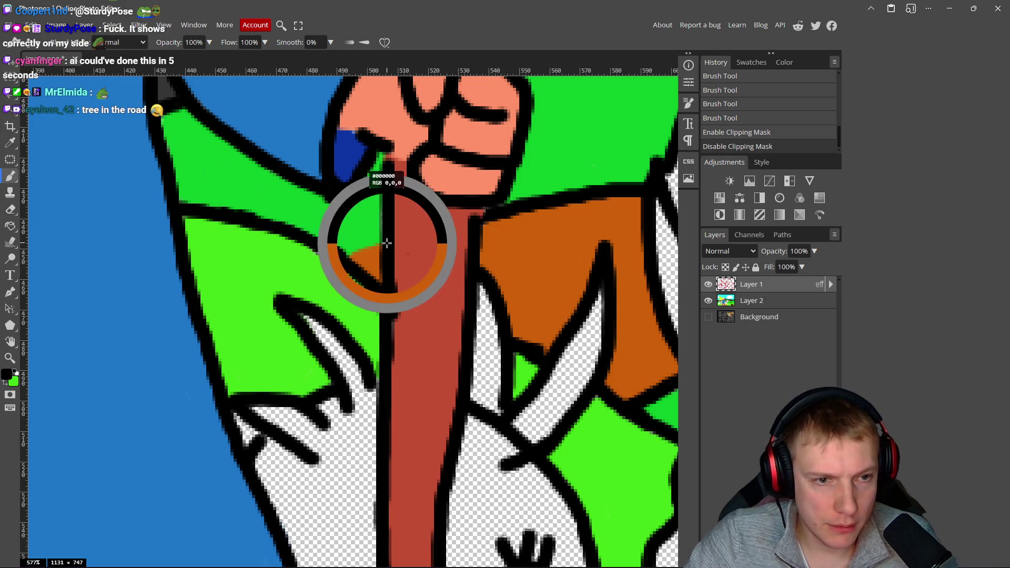
left_click(360, 245)
scroll(360, 245, "down", 10)
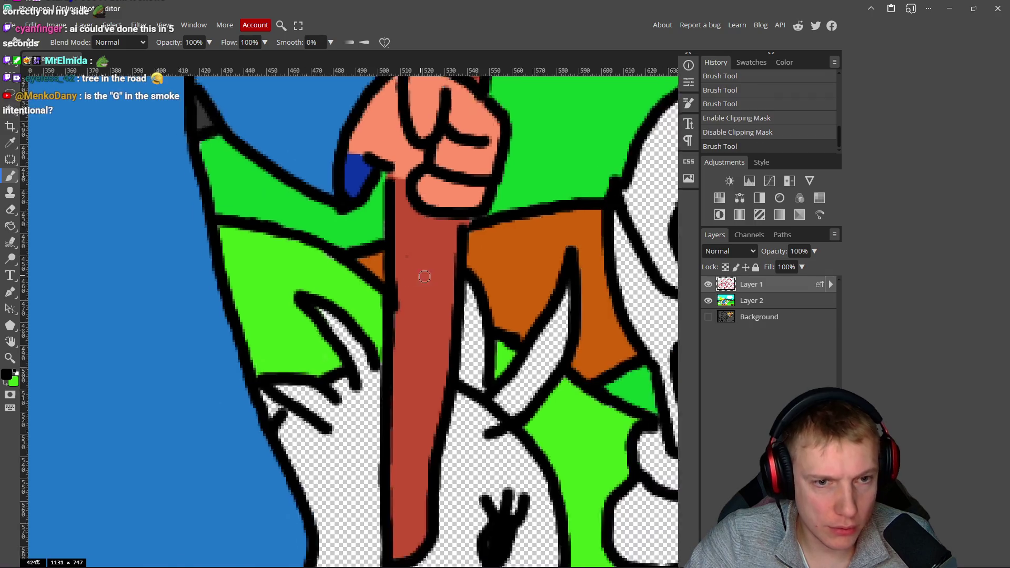
scroll(465, 323, "down", 1)
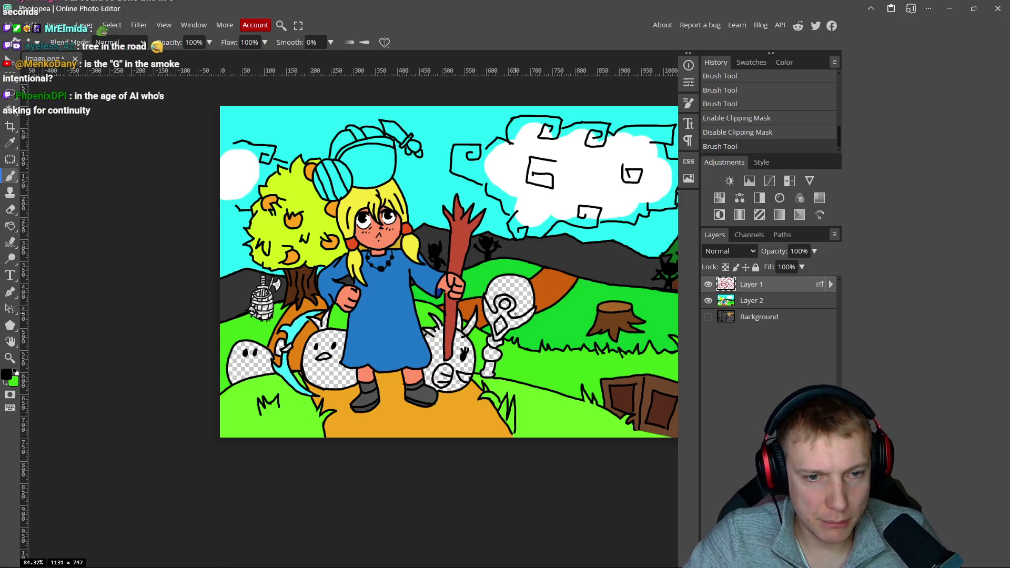
scroll(515, 315, "up", 7)
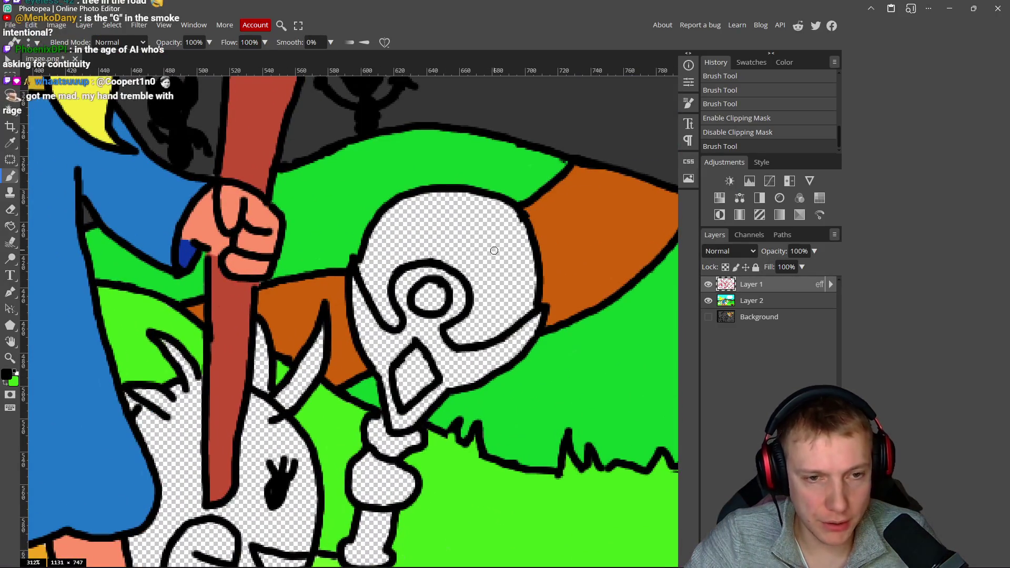
- Compare against the staff head in the reference key art, then return to the paintover
key("alt+Tab")
mouse_move(643, 339)
left_mouse_down()
mouse_move(477, 274)
mouse_move(505, 286)
left_mouse_up()
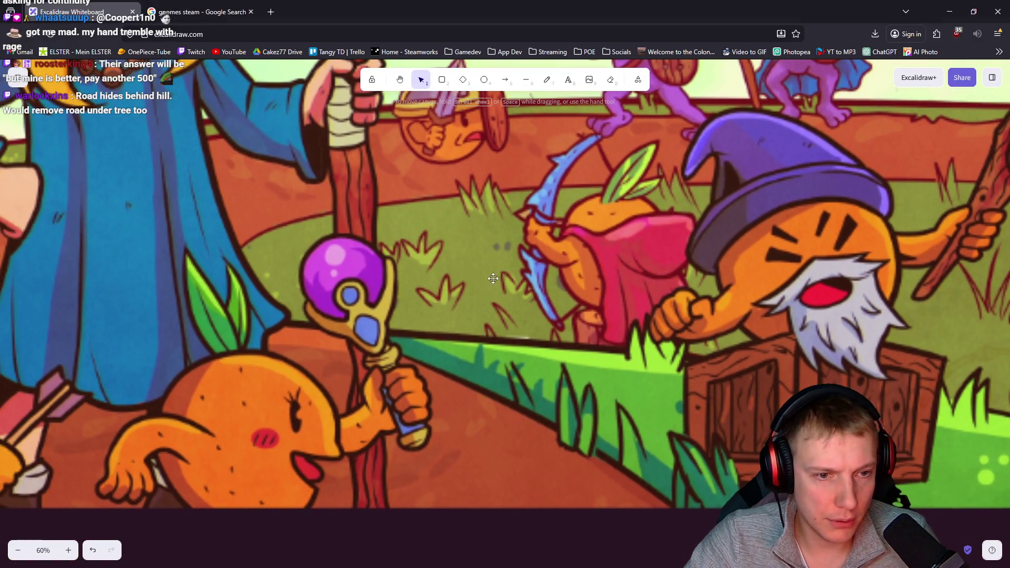
key("alt+Tab")
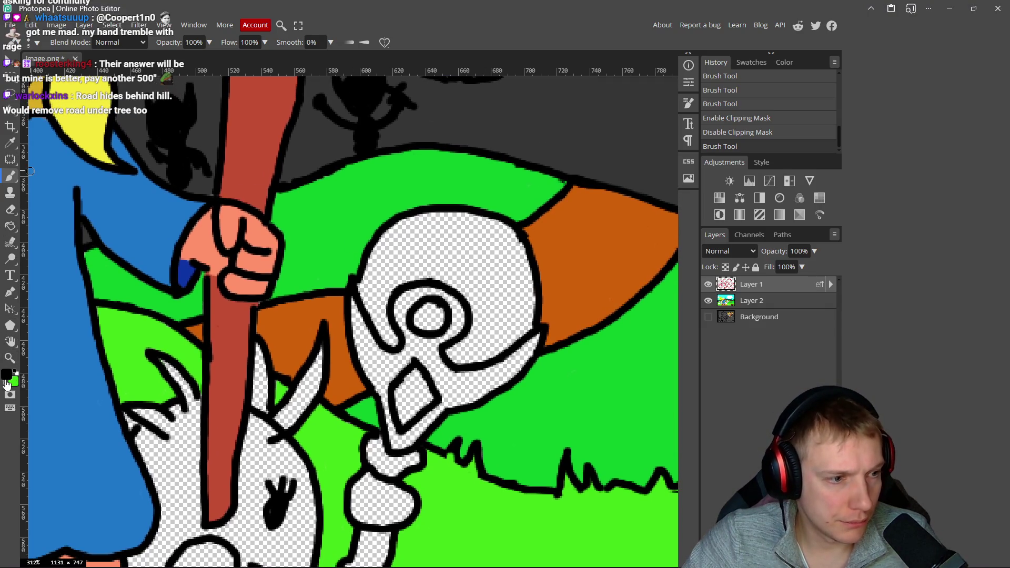
- Make Layer 2 active and choose a bright magenta paint colour
left_click(7, 384)
left_click(793, 303)
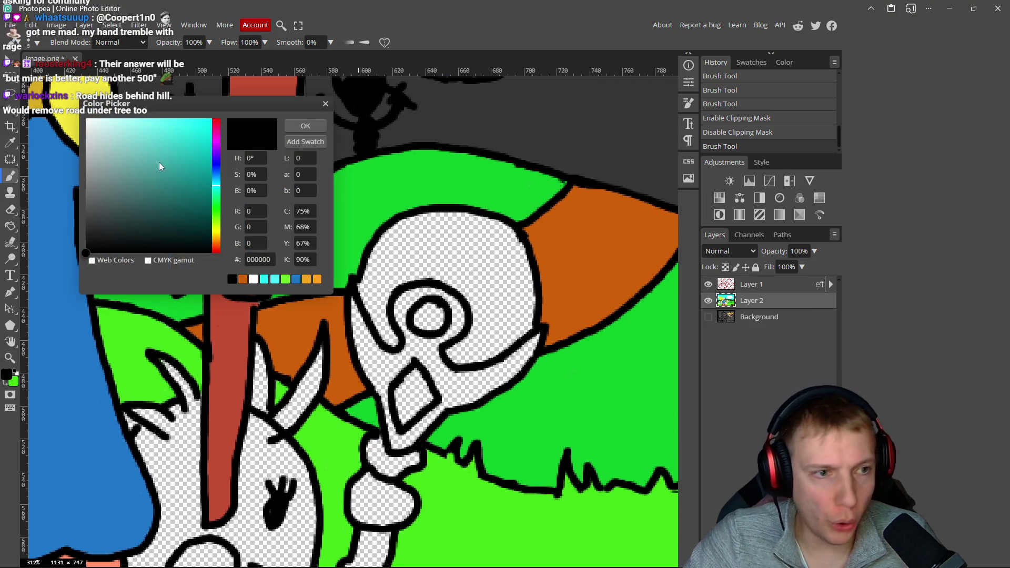
left_click_drag(213, 191, 213, 148)
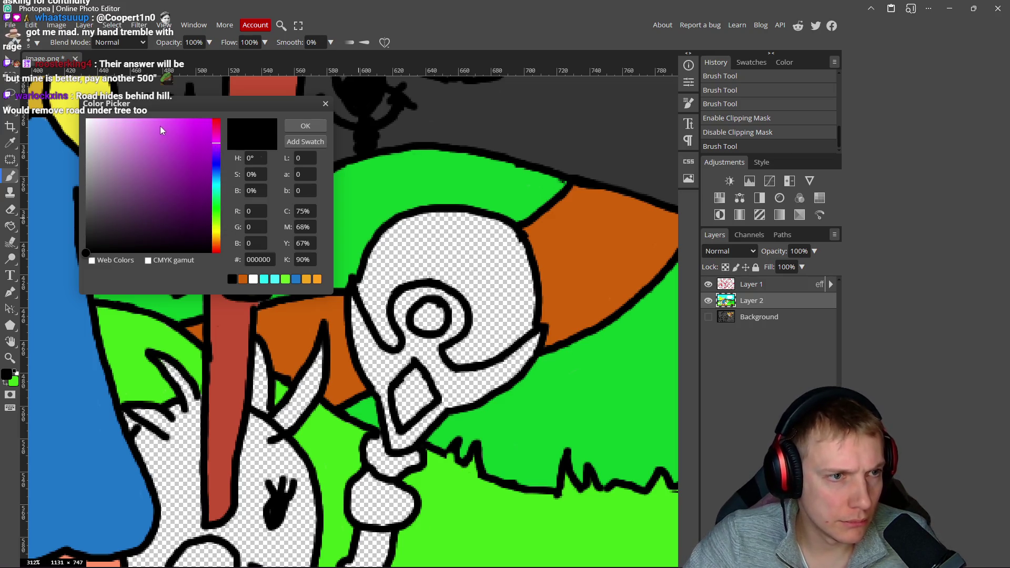
left_click(202, 121)
left_click(306, 126)
- Paint magenta across the skull top, its upper outline, left edge and the white strip below
mouse_move(439, 245)
left_mouse_down()
mouse_move(467, 244)
mouse_move(452, 232)
mouse_move(490, 232)
mouse_move(502, 244)
mouse_move(518, 316)
mouse_move(442, 259)
left_mouse_up()
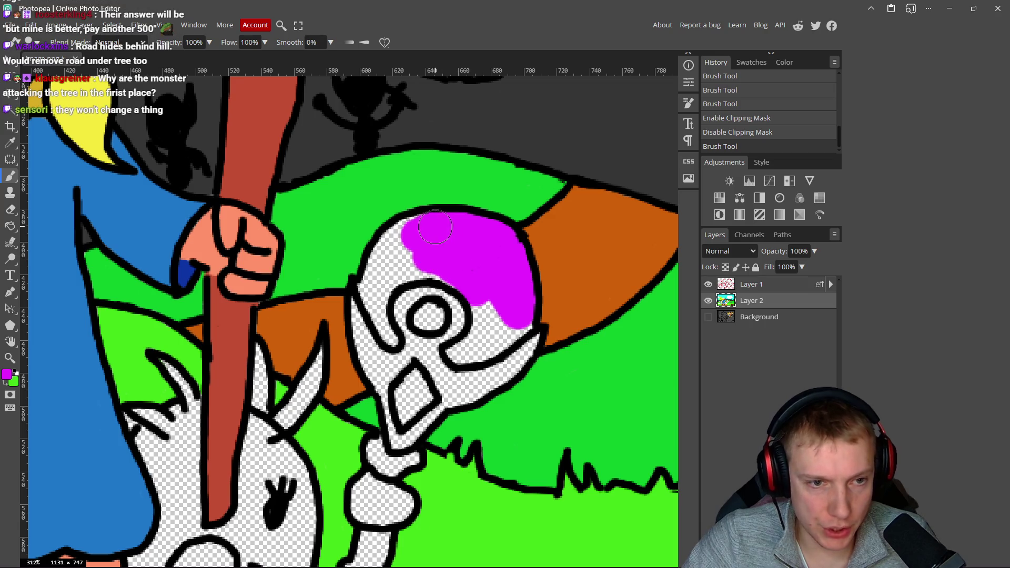
mouse_move(421, 216)
left_mouse_down()
mouse_move(379, 253)
mouse_move(394, 262)
mouse_move(392, 292)
mouse_move(463, 287)
mouse_move(500, 298)
left_mouse_up()
scroll(393, 263, "up", 5)
mouse_move(378, 282)
left_mouse_down()
mouse_move(339, 232)
mouse_move(326, 261)
left_mouse_up()
mouse_move(314, 300)
left_mouse_down()
mouse_move(363, 405)
mouse_move(376, 306)
mouse_move(353, 266)
mouse_move(342, 279)
left_mouse_up()
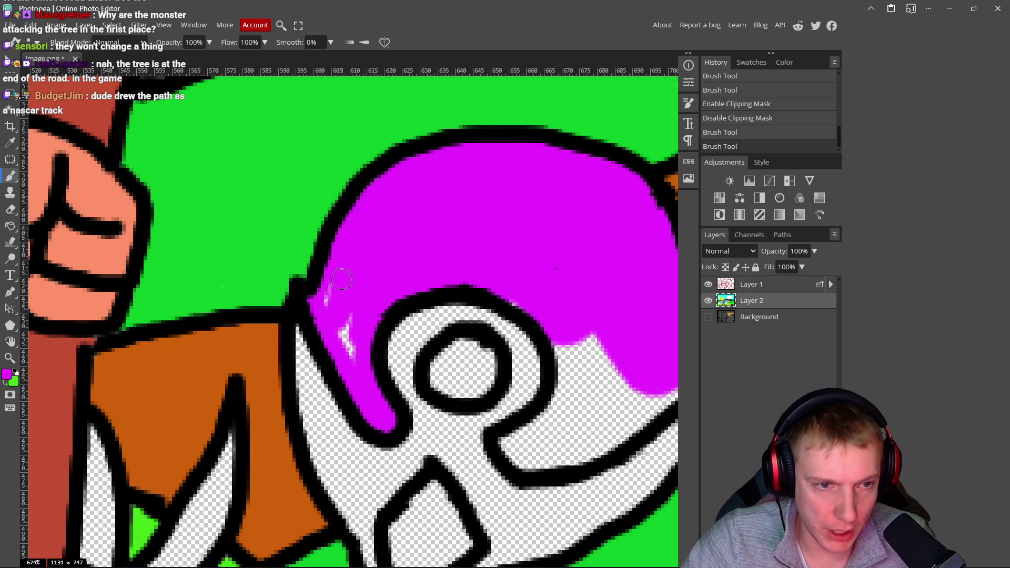
left_click_drag(359, 358, 363, 368)
mouse_move(547, 319)
left_mouse_down()
mouse_move(441, 288)
mouse_move(455, 332)
mouse_move(450, 369)
mouse_move(403, 412)
mouse_move(429, 424)
mouse_move(508, 417)
mouse_move(571, 368)
mouse_move(543, 374)
mouse_move(513, 337)
mouse_move(469, 371)
mouse_move(504, 342)
left_mouse_up()
mouse_move(514, 390)
left_mouse_down()
mouse_move(424, 407)
mouse_move(454, 391)
left_mouse_up()
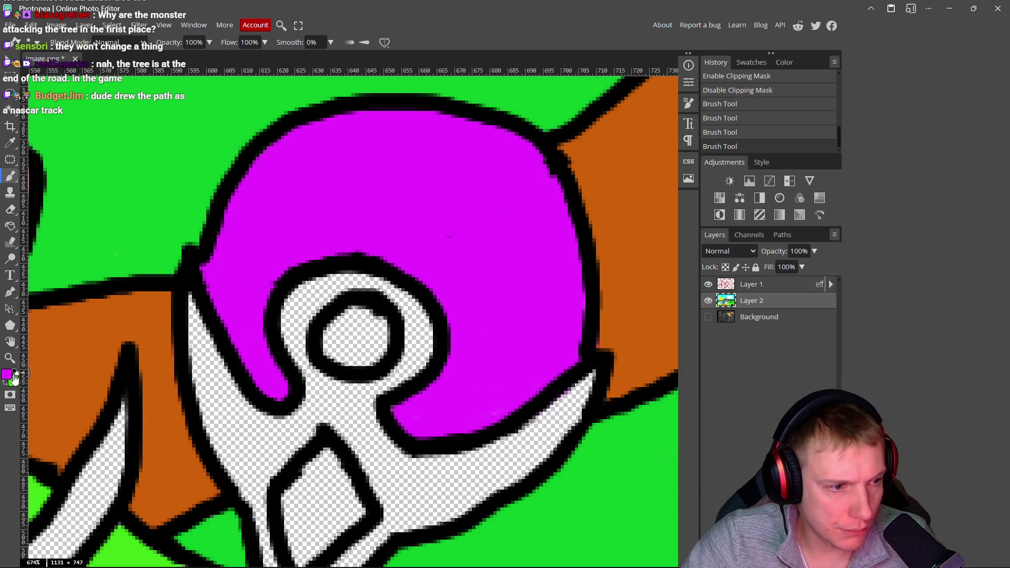
- Switch to grey acacac and paint the ring's top and right side
left_click(8, 375)
left_click_drag(89, 162, 72, 162)
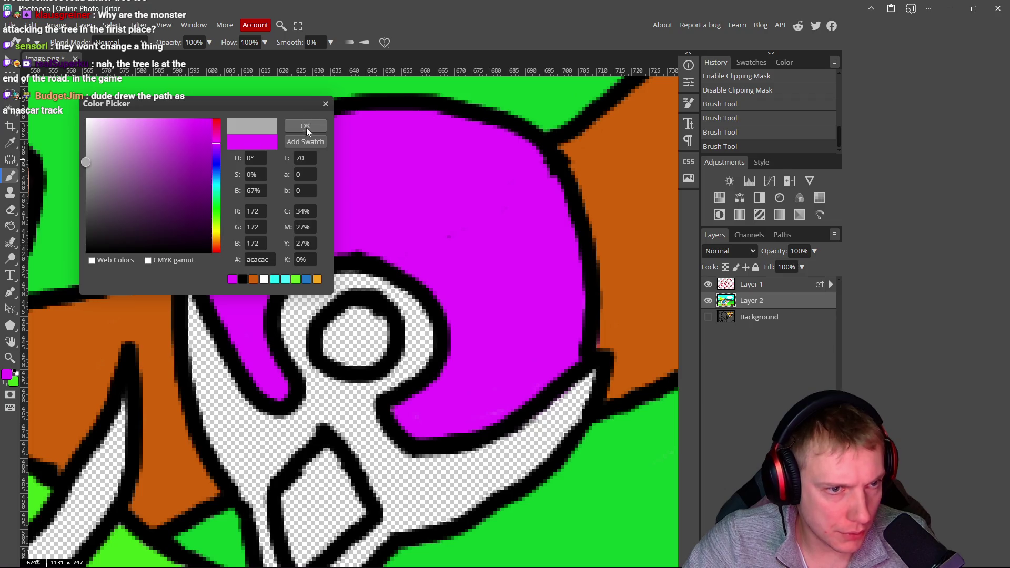
left_click(305, 127)
mouse_move(386, 285)
left_mouse_down()
mouse_move(310, 287)
mouse_move(287, 324)
mouse_move(297, 305)
left_mouse_up()
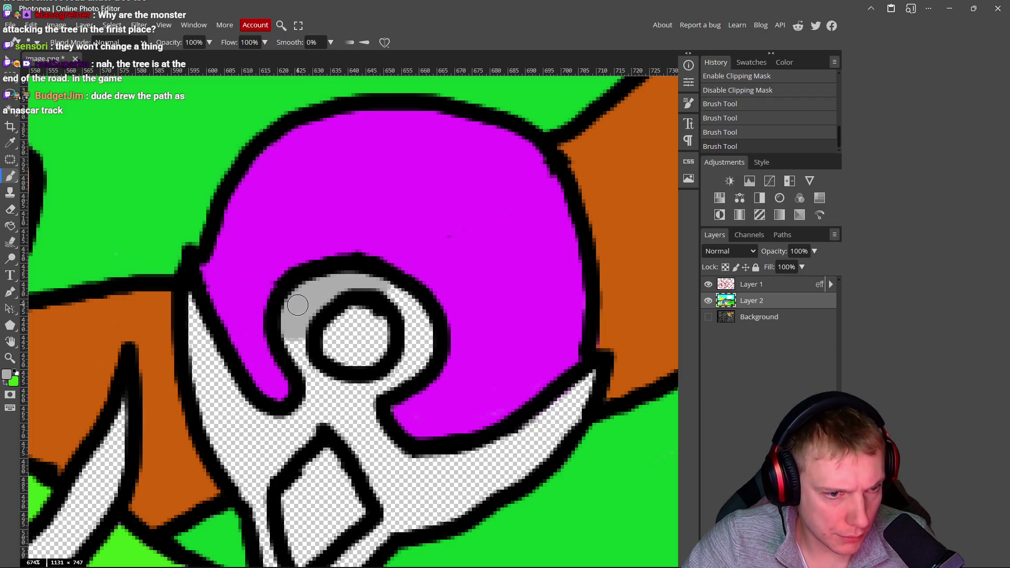
mouse_move(361, 285)
left_mouse_down()
mouse_move(413, 310)
mouse_move(420, 325)
mouse_move(377, 389)
mouse_move(321, 383)
mouse_move(296, 343)
mouse_move(298, 429)
mouse_move(304, 411)
left_mouse_up()
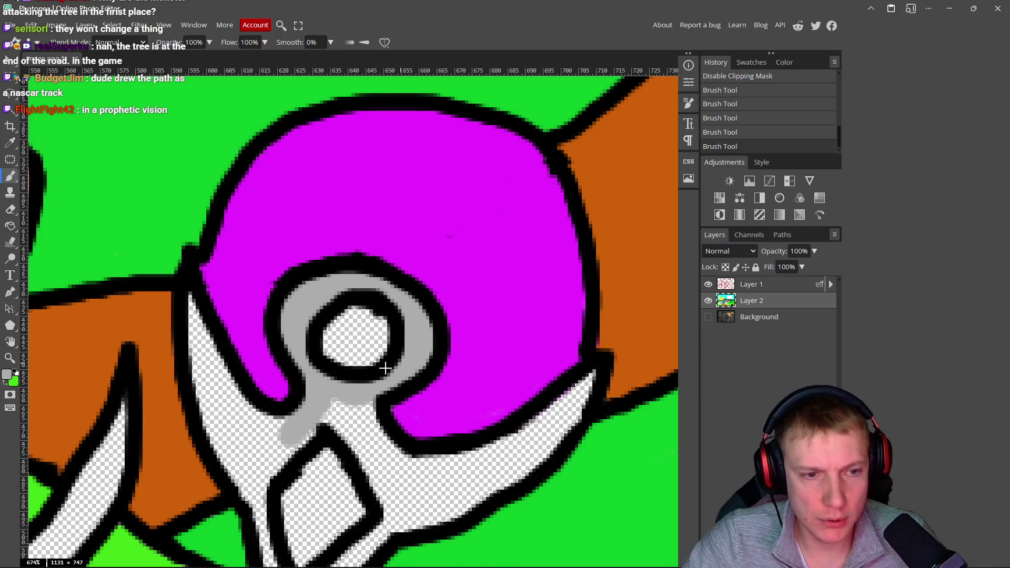
left_click_drag(385, 369, 438, 312)
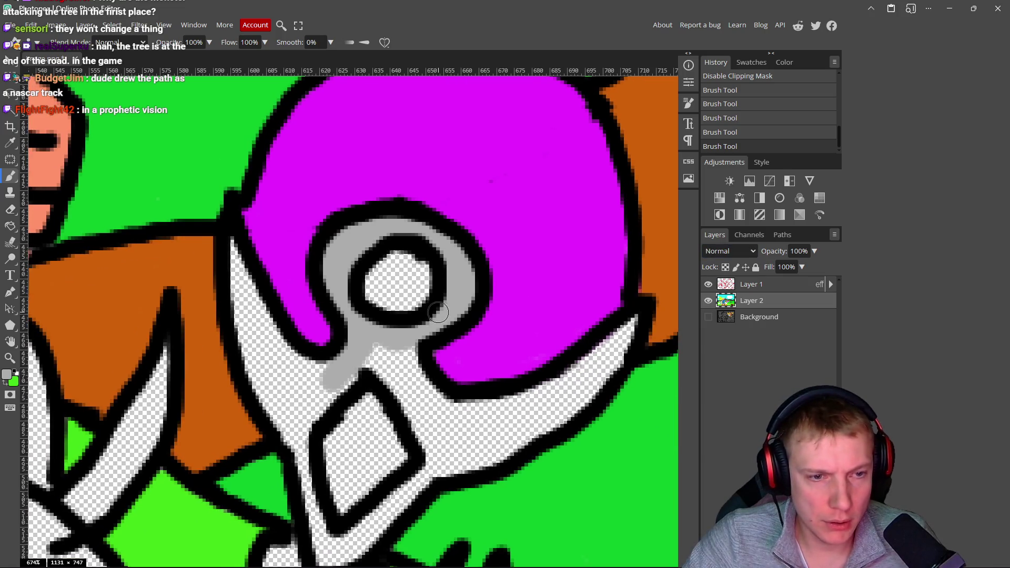
- Switch to blue 5c73ff and paint it along the ring's top edge and right side
left_click(7, 374)
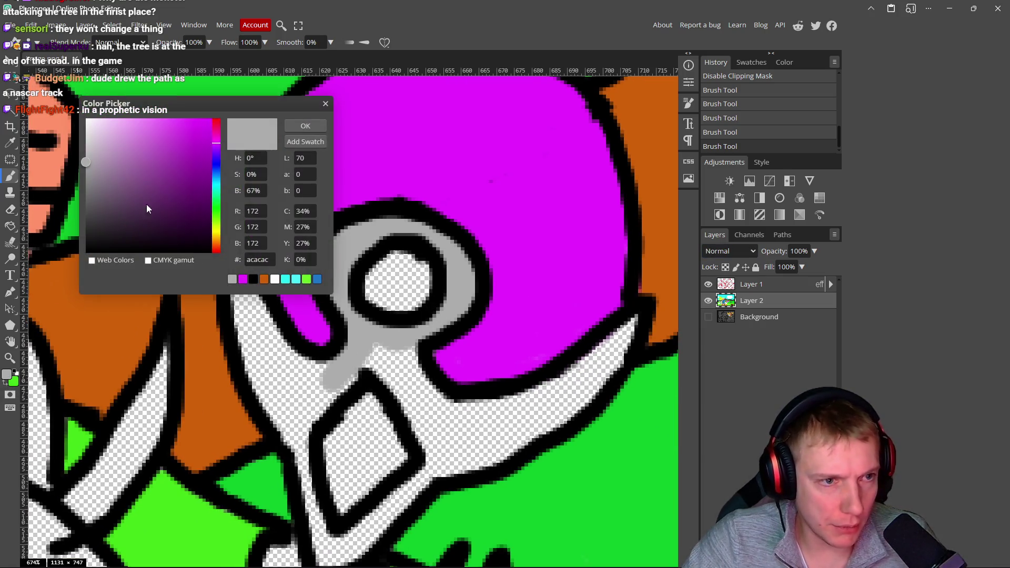
left_click(217, 166)
mouse_move(169, 153)
left_mouse_down()
mouse_move(153, 128)
mouse_move(167, 120)
left_mouse_up()
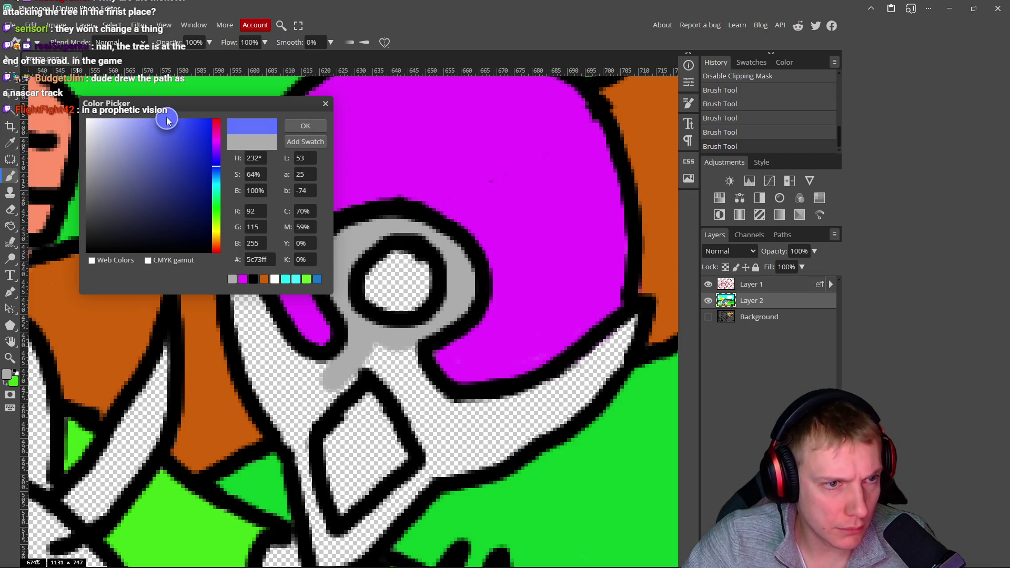
left_click(323, 126)
mouse_move(348, 246)
left_mouse_down()
mouse_move(343, 237)
mouse_move(368, 226)
mouse_move(419, 231)
mouse_move(462, 272)
mouse_move(446, 247)
left_mouse_up()
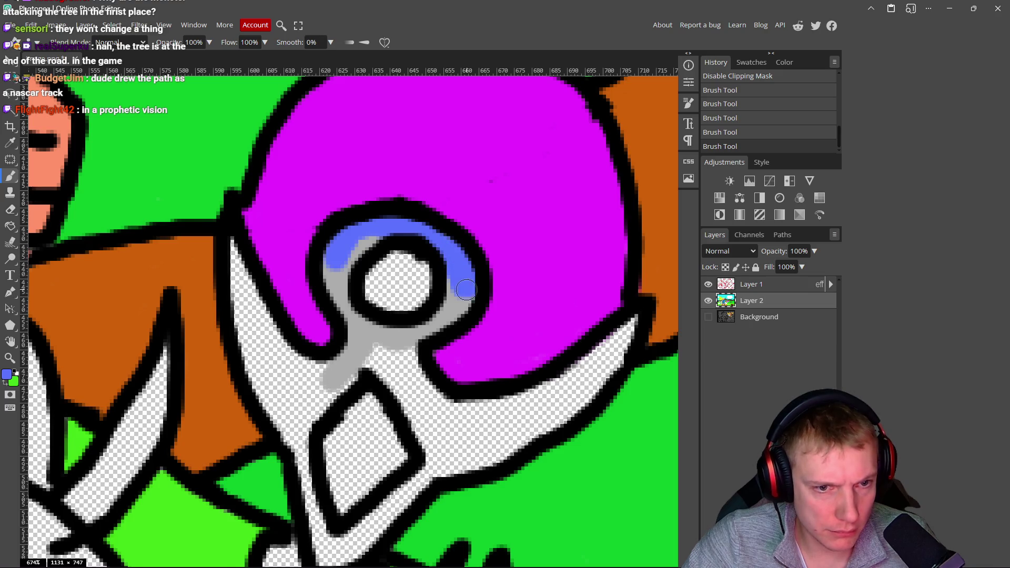
left_click_drag(467, 290, 434, 321)
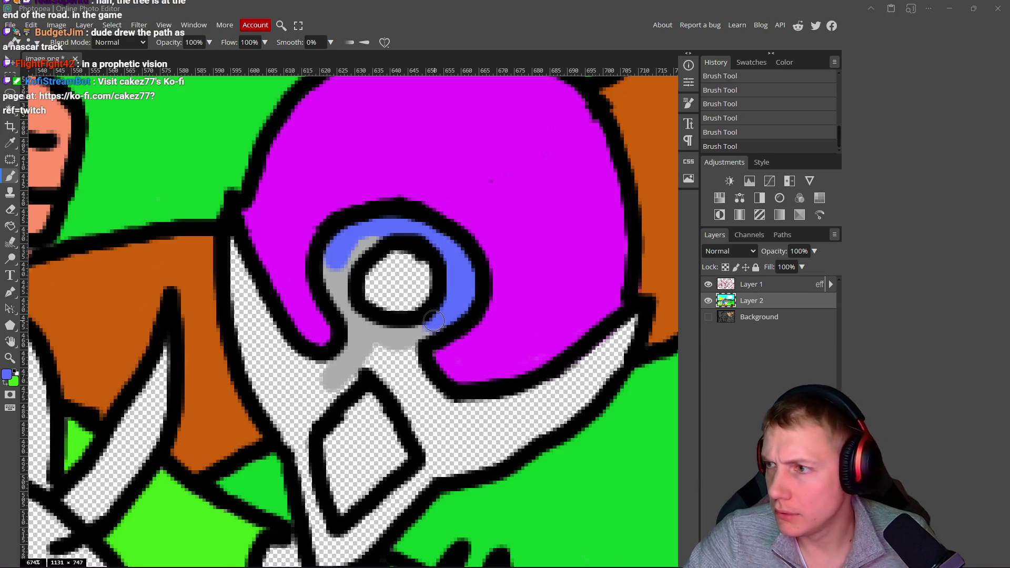
key("alt+Tab")
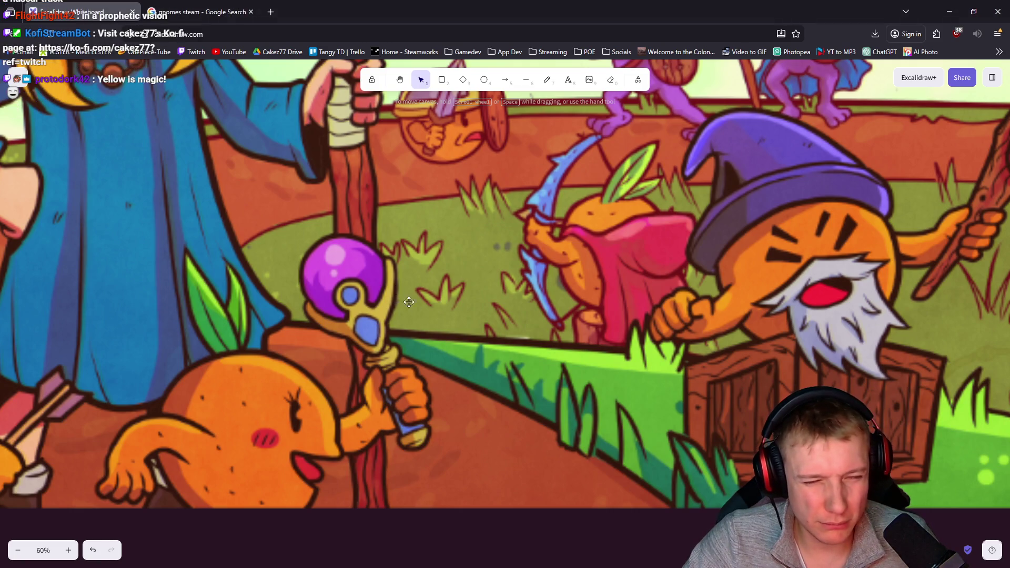
- Back in Photopea, brush blue over the ring's remaining grey and down the neck below it
key("alt+Tab")
mouse_move(362, 243)
left_mouse_down()
mouse_move(339, 306)
mouse_move(405, 352)
mouse_move(424, 388)
left_mouse_up()
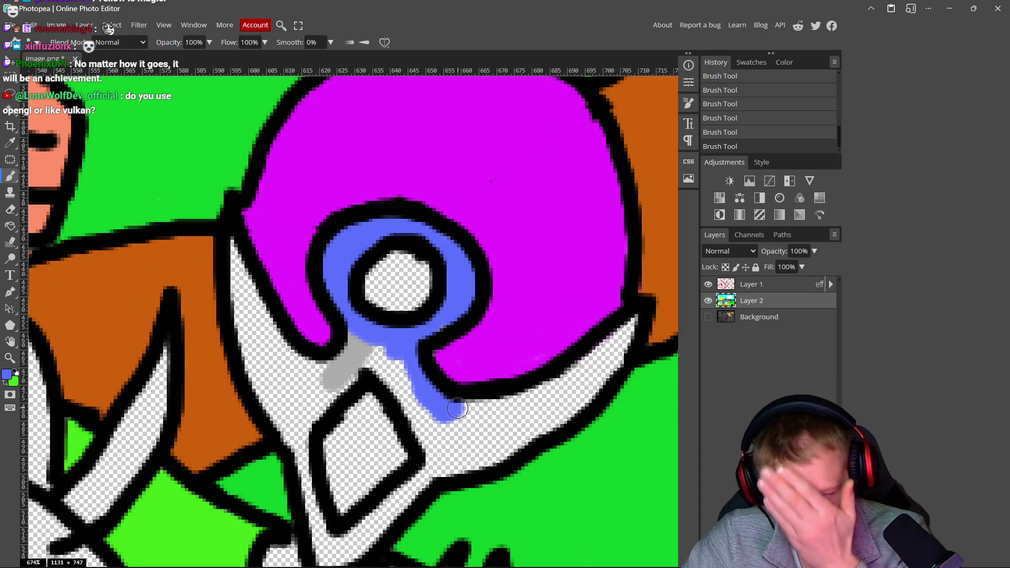
- Brush blue over the remaining white gaps, highlight and outline strip of the lower staff head
mouse_move(472, 421)
left_mouse_down()
mouse_move(412, 353)
mouse_move(505, 315)
mouse_move(447, 335)
mouse_move(563, 265)
mouse_move(481, 363)
left_mouse_up()
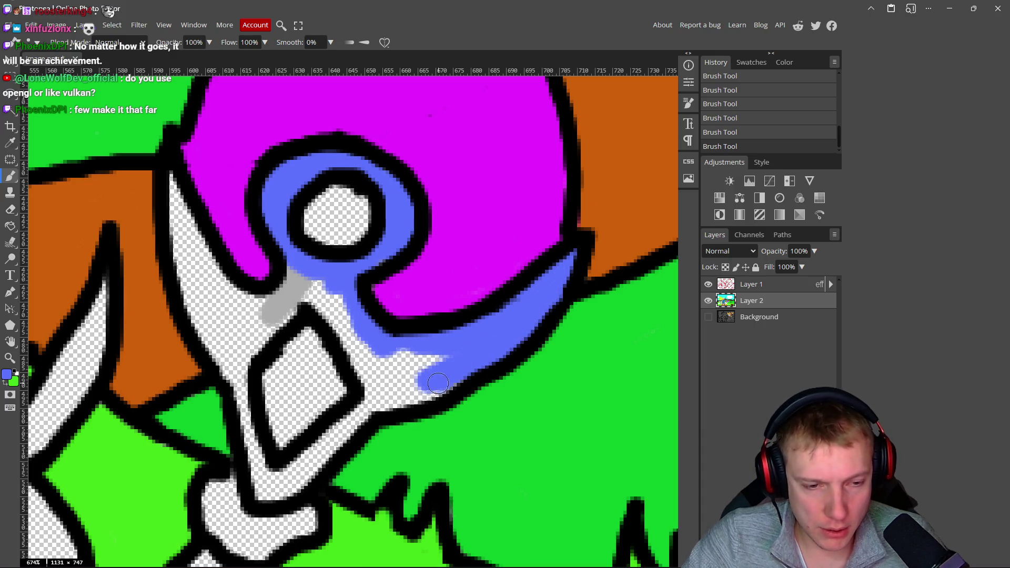
mouse_move(426, 392)
left_mouse_down()
mouse_move(379, 389)
mouse_move(366, 363)
left_mouse_up()
mouse_move(338, 331)
left_mouse_down()
mouse_move(373, 374)
mouse_move(432, 363)
mouse_move(390, 381)
mouse_move(284, 483)
mouse_move(324, 455)
mouse_move(263, 491)
mouse_move(239, 398)
mouse_move(260, 342)
mouse_move(318, 293)
mouse_move(290, 266)
left_mouse_up()
mouse_move(257, 314)
left_mouse_down()
mouse_move(195, 241)
mouse_move(178, 198)
mouse_move(177, 261)
mouse_move(223, 361)
mouse_move(226, 316)
mouse_move(209, 295)
left_mouse_up()
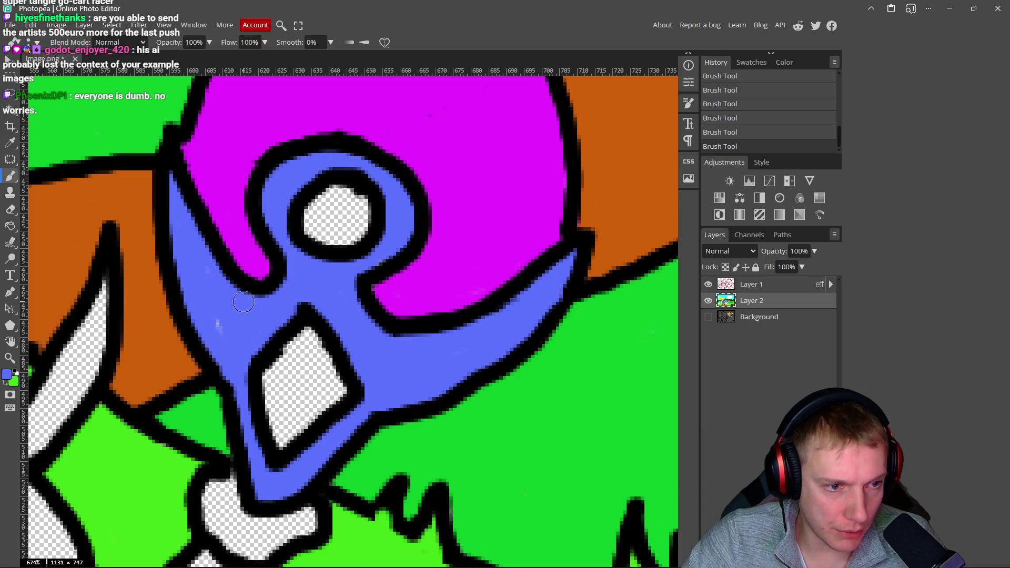
- Set bright yellow #fdff46 as the paint colour in the Color Picker
left_click(8, 376)
left_click(216, 201)
left_click(187, 122)
left_click_drag(188, 123, 177, 117)
left_click_drag(217, 238, 219, 235)
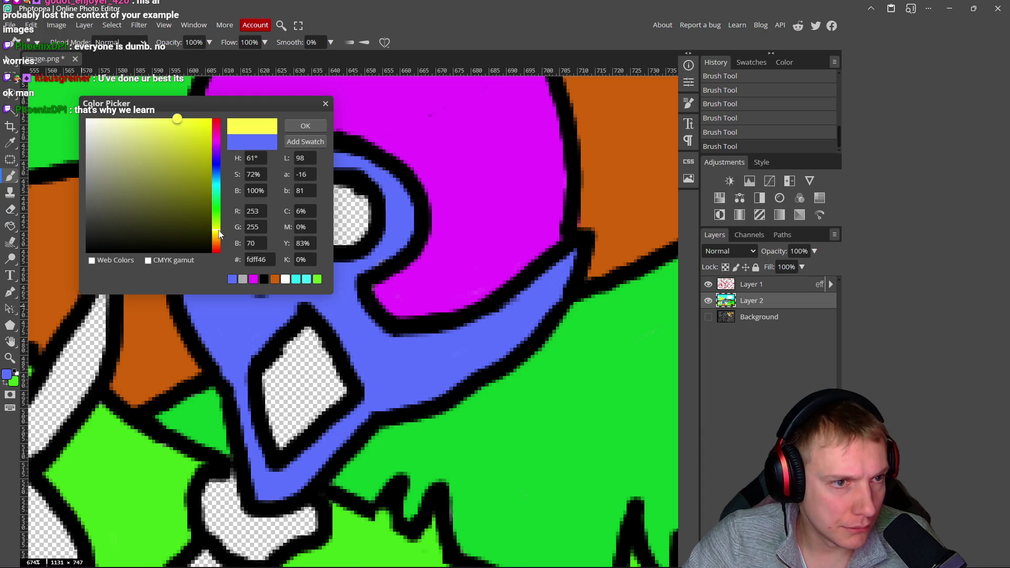
- Paint the staff head's round eye and diamond gem solid yellow
left_click(315, 128)
mouse_move(350, 194)
left_mouse_down()
mouse_move(319, 210)
mouse_move(356, 224)
left_mouse_up()
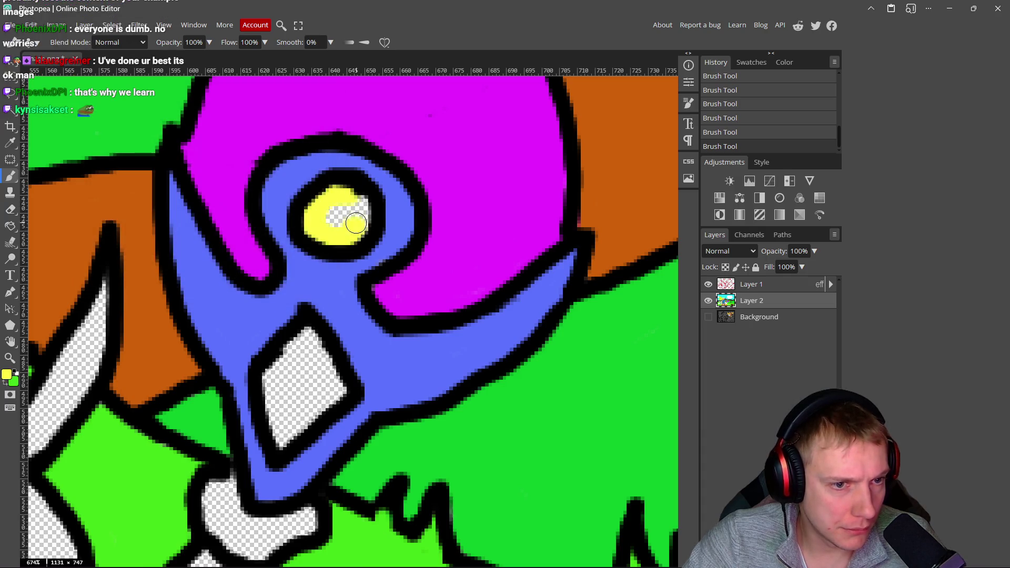
mouse_move(303, 342)
left_mouse_down()
mouse_move(266, 371)
mouse_move(277, 447)
mouse_move(315, 419)
mouse_move(334, 360)
mouse_move(316, 360)
left_mouse_up()
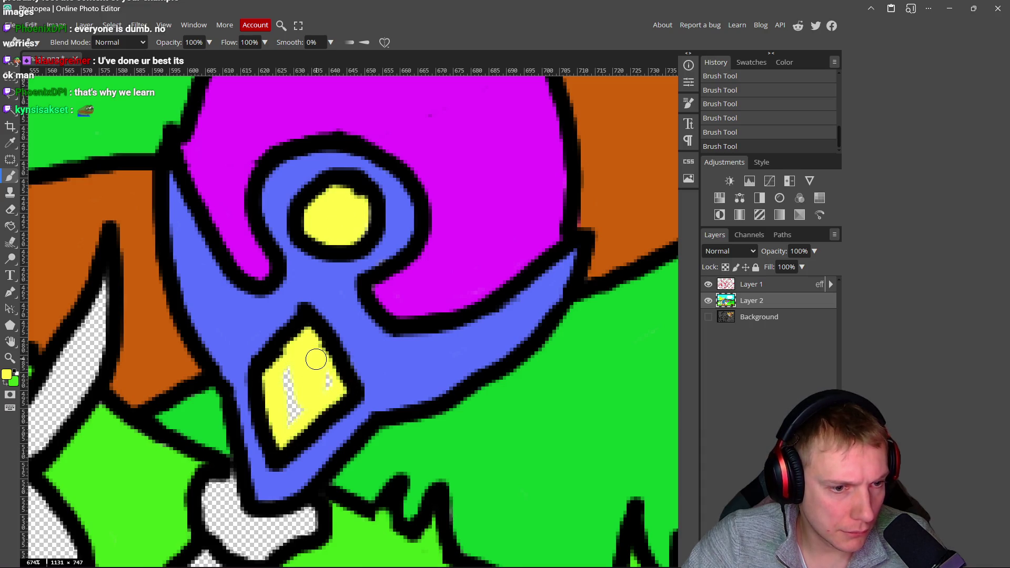
left_click_drag(279, 409, 329, 377)
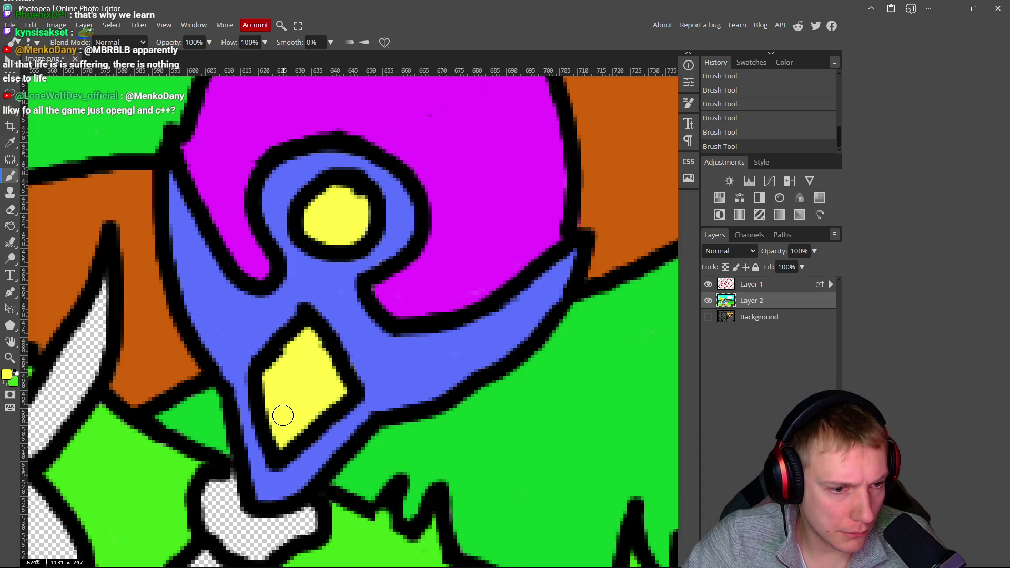
scroll(283, 416, "down", 3)
- Paint the staff's joint and lower shaft grey #9f9f9f, undo a stray stroke, and zoom out
left_click(6, 374)
mouse_move(142, 195)
left_mouse_down()
mouse_move(84, 176)
mouse_move(18, 174)
left_mouse_up()
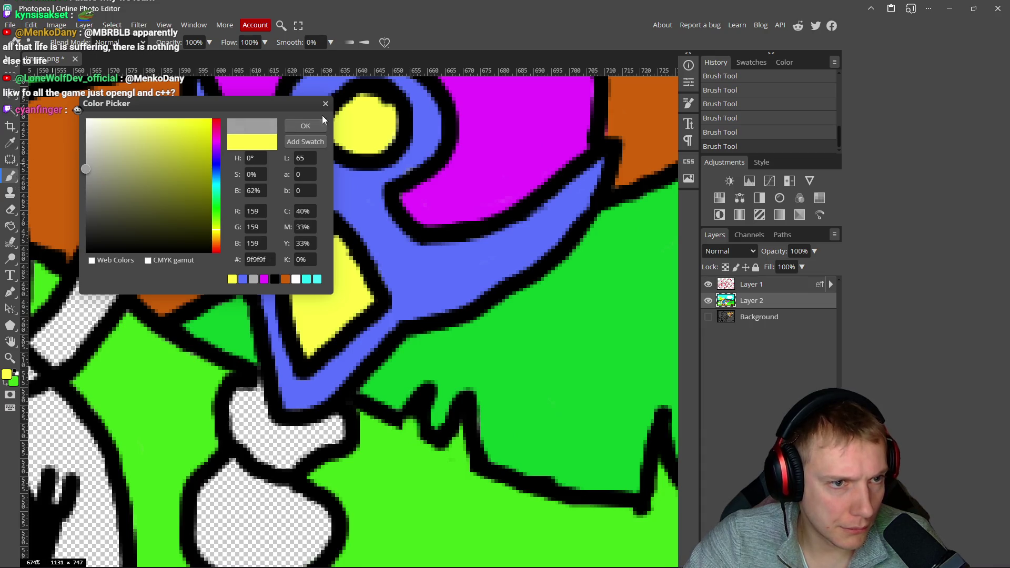
left_click(311, 125)
scroll(263, 316, "down", 3)
mouse_move(266, 308)
left_mouse_down()
mouse_move(253, 285)
mouse_move(245, 325)
mouse_move(258, 302)
mouse_move(279, 332)
mouse_move(333, 316)
left_mouse_up()
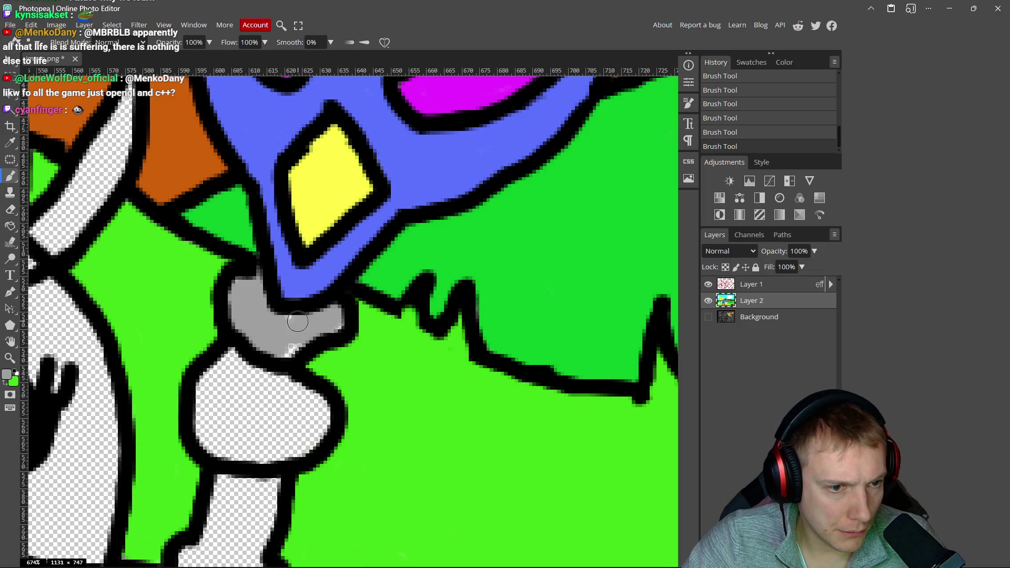
scroll(293, 323, "down", 5)
mouse_move(256, 331)
left_mouse_down()
mouse_move(247, 382)
mouse_move(218, 429)
mouse_move(300, 440)
mouse_move(285, 405)
mouse_move(306, 336)
mouse_move(263, 352)
mouse_move(276, 376)
mouse_move(227, 428)
left_mouse_up()
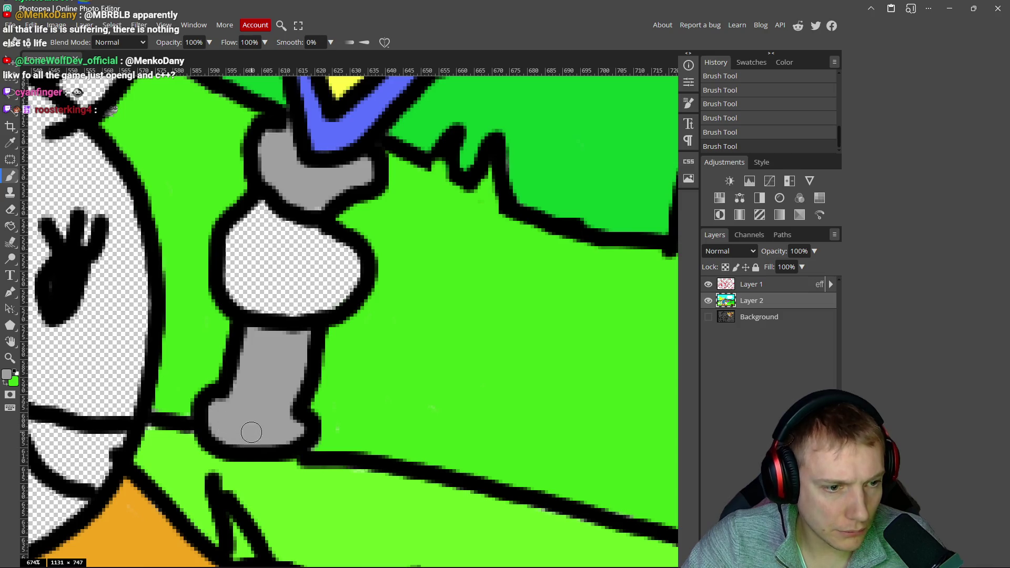
scroll(314, 293, "down", 3)
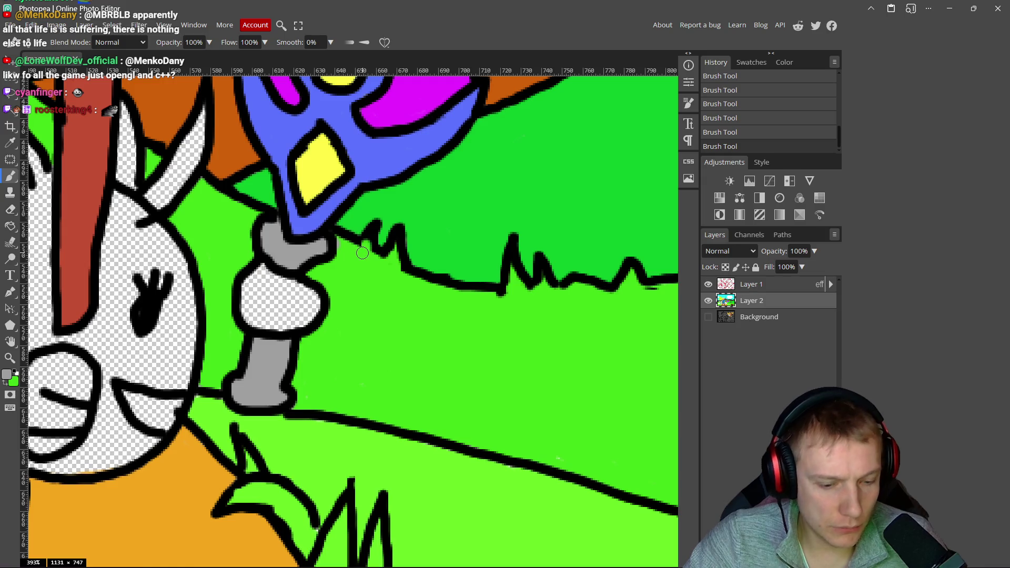
key("ctrl+z")
scroll(363, 258, "down", 10)
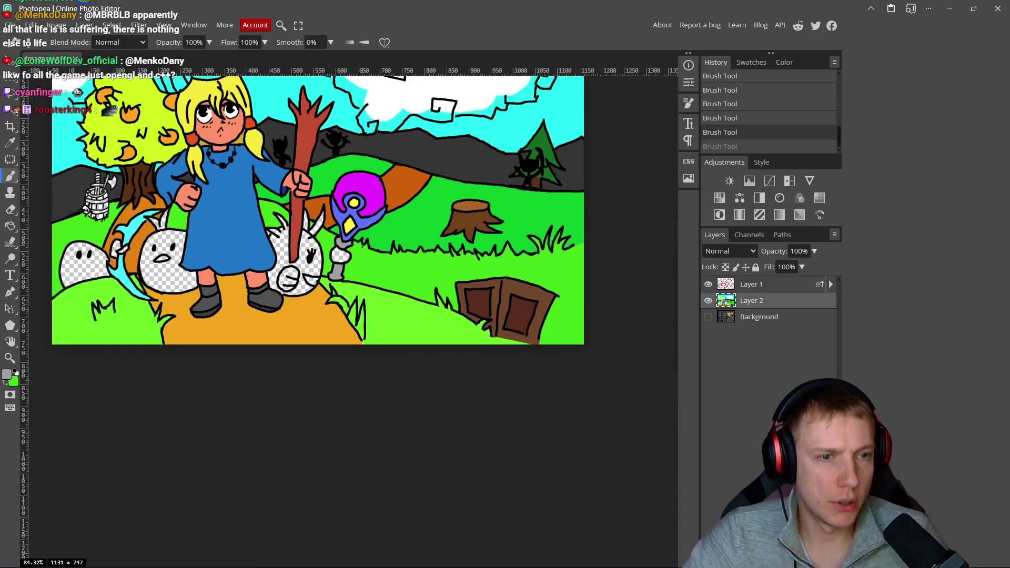
- Sample the road's orange and shift it to a bright yellow paint colour
scroll(316, 210, "up", 3)
mouse_move(315, 214)
left_mouse_down()
mouse_move(540, 256)
mouse_move(533, 319)
left_mouse_up()
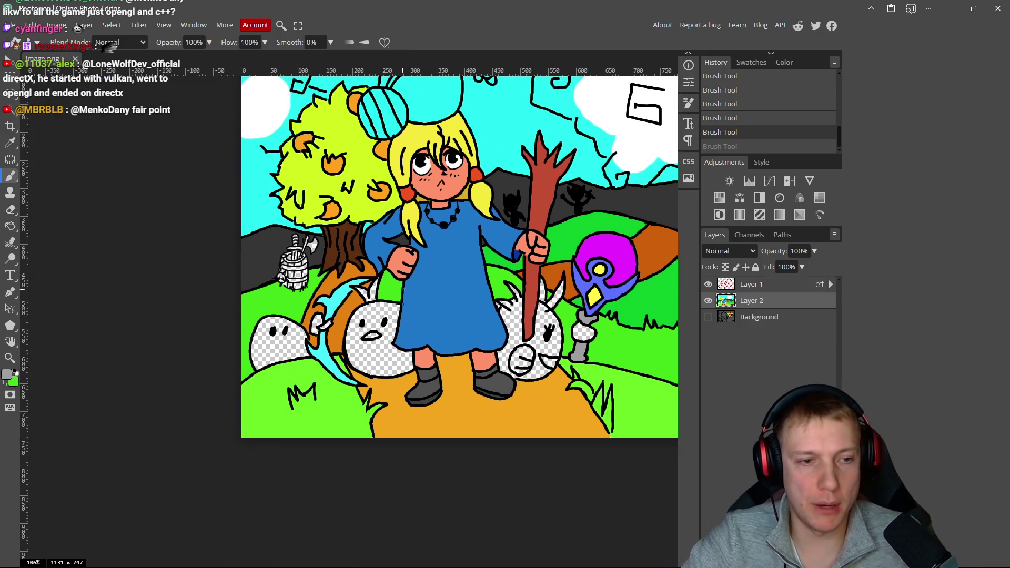
mouse_move(474, 283)
left_mouse_down()
mouse_move(337, 279)
mouse_move(380, 244)
left_mouse_up()
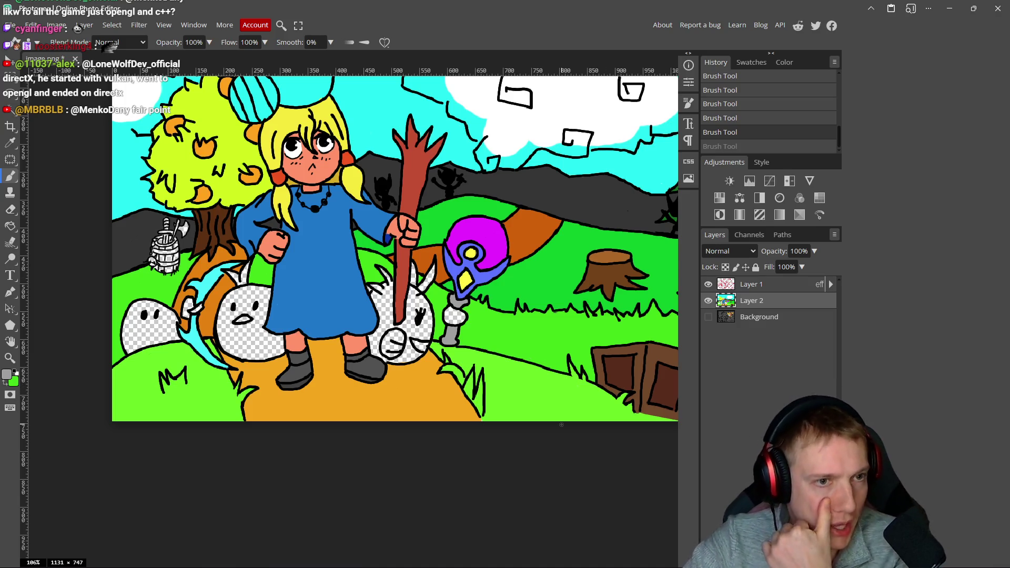
left_click(403, 386, "alt")
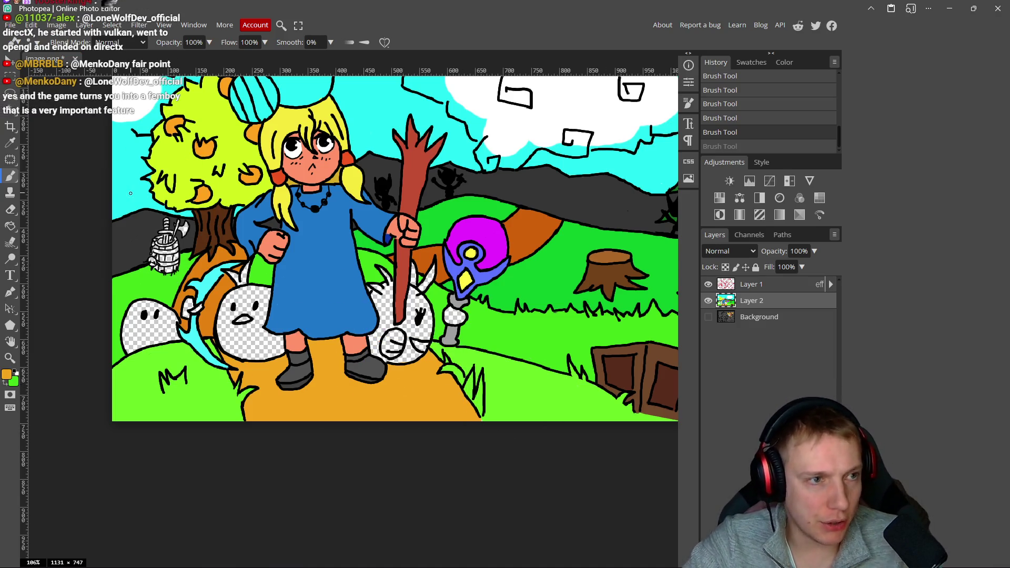
left_click(6, 374)
mouse_move(190, 148)
left_mouse_down()
mouse_move(191, 120)
mouse_move(215, 104)
mouse_move(193, 96)
left_mouse_up()
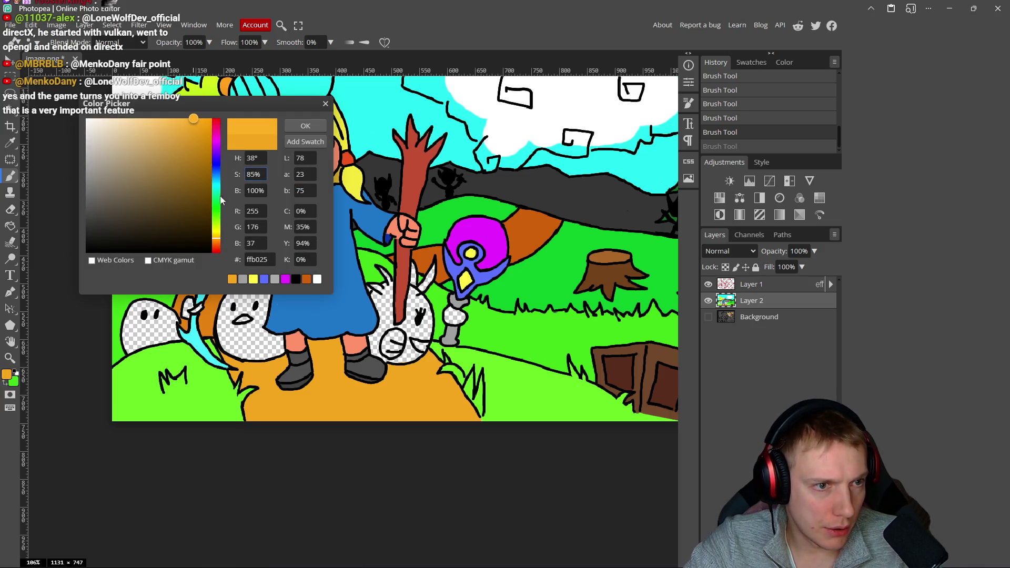
left_click_drag(218, 240, 217, 240)
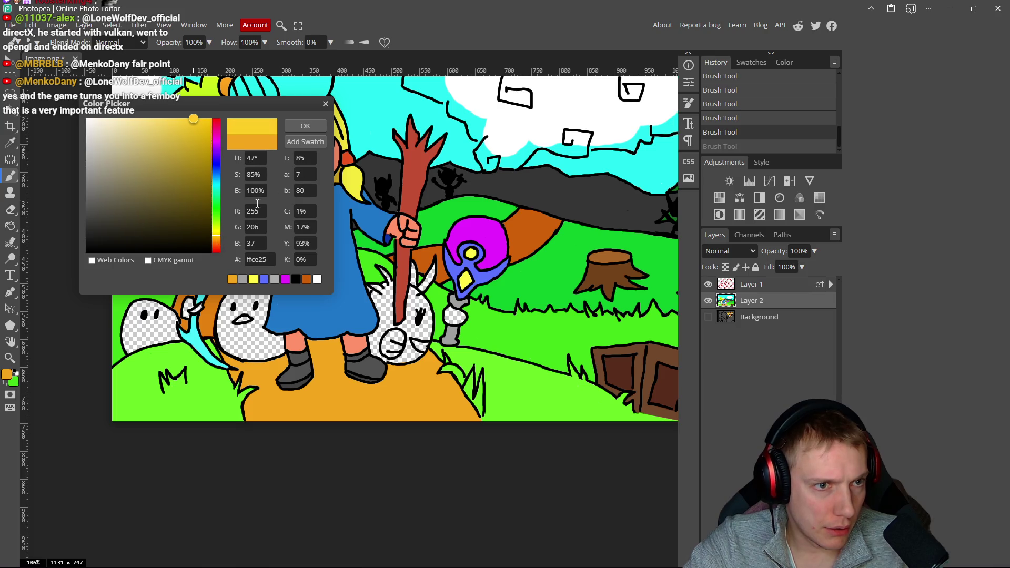
left_click(306, 126)
- Bucket-fill the chick by the sword, the creature under the staff, and the far-left ghost yellow
key("g")
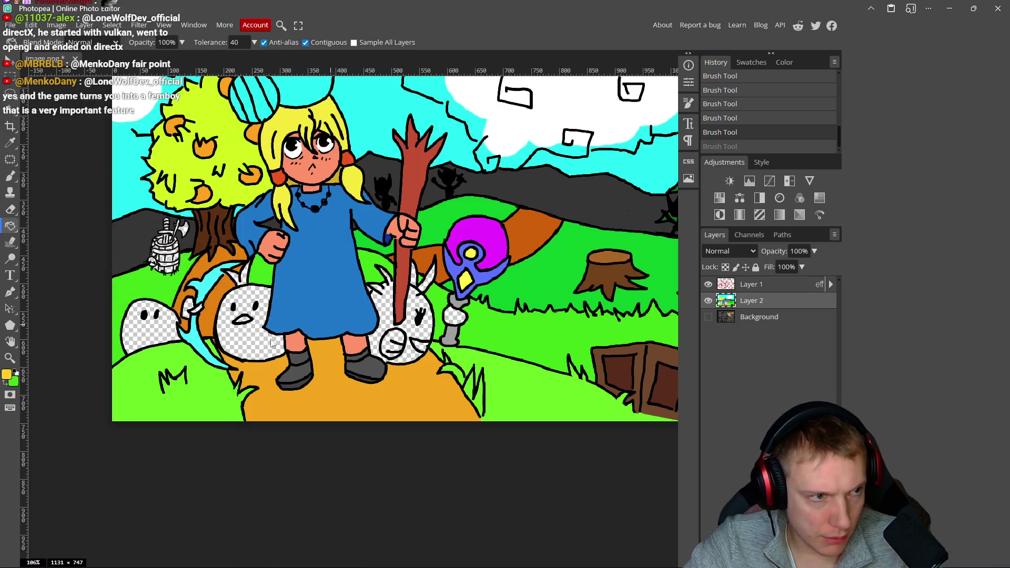
left_click(251, 340)
left_click(386, 315)
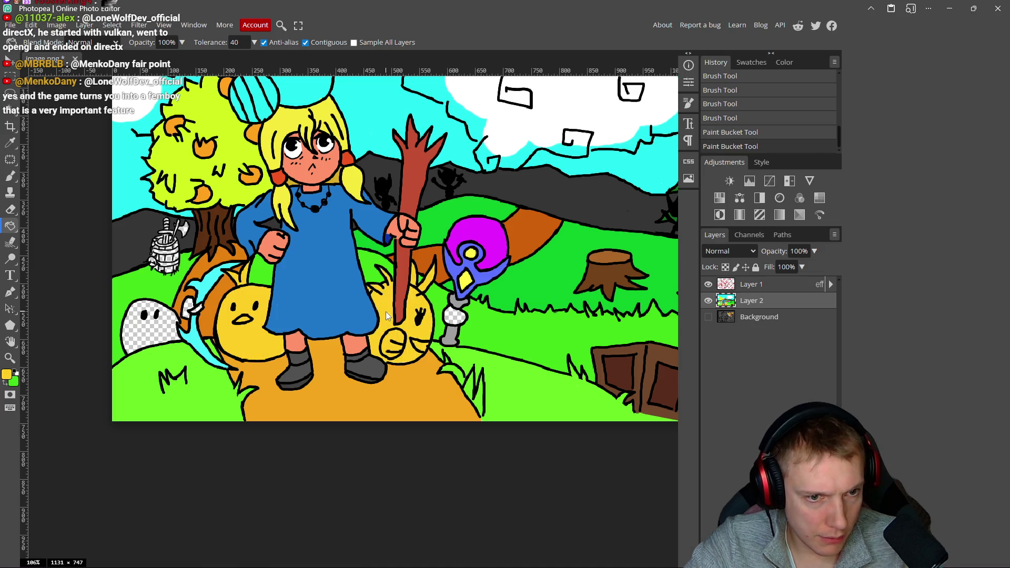
left_click(135, 326)
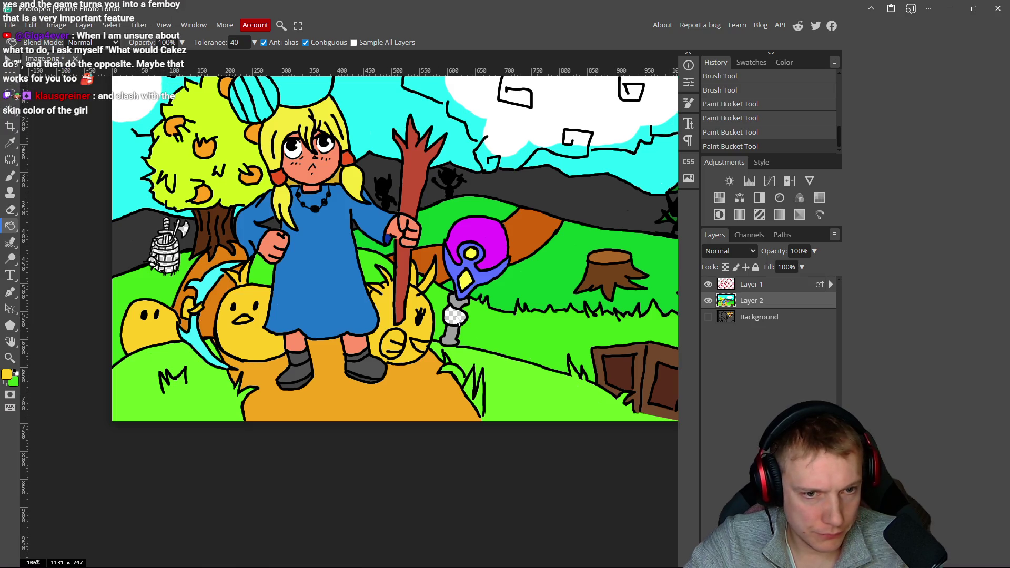
scroll(412, 289, "up", 3)
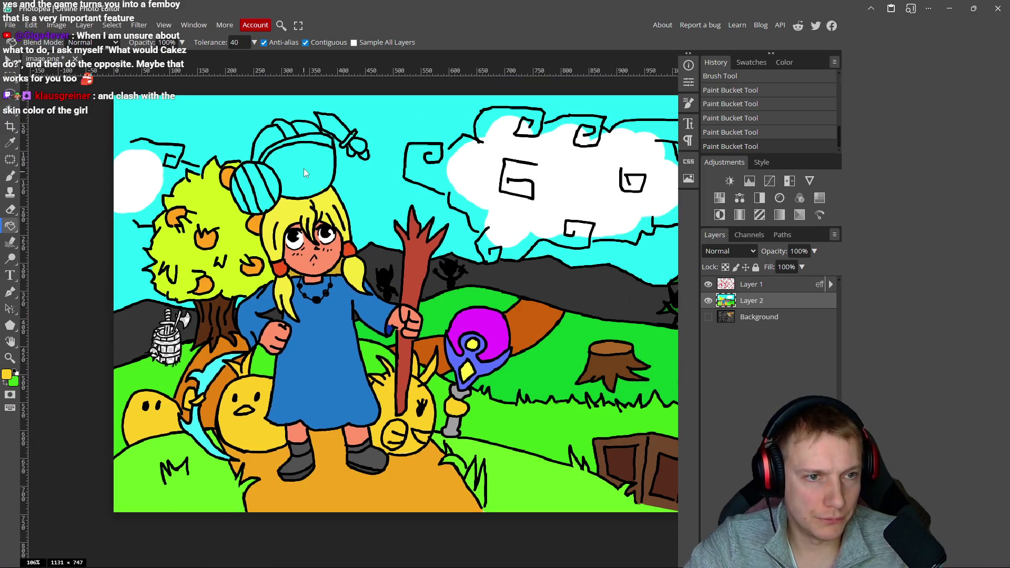
scroll(302, 165, "down", 5)
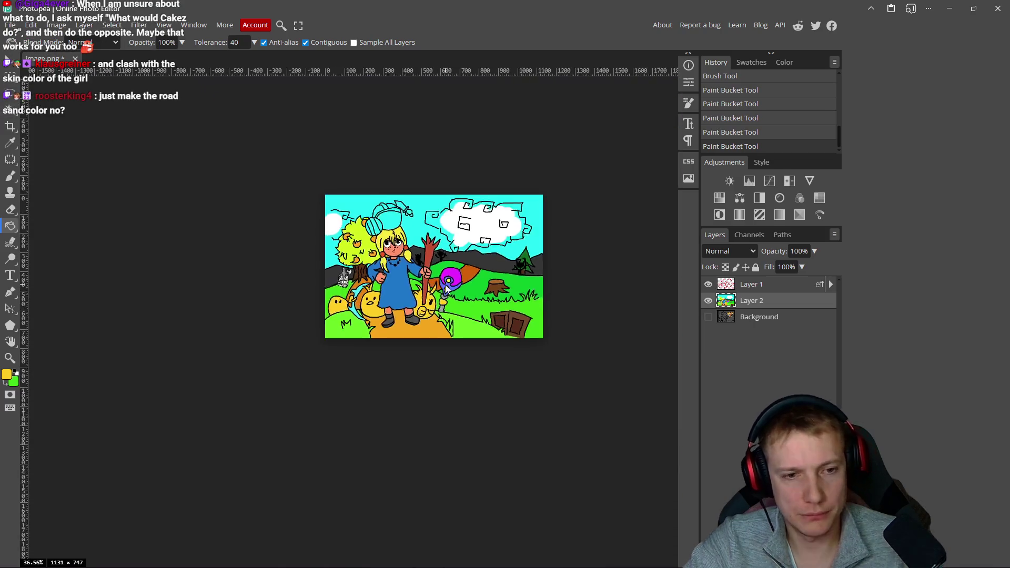
scroll(445, 289, "up", 5)
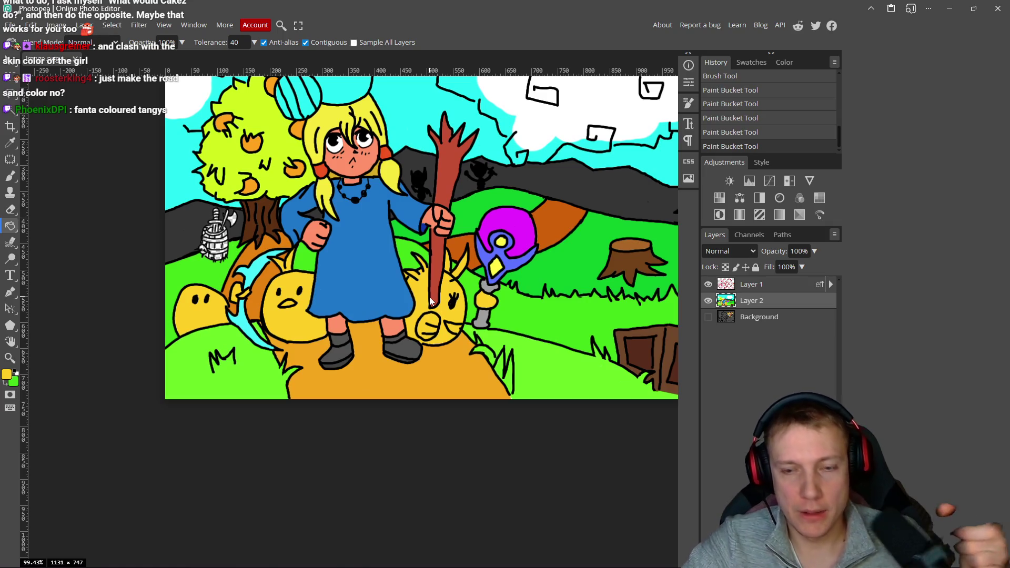
- Undo a trial yellow fill of the road and set Paint Bucket tolerance to 0
left_click(6, 375)
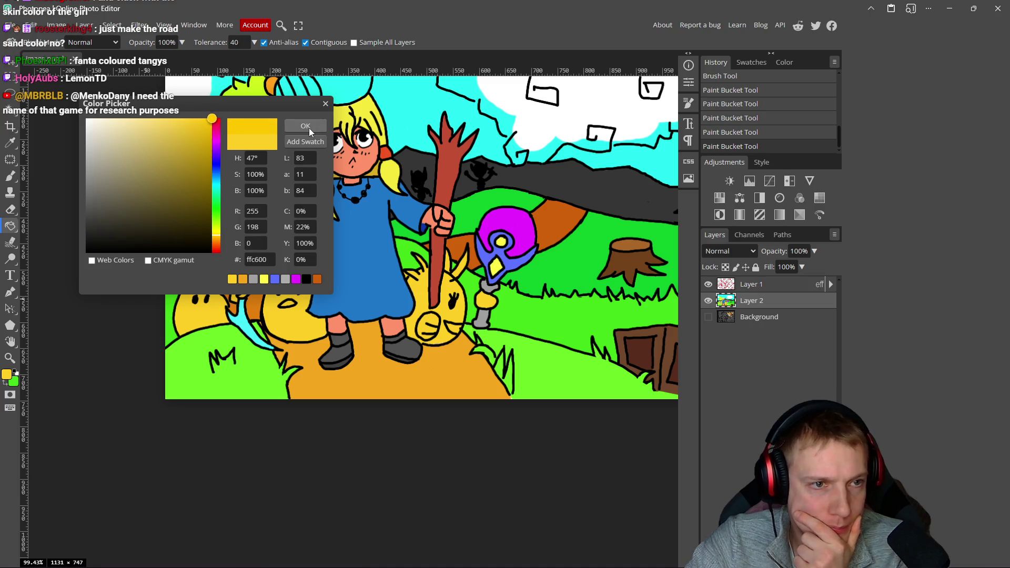
left_click(309, 128)
left_click(419, 298)
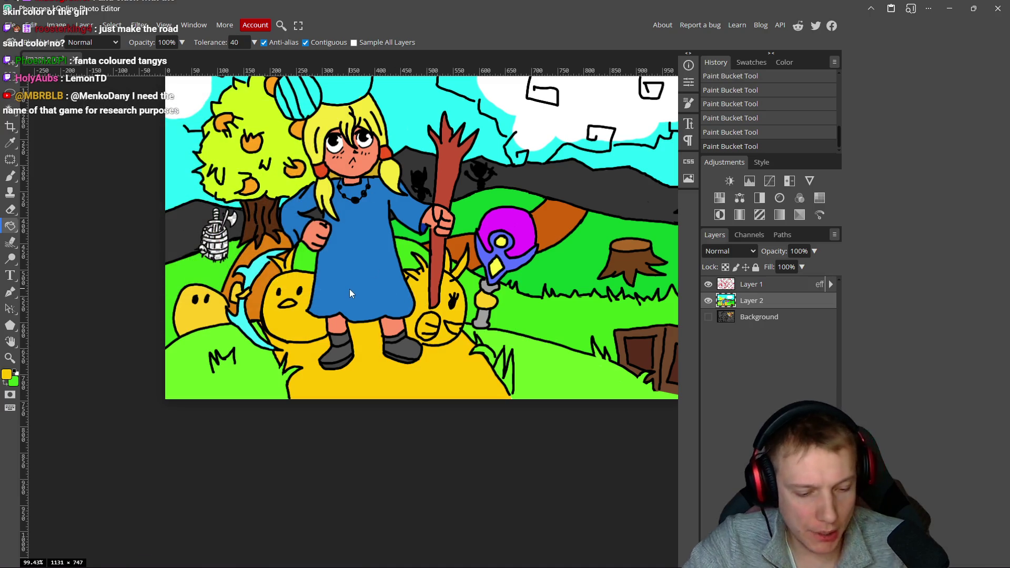
key("ctrl+z")
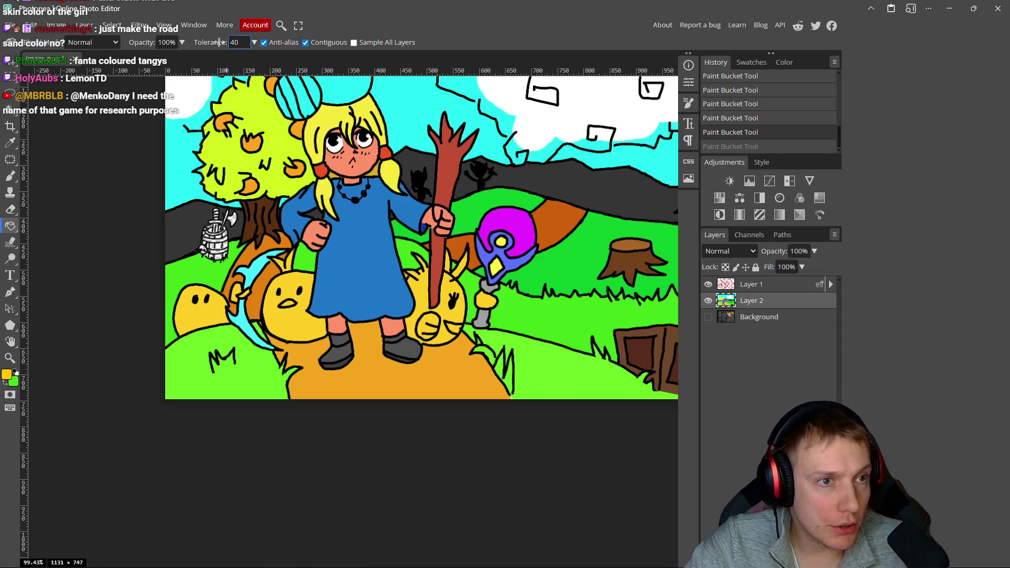
left_click(419, 301)
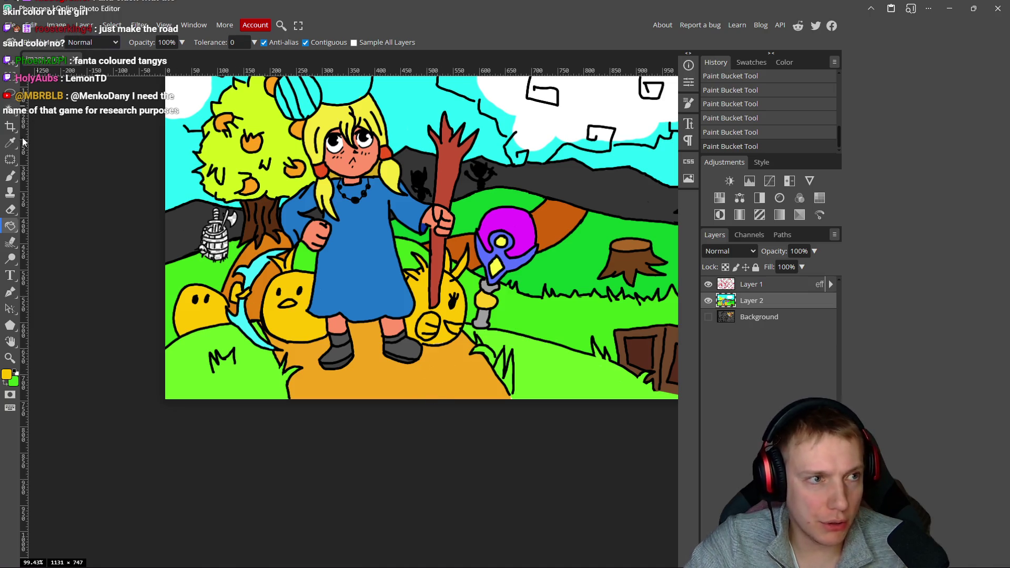
- Fill the road with pale orange #ffb955
left_click(7, 374)
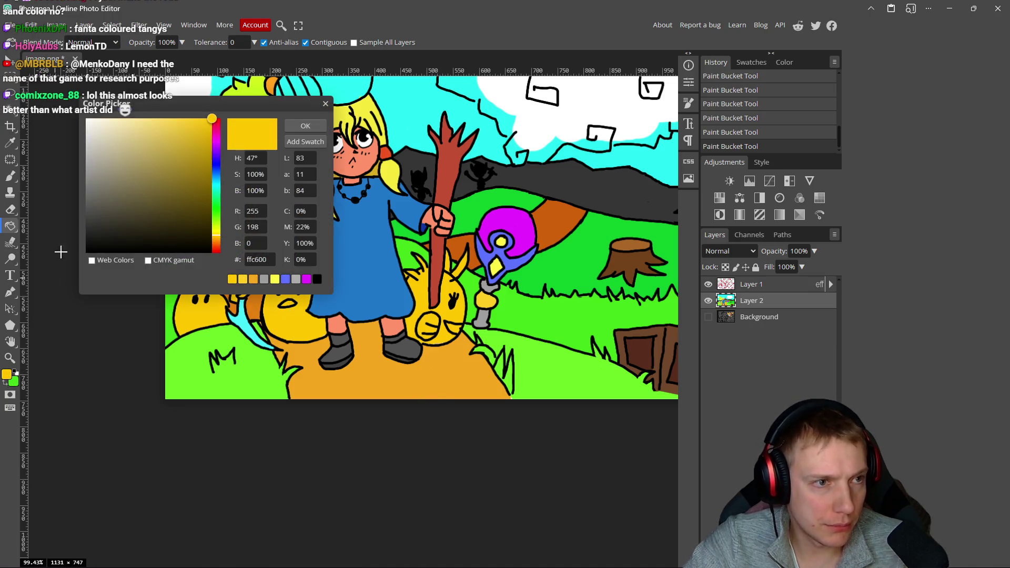
left_click(215, 240)
left_click(190, 172)
mouse_move(190, 172)
left_mouse_down()
mouse_move(195, 126)
mouse_move(172, 138)
mouse_move(158, 117)
mouse_move(170, 118)
left_mouse_up()
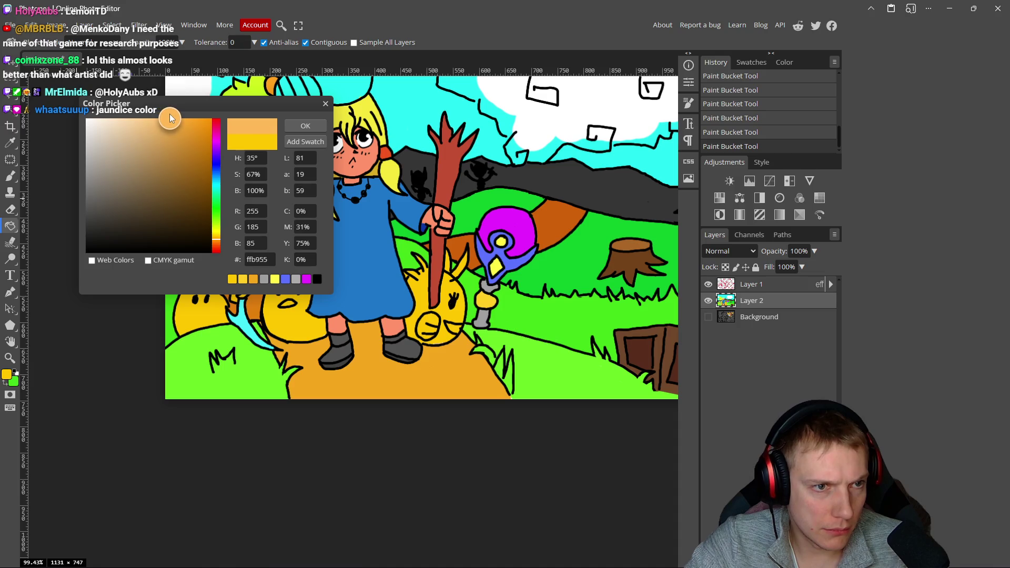
left_click(305, 126)
left_click(374, 371)
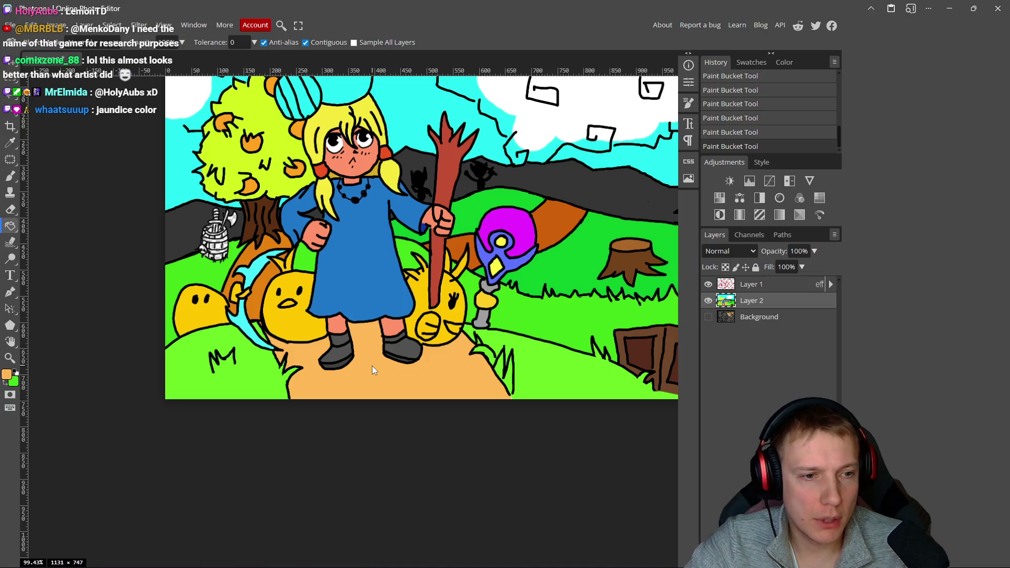
- Refill the patches beside the sword and chick with darker orange #df903b
left_click(6, 374)
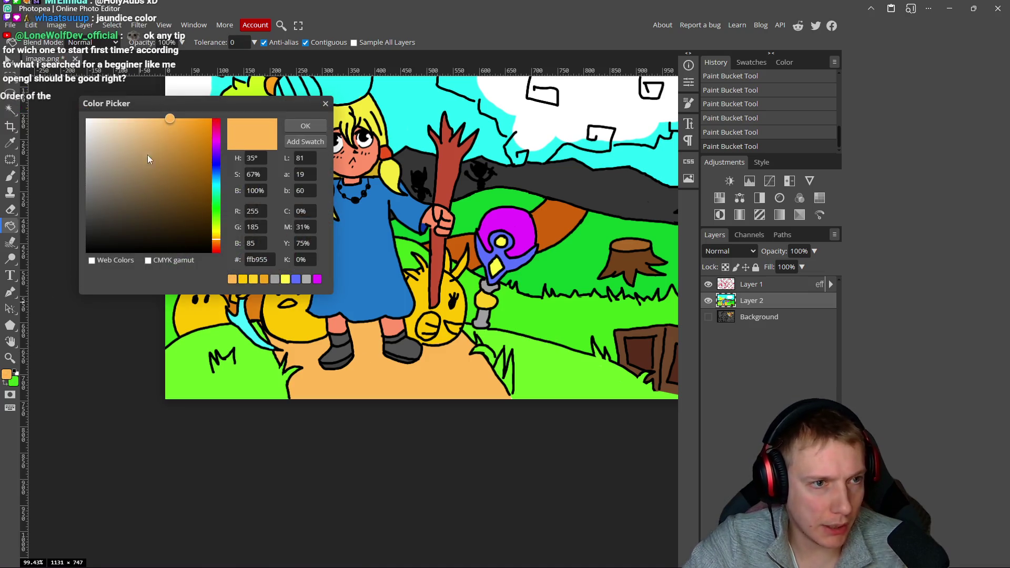
left_click_drag(169, 121, 177, 134)
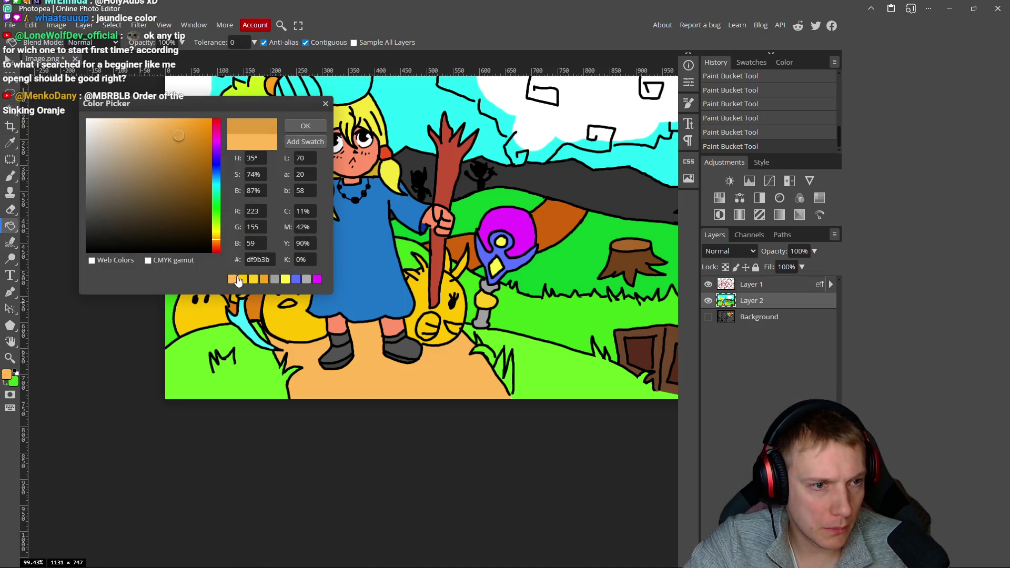
left_click_drag(219, 239, 218, 241)
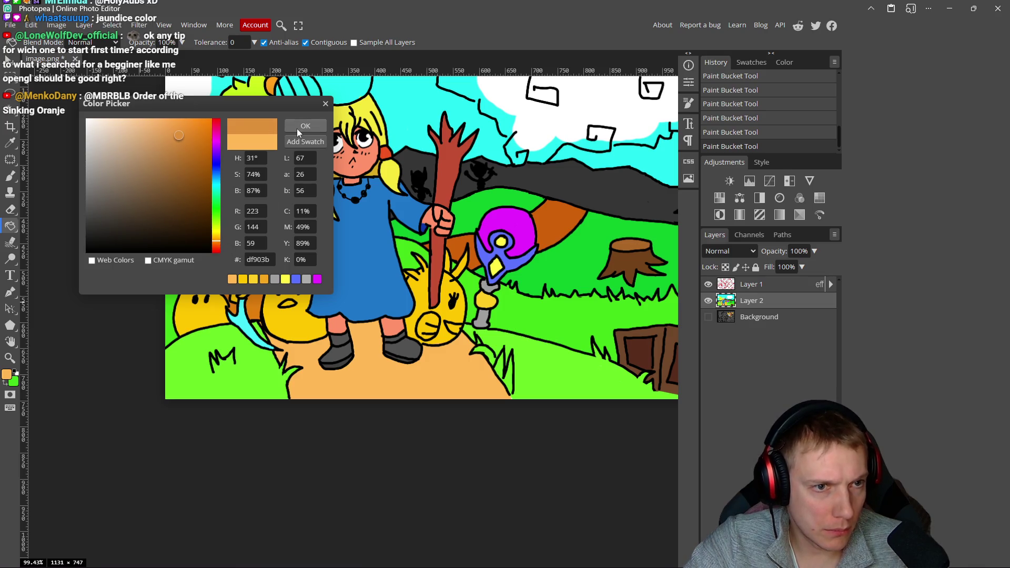
left_click(300, 127)
left_click(247, 255)
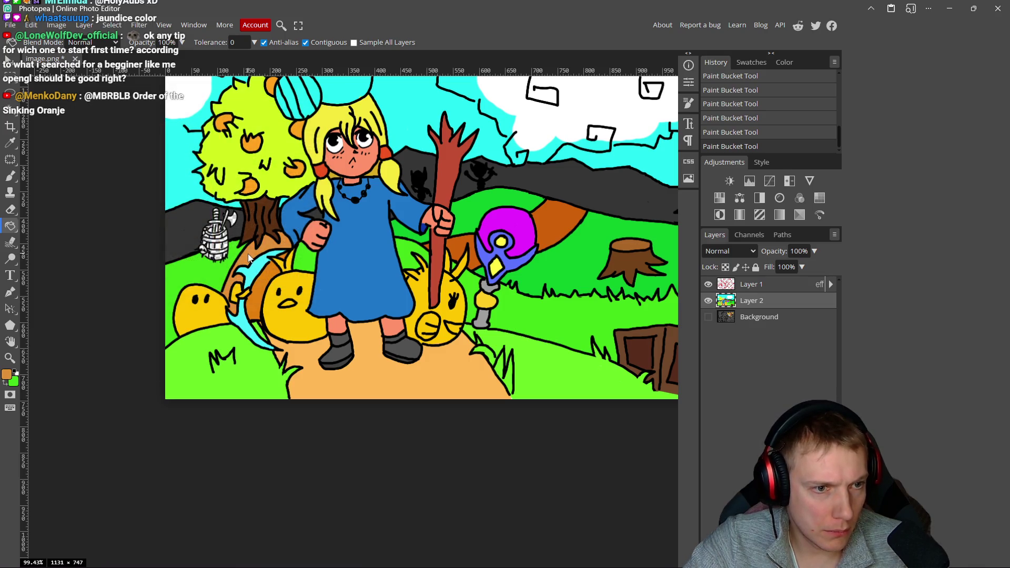
left_click(265, 285)
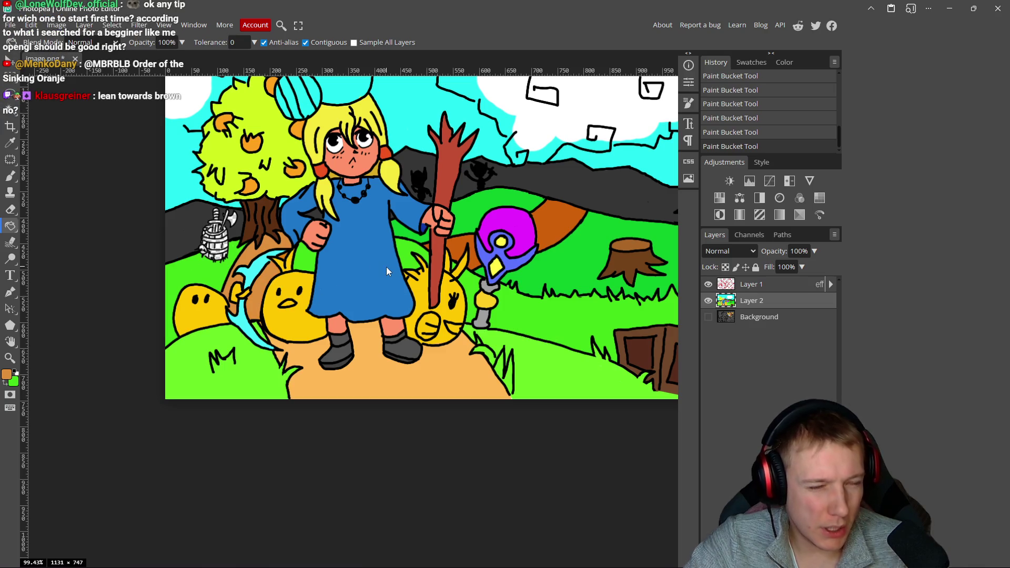
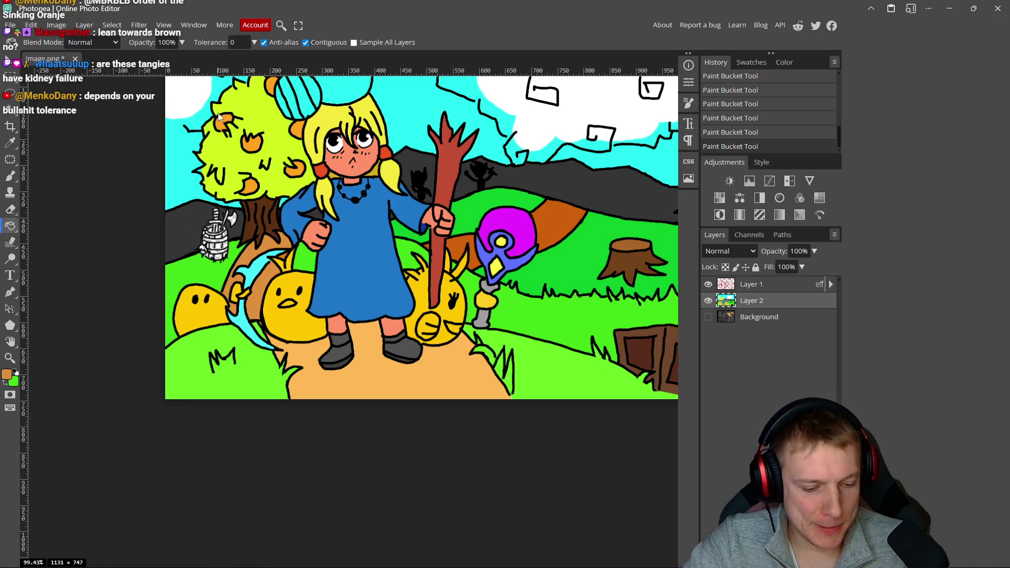
- Refill the brown strip beside the tree with the current orange
left_click(7, 375)
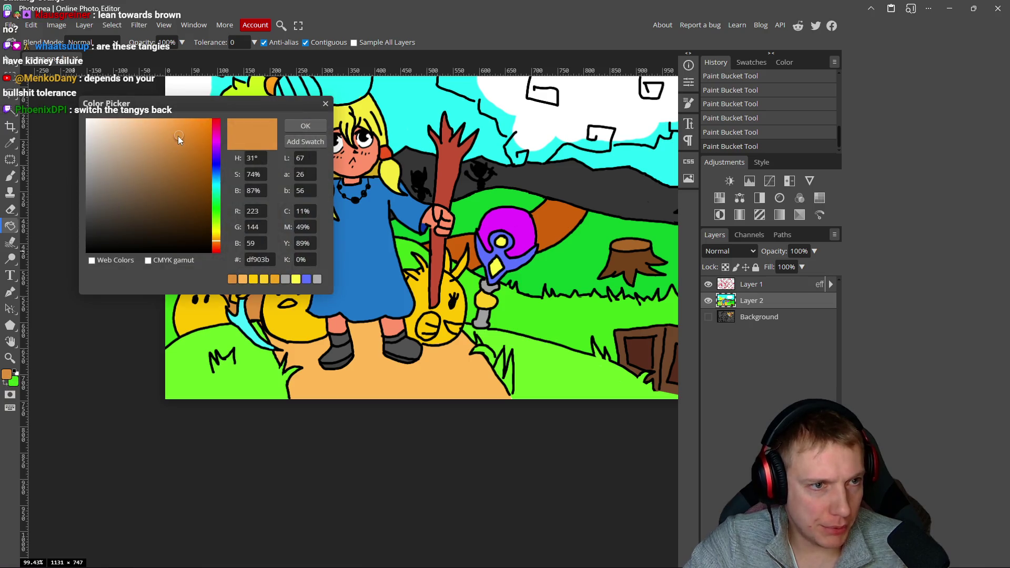
left_click(296, 126)
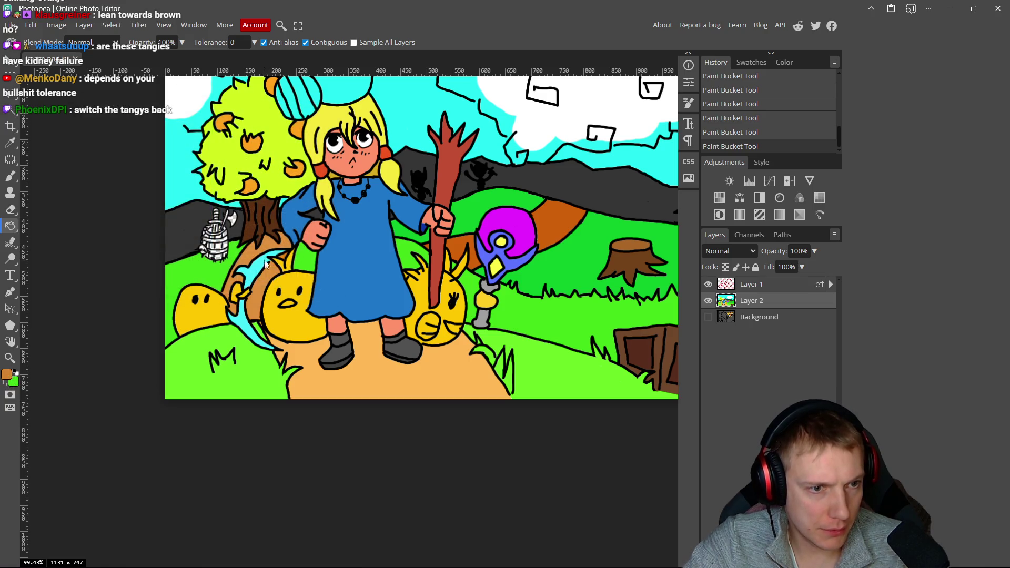
left_click(253, 257)
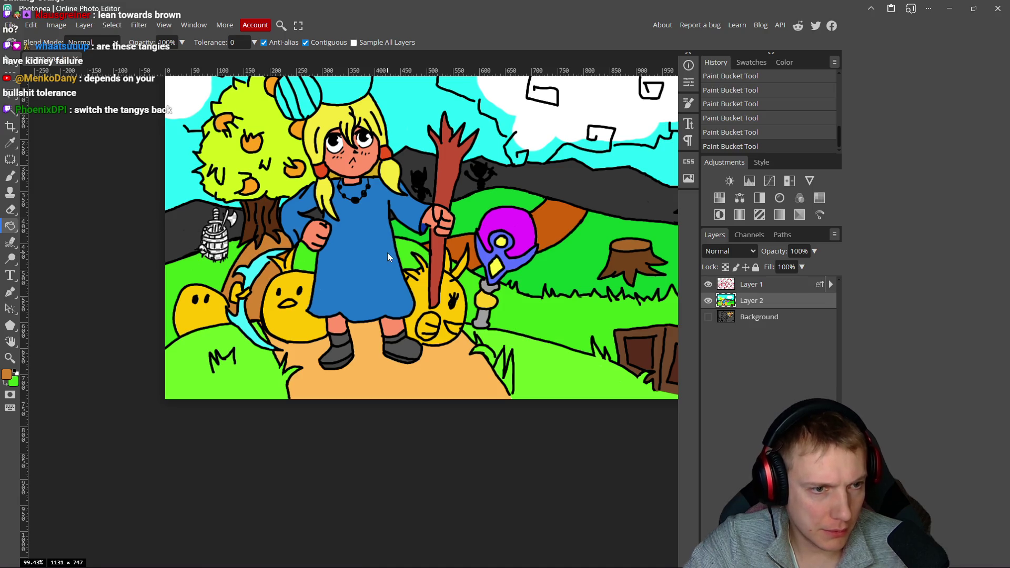
- Set the painting colour to a darker orange-brown, ba621b
left_click(7, 374)
left_click_drag(184, 146, 193, 155)
left_click(215, 244)
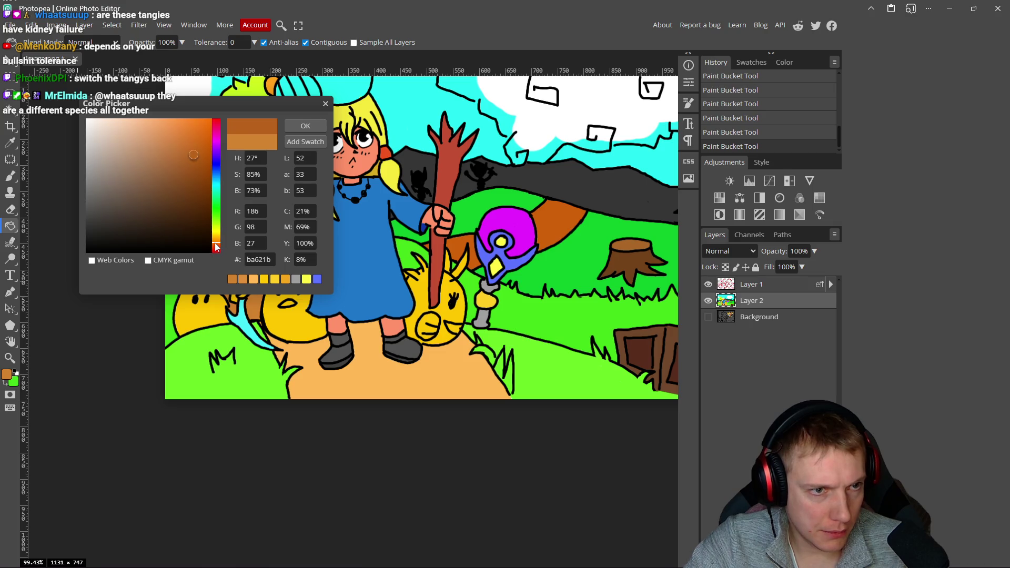
left_click(305, 125)
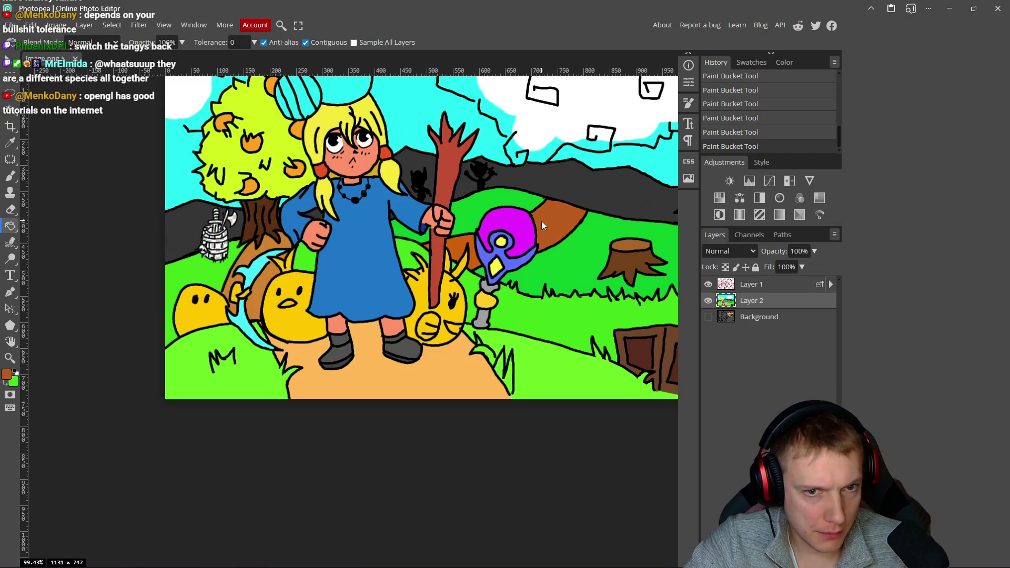
scroll(421, 268, "down", 4)
scroll(421, 270, "up", 2)
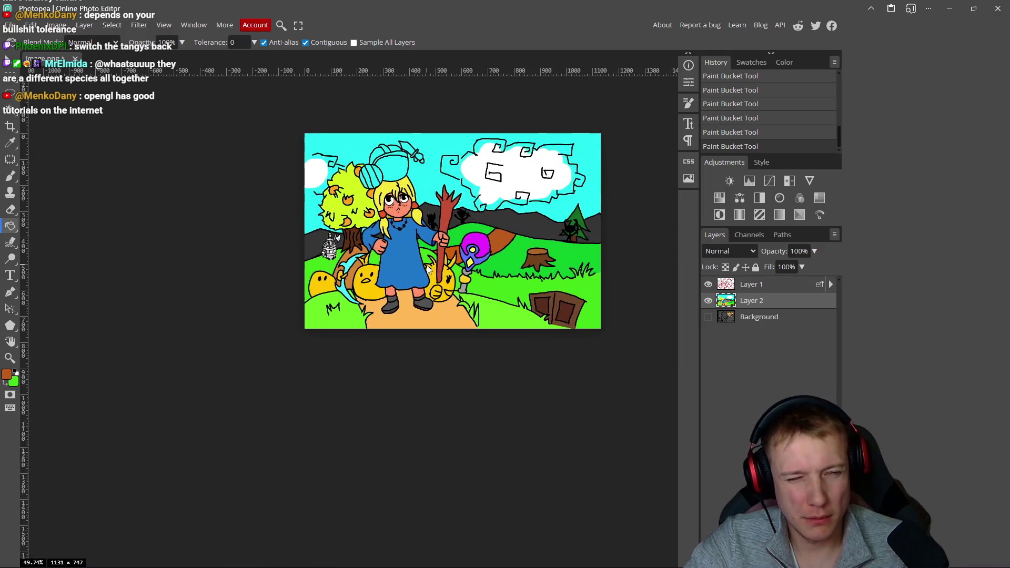
scroll(447, 277, "up", 1)
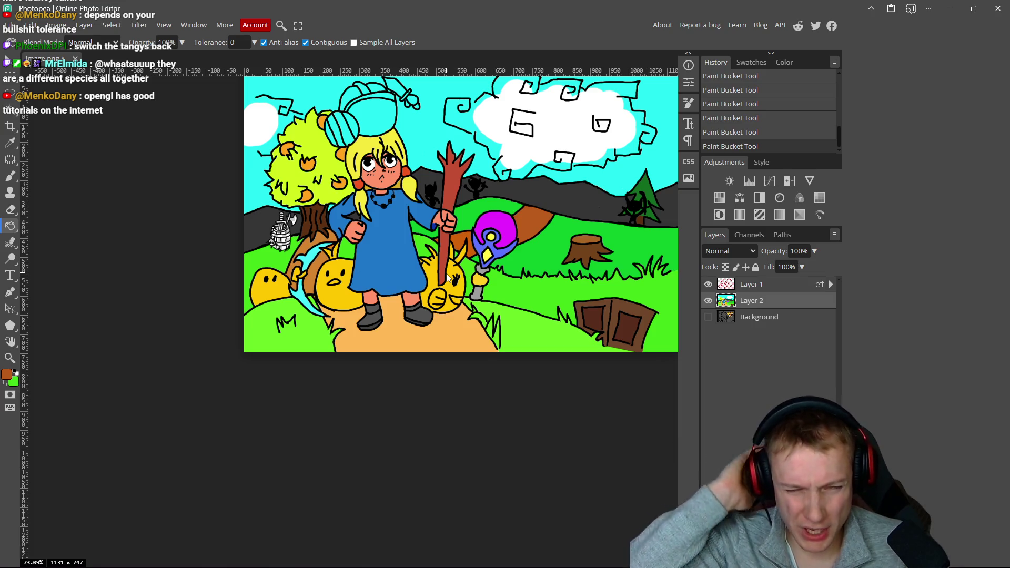
scroll(449, 272, "up", 2)
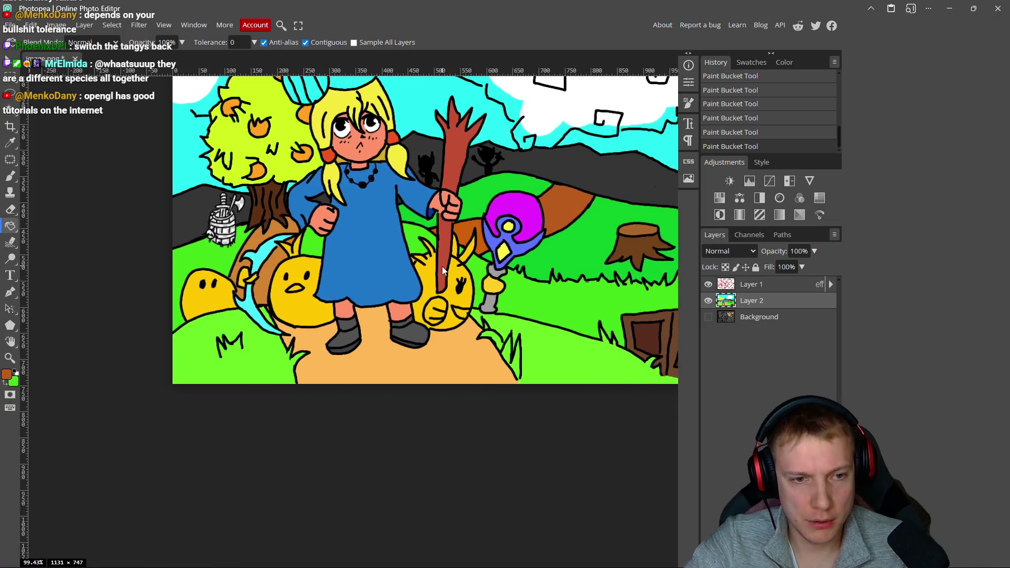
scroll(450, 270, "down", 4)
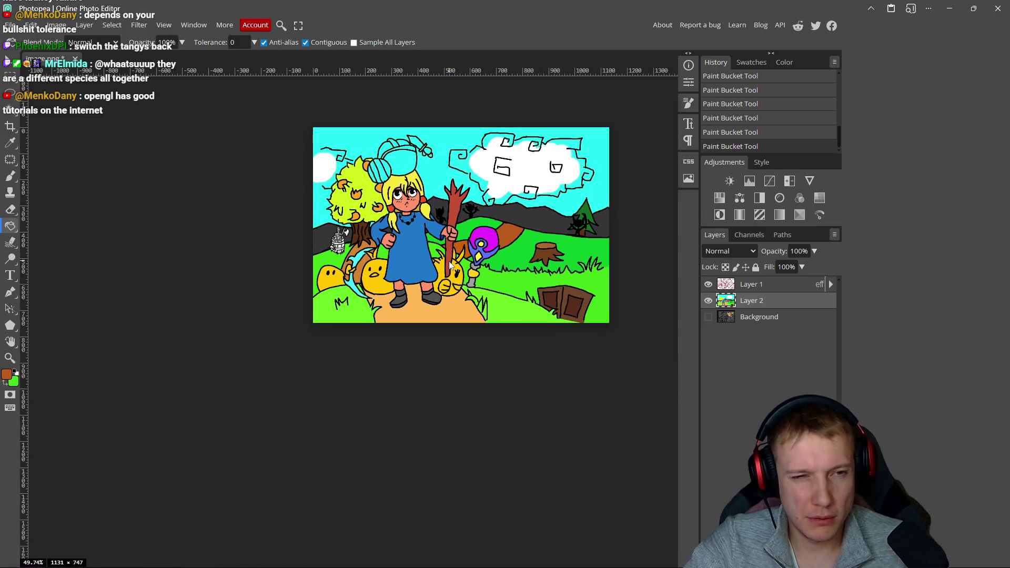
scroll(450, 266, "up", 7)
- Sample the creatures' yellow and shift it to orange ff9600
mouse_move(485, 267)
left_mouse_down()
mouse_move(438, 257)
mouse_move(187, 275)
left_mouse_up()
key("b")
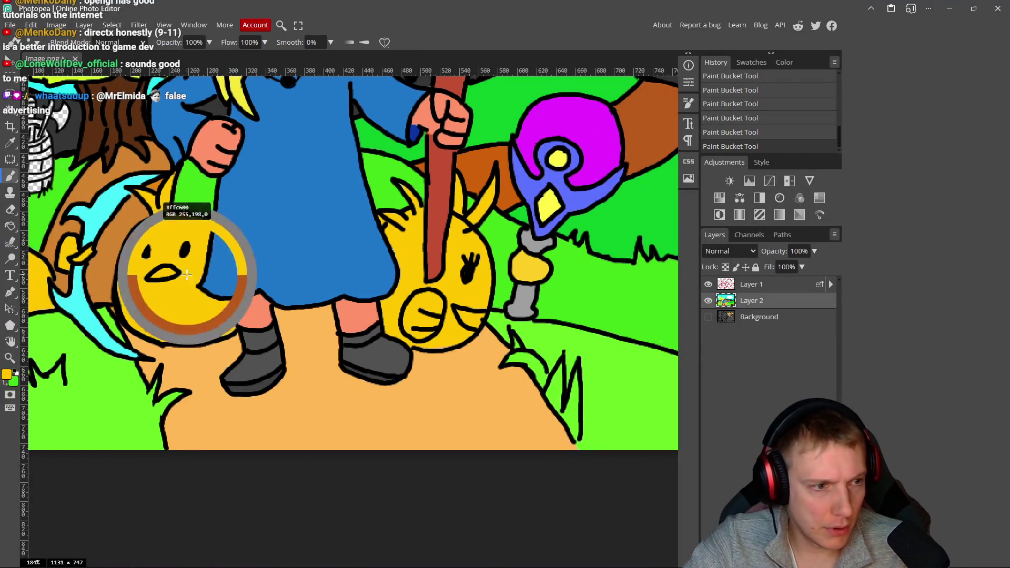
left_click(7, 374)
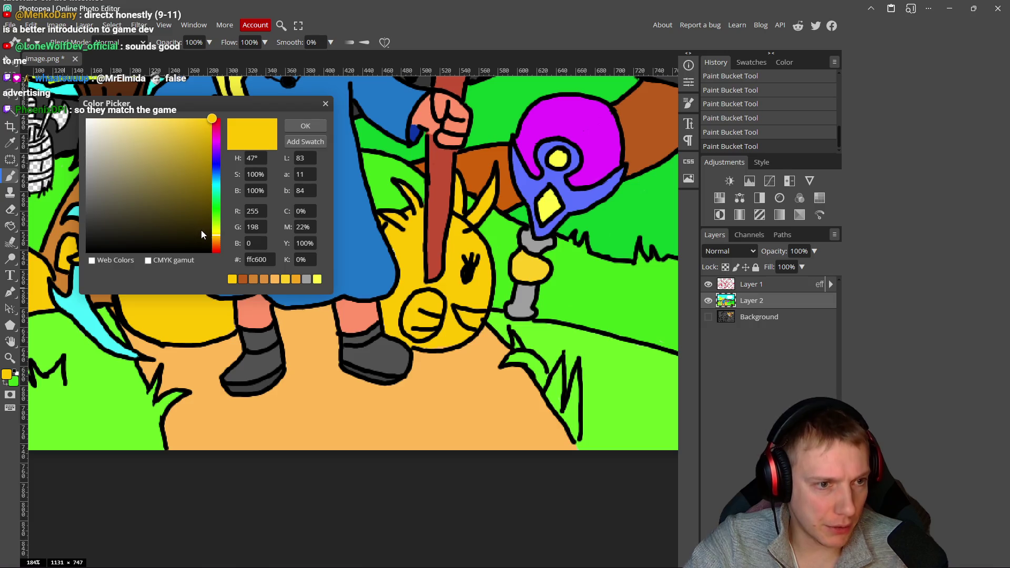
left_click_drag(214, 241, 217, 244)
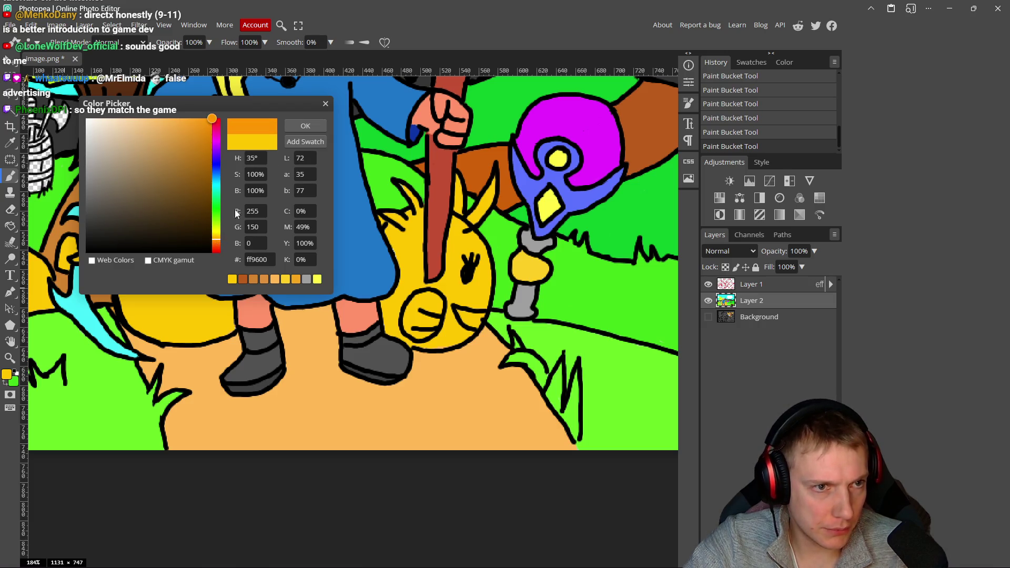
left_click(306, 127)
- Bucket-fill the middle, staff-side and leftmost creatures and a small leftover area orange
left_click_drag(417, 271, 407, 276)
key("g")
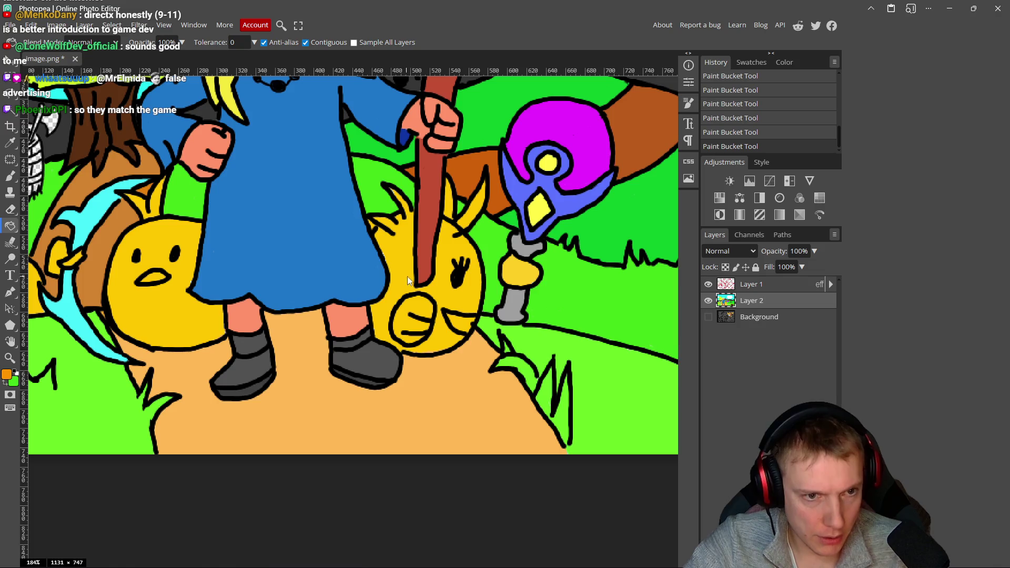
left_click(399, 261)
left_click(140, 306)
scroll(147, 305, "left", 4)
left_click(193, 263)
left_click(252, 266)
scroll(305, 233, "down", 5)
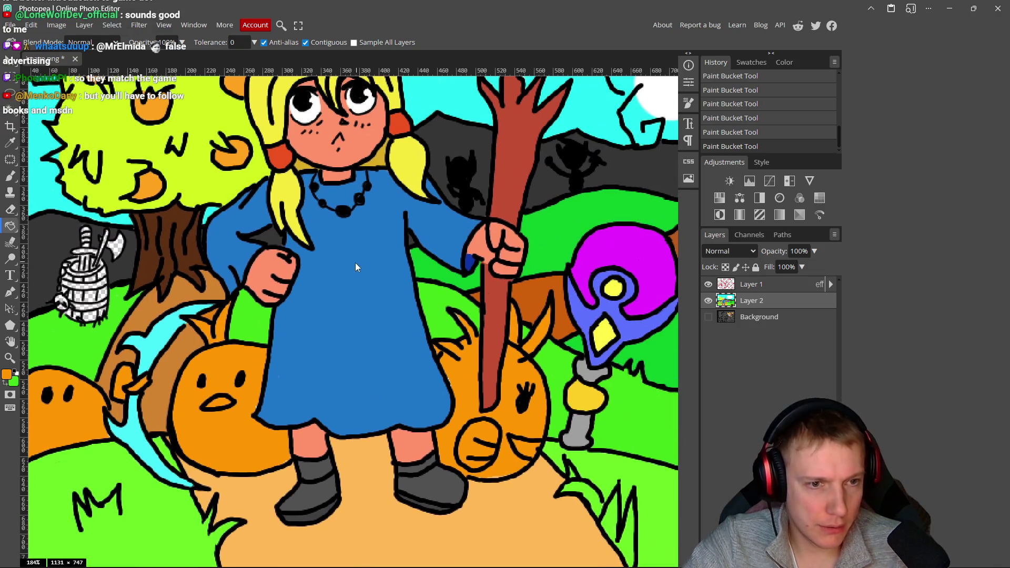
scroll(371, 295, "down", 1)
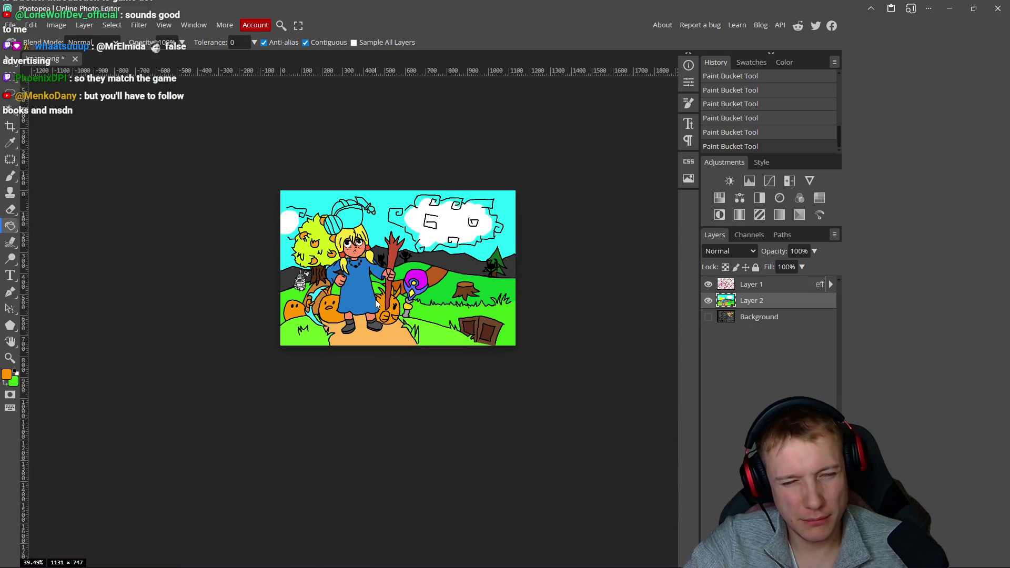
scroll(376, 303, "up", 4)
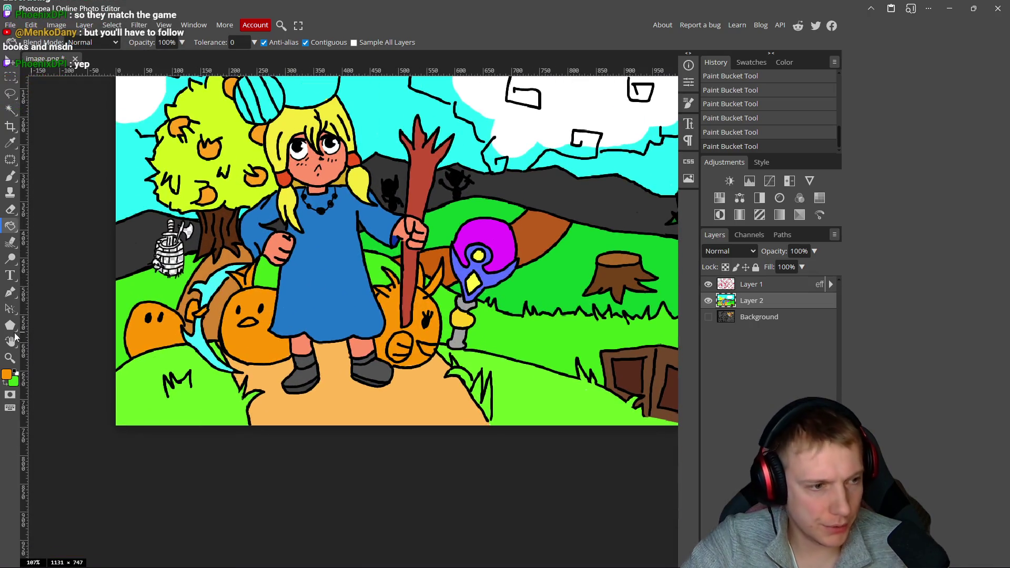
- Make the orange painting colour slightly less saturated
left_click(7, 375)
left_click_drag(209, 124, 202, 117)
left_click(297, 127)
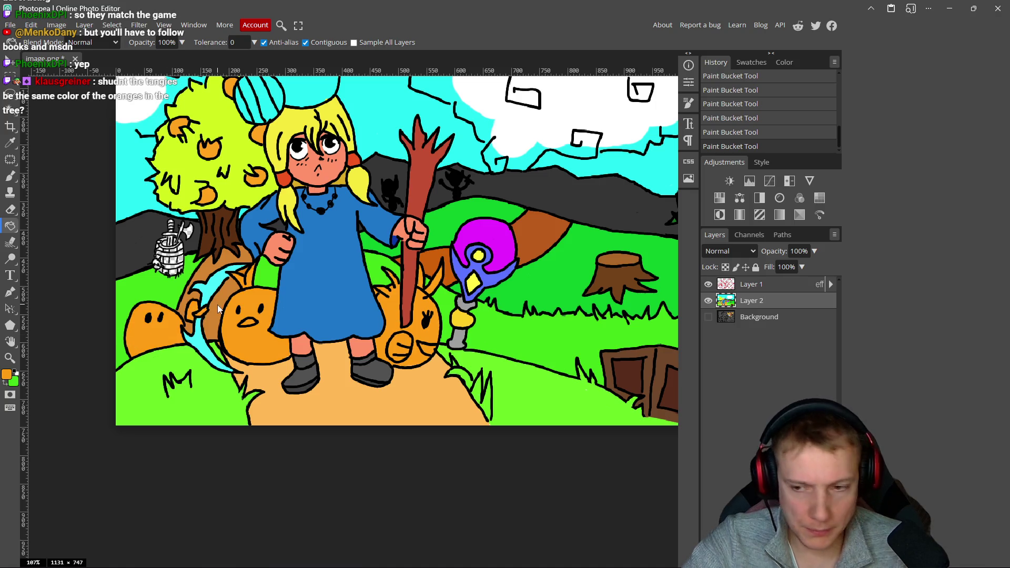
- Sample the tree's yellow-green and brush it over the leaf on the creature's head
left_click(240, 148, "alt")
scroll(409, 317, "up", 7)
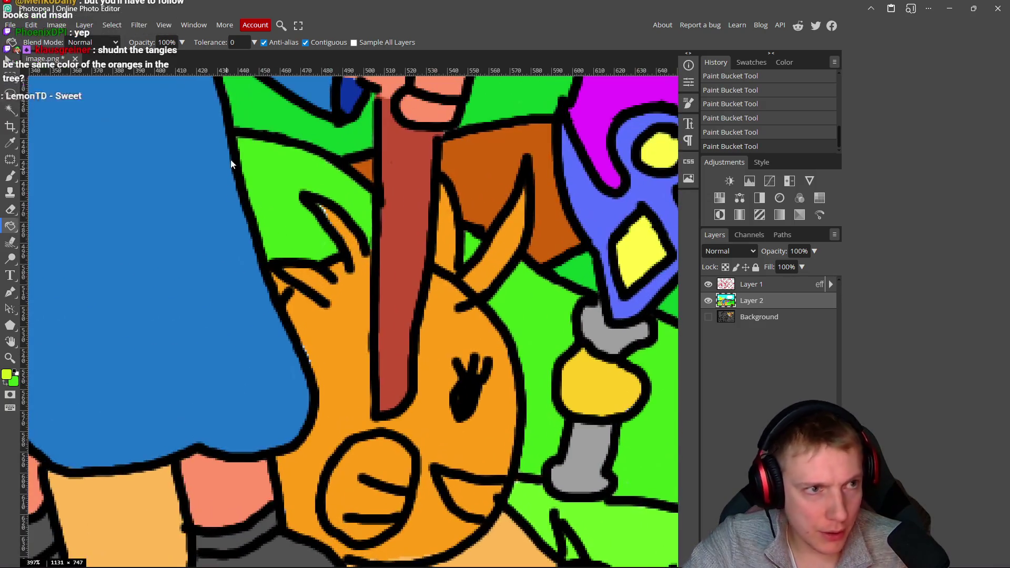
scroll(300, 342, "right", 5)
key("b")
mouse_move(354, 254)
left_mouse_down()
mouse_move(388, 212)
mouse_move(378, 212)
left_mouse_up()
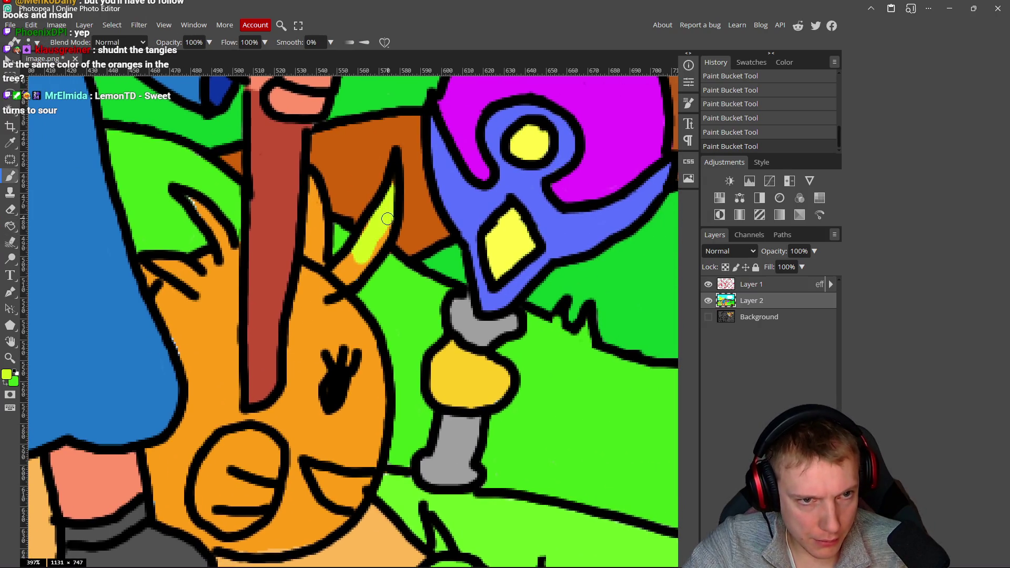
mouse_move(364, 262)
left_mouse_down()
mouse_move(366, 226)
mouse_move(338, 269)
left_mouse_up()
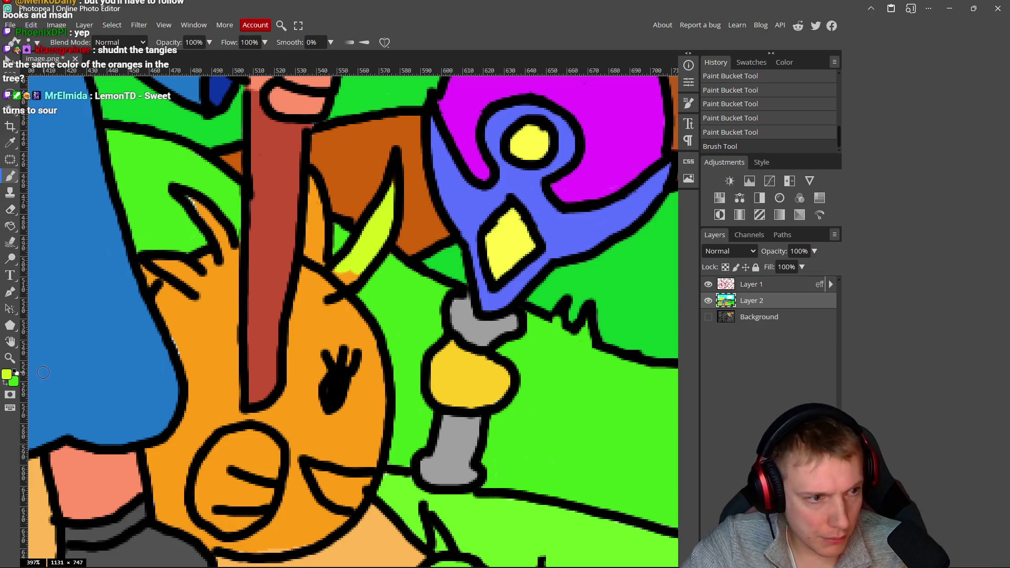
- Shift the colour to yellow and paint the leaf's inner edge, undoing a stray dab
left_click(8, 377)
left_click_drag(194, 121, 187, 115)
left_click_drag(219, 230, 218, 233)
left_click(294, 127)
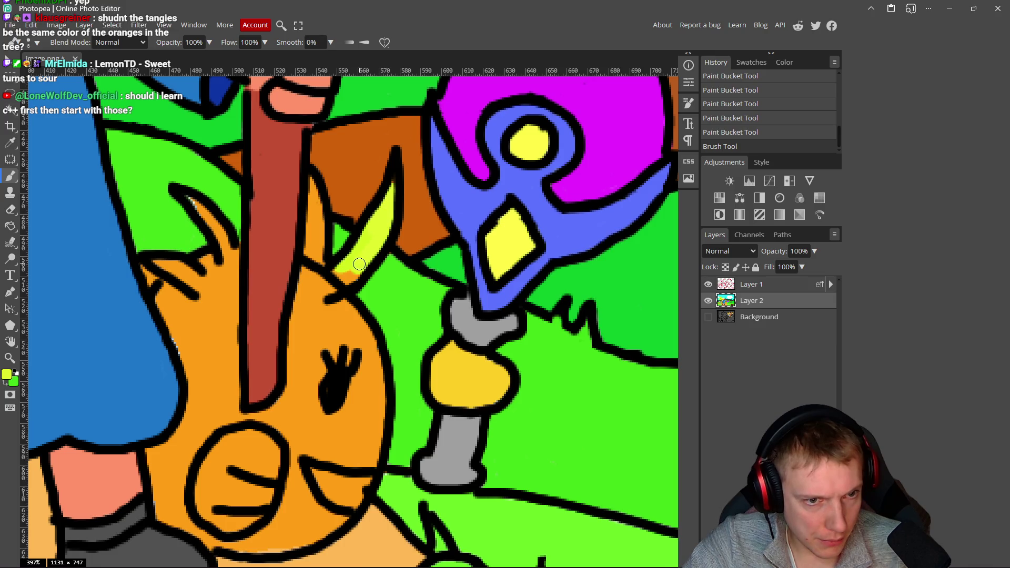
left_click(345, 284)
left_click_drag(310, 258, 310, 188)
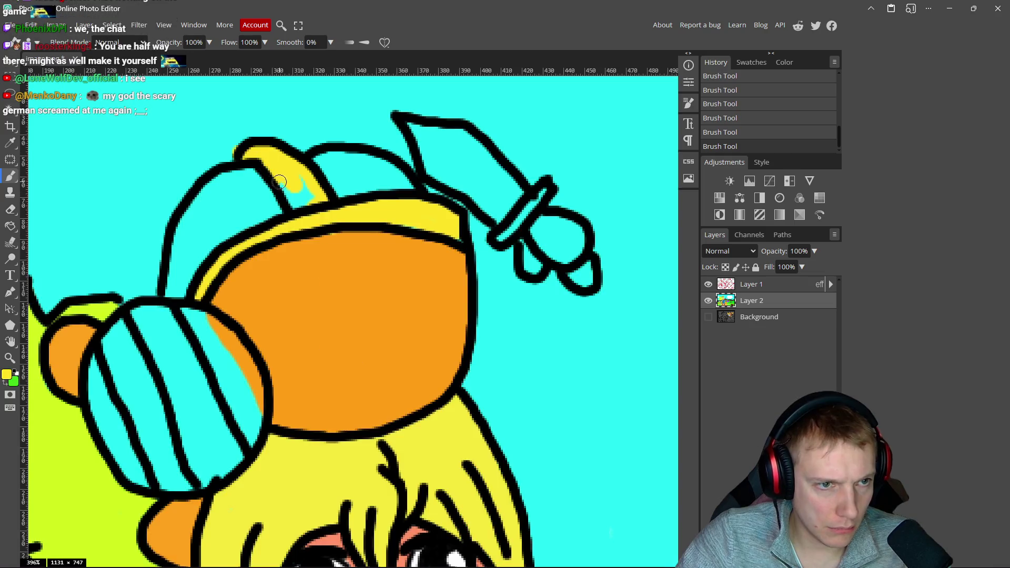
key("ctrl+z")
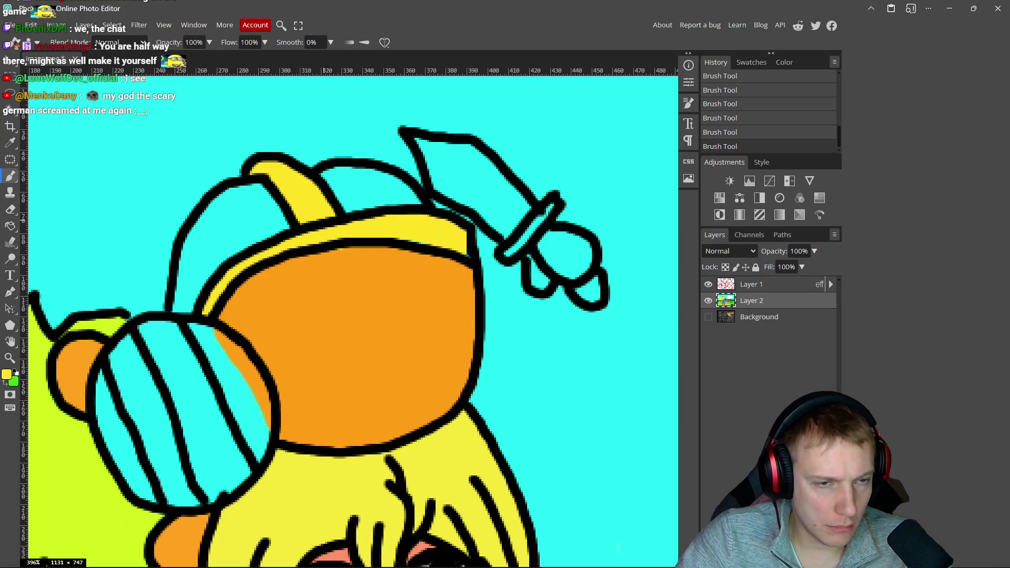
- Check the reference artwork and start moving the painting colour toward blue
key("alt+Tab")
key("alt+Tab")
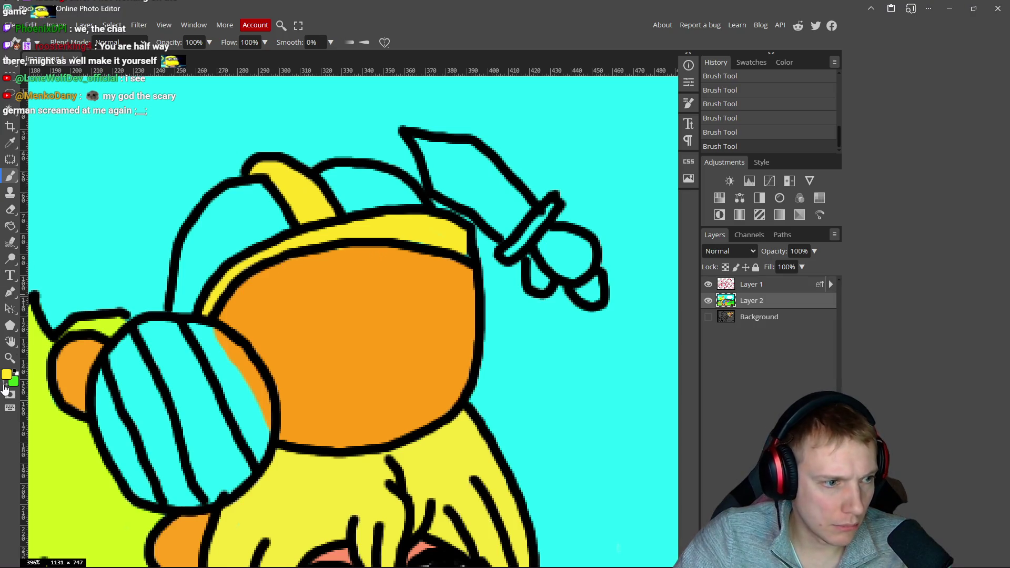
left_click(6, 375)
left_click(127, 150)
- Set a light greyish-blue painting colour
left_click(111, 172)
left_click(216, 221)
left_click(216, 172)
left_click_drag(215, 172, 217, 166)
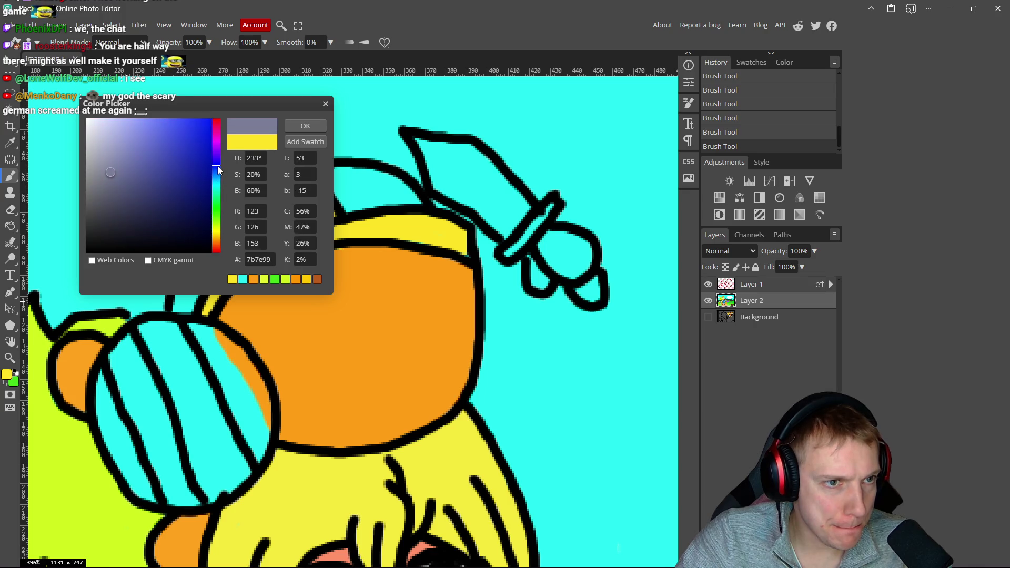
left_click_drag(102, 192, 100, 169)
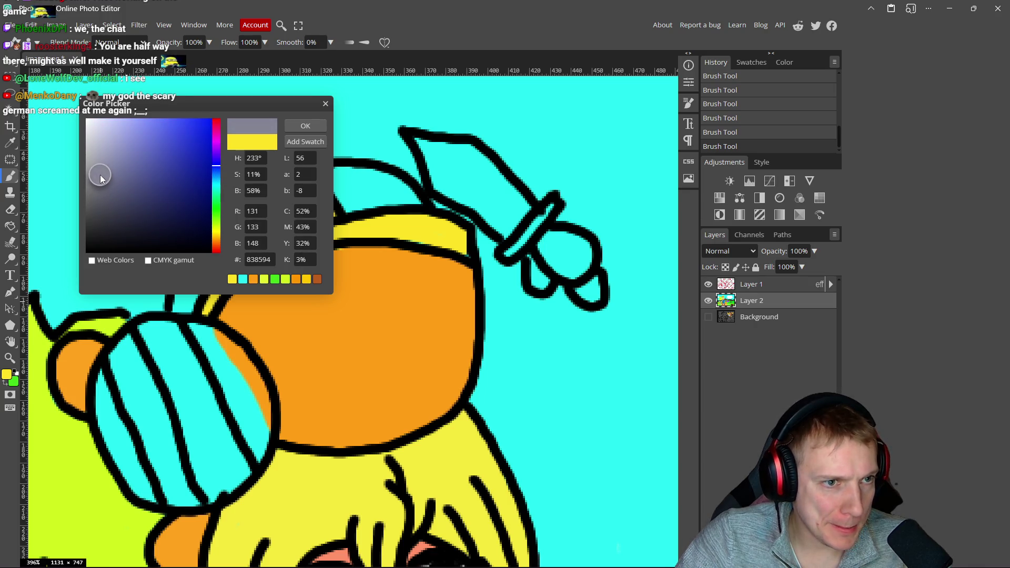
left_click(306, 125)
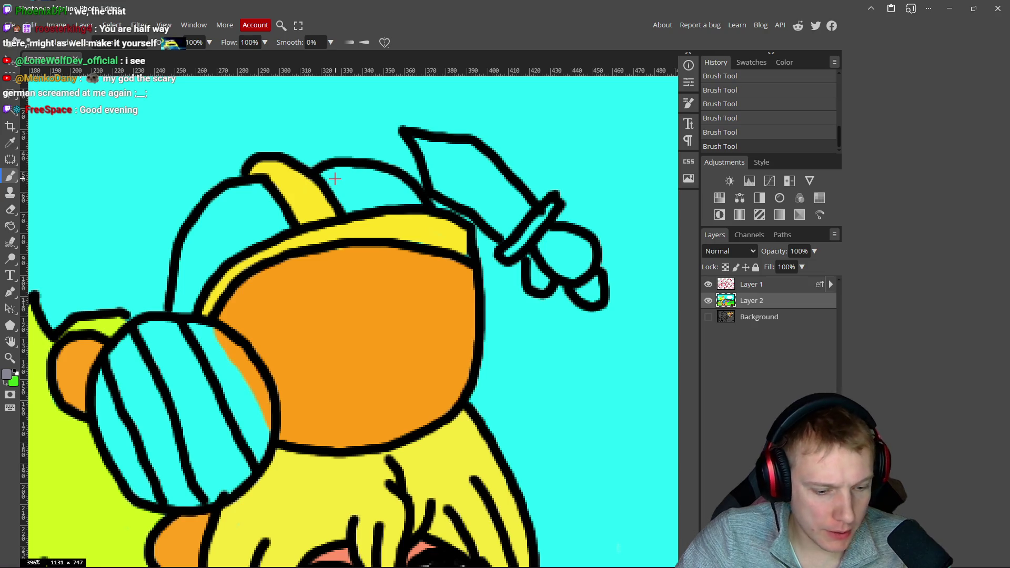
- Brush grey over the helmet top, the crest blade and the helmet's left side
mouse_move(322, 181)
left_mouse_down()
mouse_move(343, 168)
mouse_move(402, 185)
mouse_move(403, 203)
mouse_move(369, 206)
mouse_move(329, 181)
mouse_move(382, 186)
mouse_move(347, 199)
left_mouse_up()
mouse_move(420, 142)
left_mouse_down()
mouse_move(450, 144)
mouse_move(500, 182)
mouse_move(520, 203)
mouse_move(516, 218)
mouse_move(462, 205)
mouse_move(434, 184)
mouse_move(421, 143)
mouse_move(435, 162)
mouse_move(476, 173)
mouse_move(513, 213)
mouse_move(450, 175)
mouse_move(450, 184)
left_mouse_up()
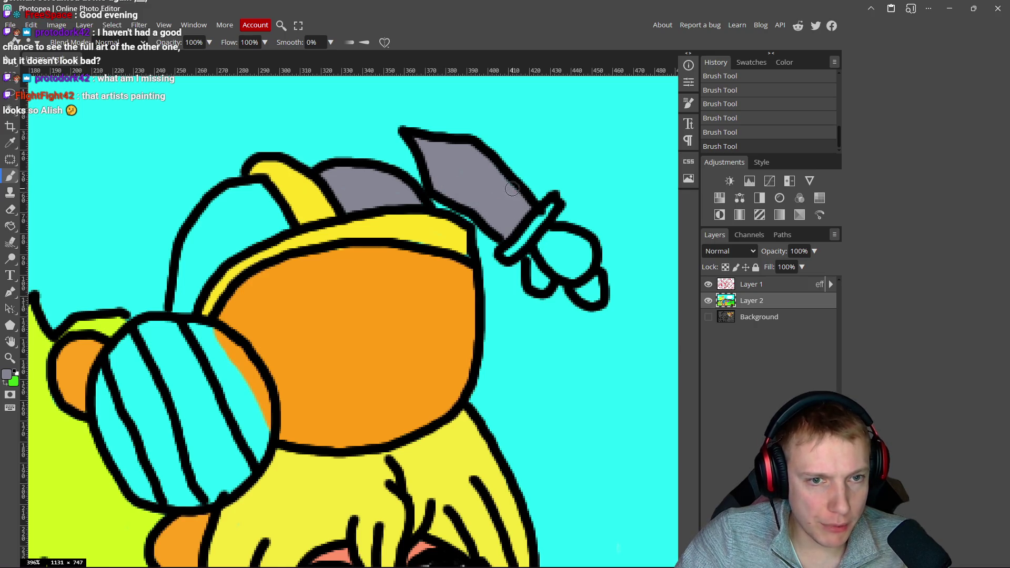
mouse_move(251, 189)
left_mouse_down()
mouse_move(193, 230)
mouse_move(181, 258)
left_mouse_up()
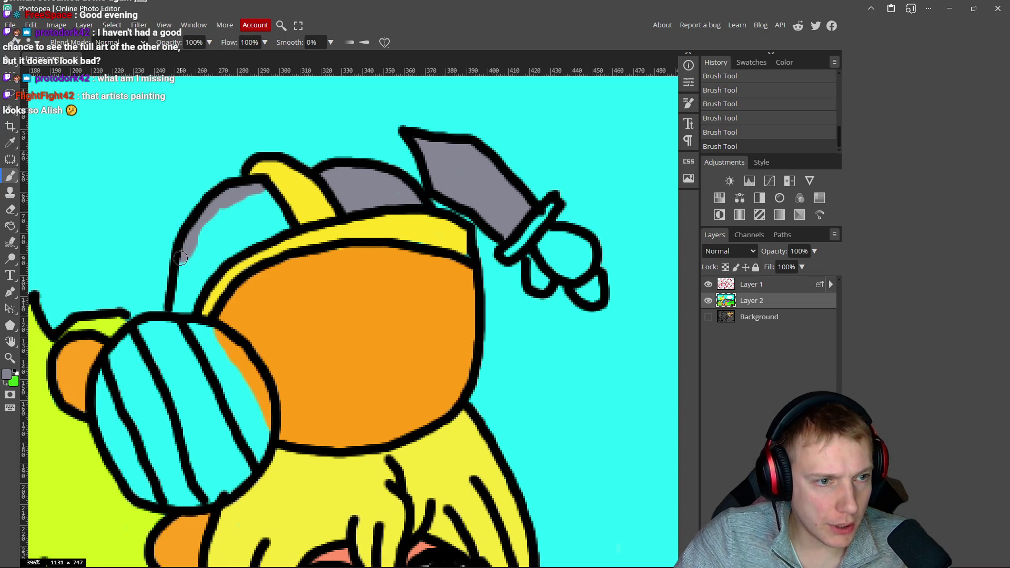
mouse_move(187, 307)
left_mouse_down()
mouse_move(222, 260)
mouse_move(256, 237)
mouse_move(266, 196)
mouse_move(235, 218)
mouse_move(221, 211)
mouse_move(186, 288)
mouse_move(259, 229)
left_mouse_up()
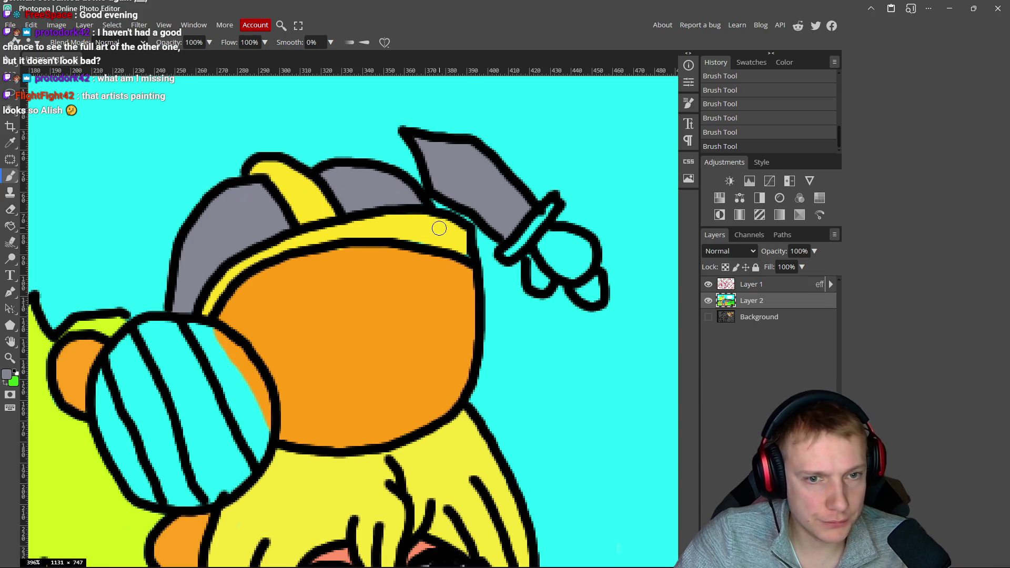
left_click(332, 229, "alt")
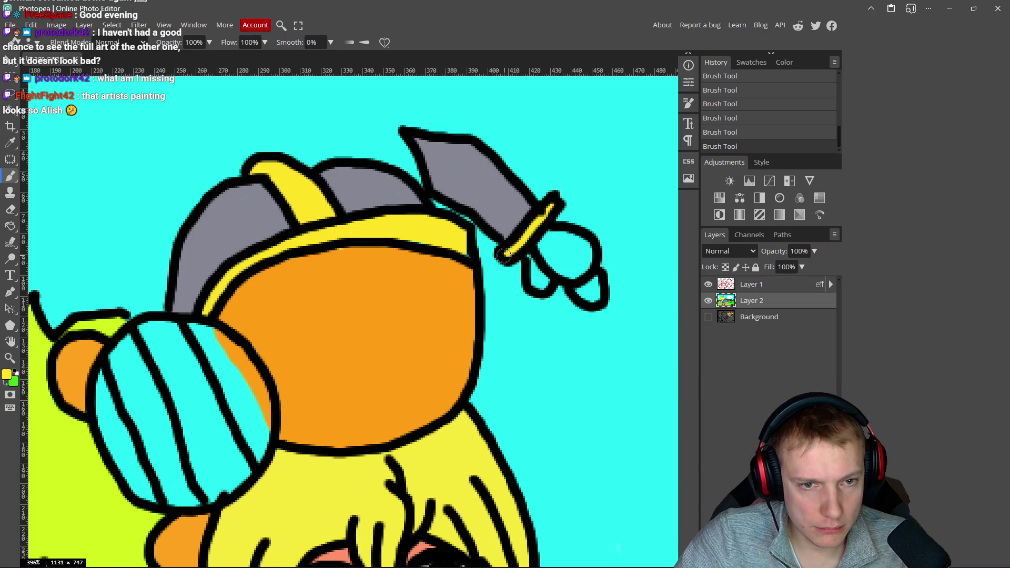
- Paint the crest knob's tip grey and the knob itself orange, sampling both colours from the scene
scroll(323, 408, "down", 15)
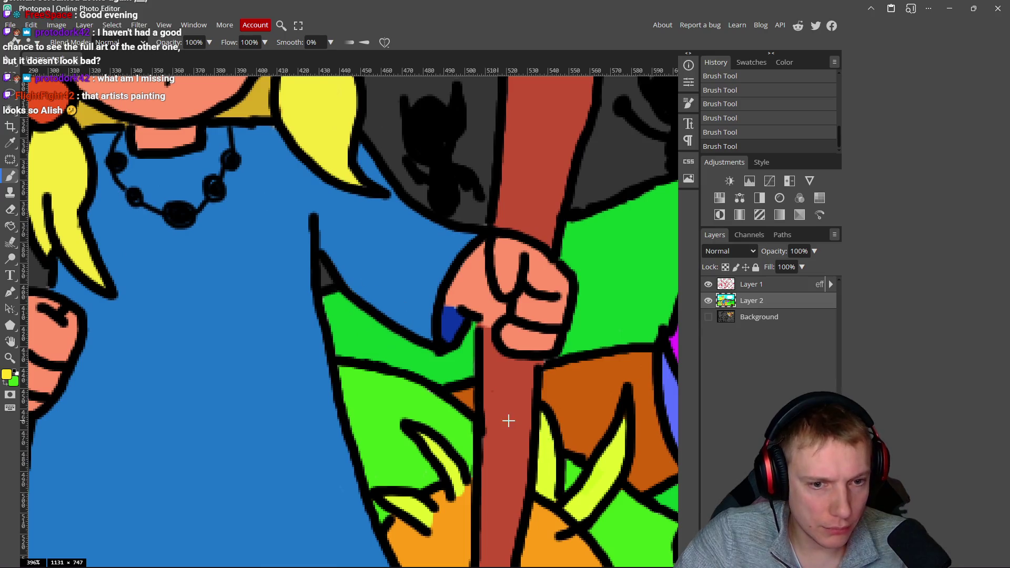
left_click(508, 421, "alt")
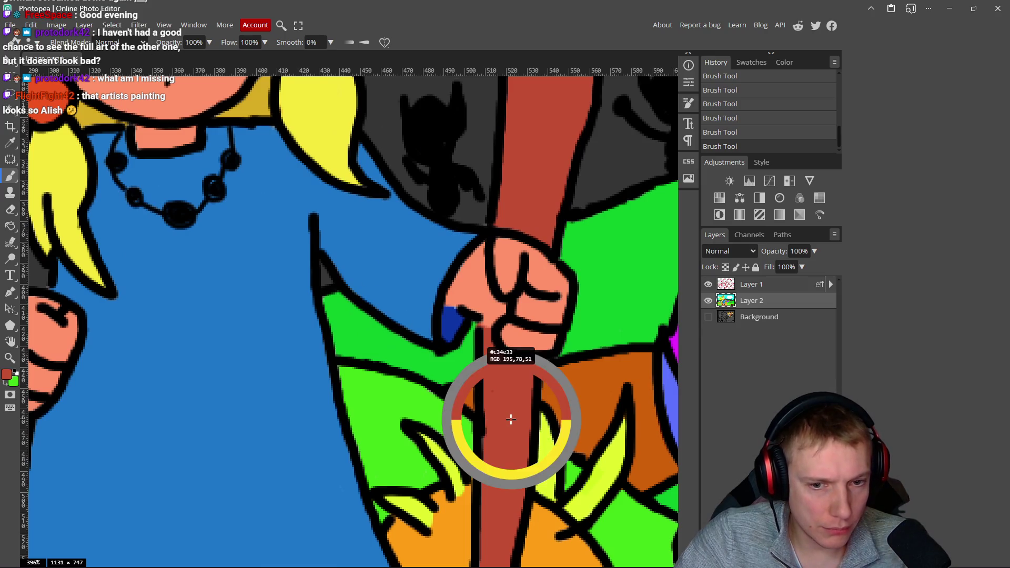
scroll(509, 421, "down", 4)
left_click(606, 458, "alt")
scroll(414, 237, "up", 5)
scroll(413, 207, "up", 4)
left_click_drag(414, 206, 397, 216)
left_click(248, 229, "alt")
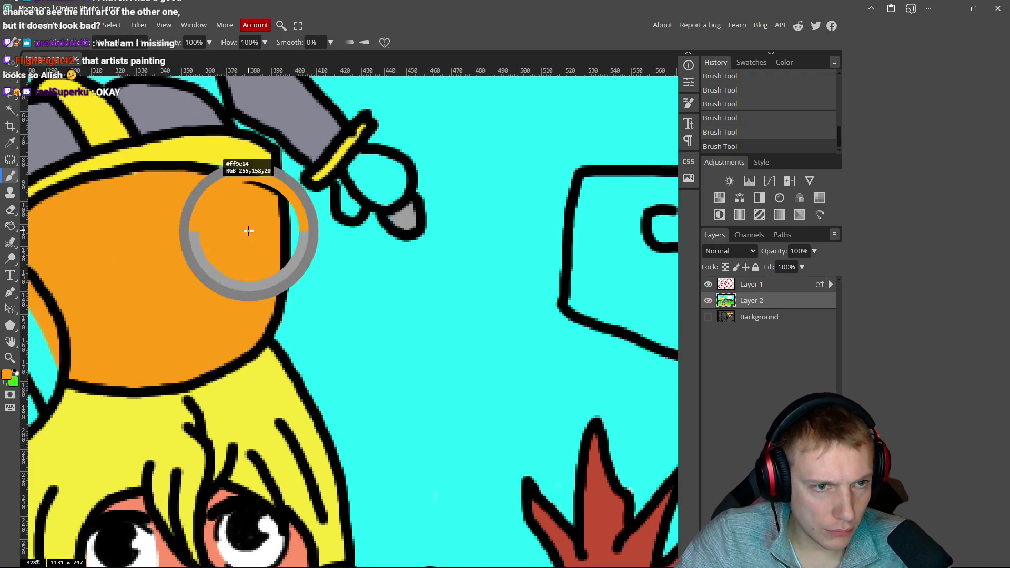
mouse_move(355, 171)
left_mouse_down()
mouse_move(342, 193)
mouse_move(399, 173)
mouse_move(371, 158)
mouse_move(368, 195)
mouse_move(377, 194)
left_mouse_up()
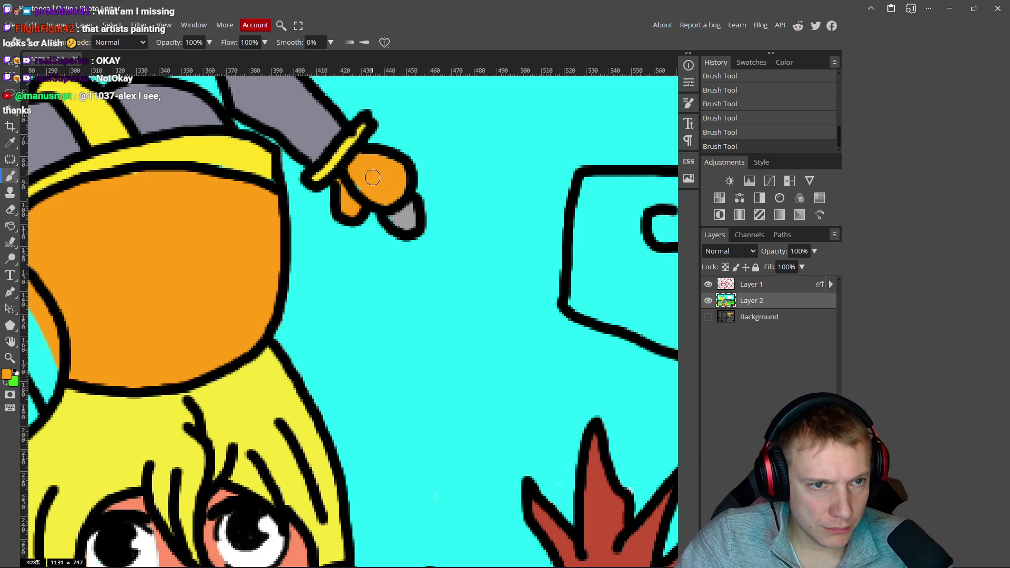
- Reposition the view over the scene and sample brown from the tree stump
scroll(354, 187, "down", 5)
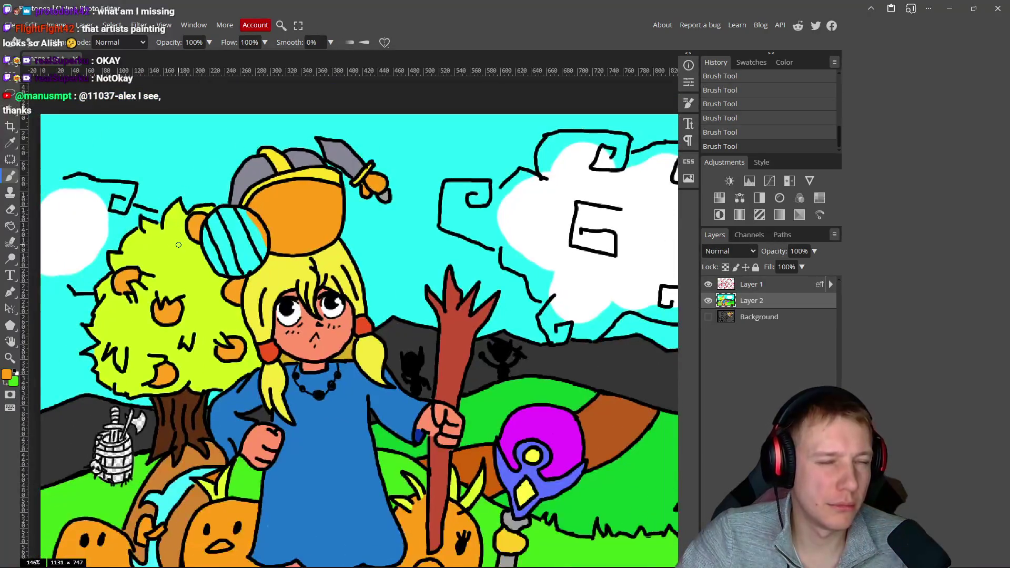
scroll(290, 331, "up", 2)
left_click_drag(290, 330, 326, 225)
mouse_move(226, 343)
left_mouse_down()
mouse_move(297, 209)
mouse_move(337, 210)
mouse_move(367, 245)
mouse_move(378, 296)
mouse_move(371, 323)
mouse_move(346, 348)
mouse_move(299, 351)
mouse_move(254, 330)
mouse_move(226, 262)
mouse_move(247, 223)
mouse_move(282, 203)
mouse_move(319, 208)
mouse_move(286, 203)
mouse_move(256, 232)
mouse_move(268, 279)
mouse_move(321, 232)
mouse_move(355, 279)
mouse_move(347, 251)
mouse_move(348, 316)
mouse_move(279, 279)
mouse_move(277, 316)
left_mouse_up()
scroll(293, 232, "up", 3)
scroll(312, 305, "down", 10)
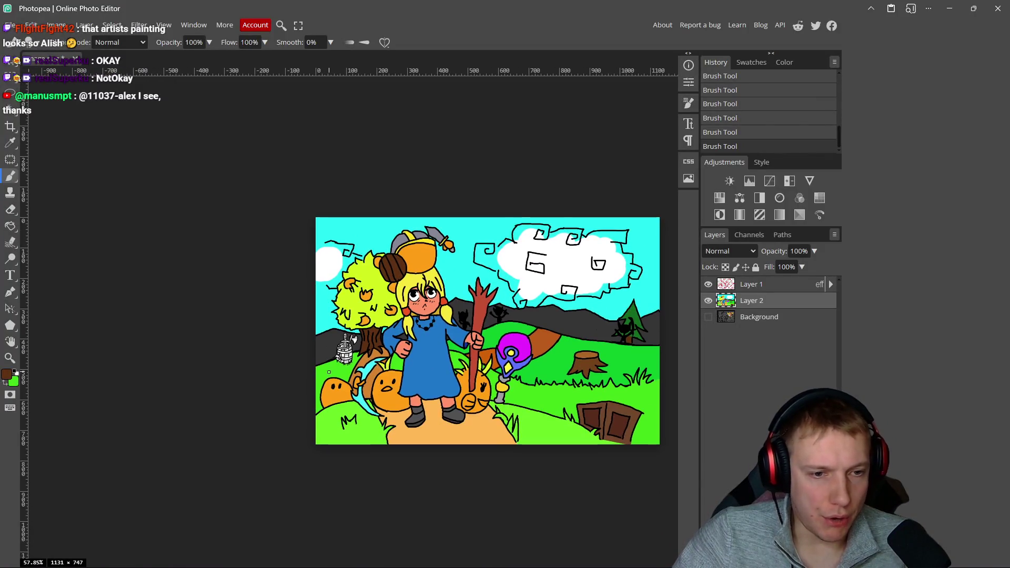
left_click(579, 361, "alt")
scroll(345, 350, "up", 12)
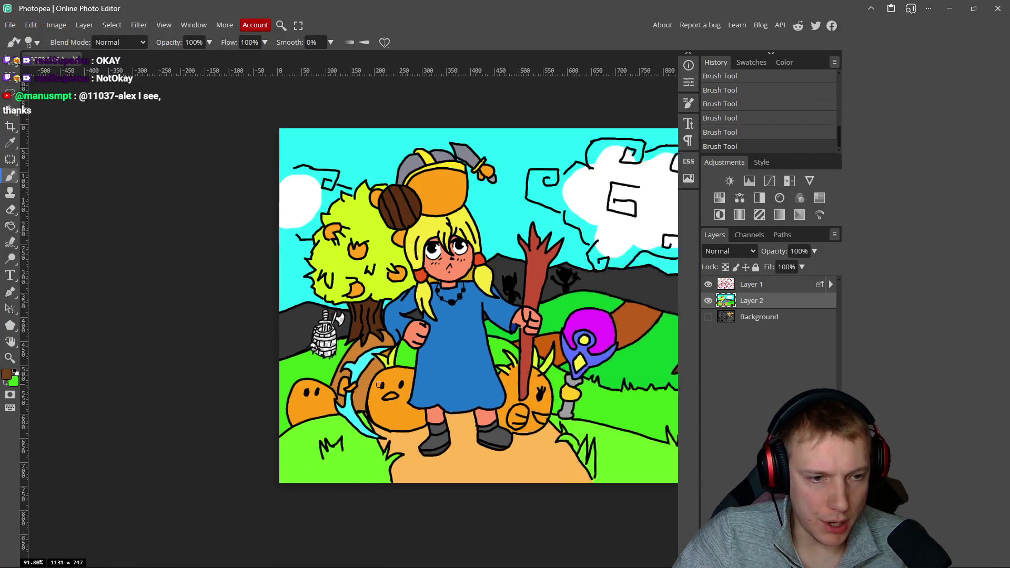
- Brush brown over the barrel's right side, bands, middle and lower-left area
scroll(381, 260, "up", 1)
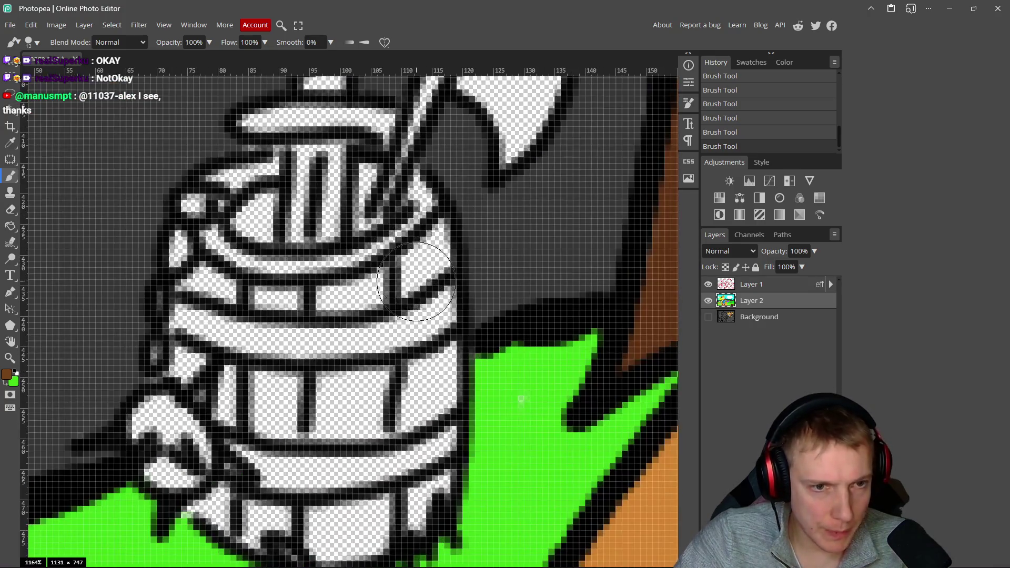
mouse_move(381, 284)
left_mouse_down()
mouse_move(416, 231)
mouse_move(418, 416)
left_mouse_up()
left_click_drag(391, 364, 360, 257)
left_click_drag(416, 295, 392, 353)
mouse_move(371, 396)
left_mouse_down()
mouse_move(363, 403)
mouse_move(347, 366)
mouse_move(337, 368)
mouse_move(333, 423)
mouse_move(300, 424)
mouse_move(268, 379)
mouse_move(339, 177)
mouse_move(192, 165)
left_mouse_up()
mouse_move(192, 165)
left_mouse_down()
mouse_move(247, 227)
mouse_move(280, 241)
mouse_move(263, 195)
mouse_move(239, 337)
mouse_move(363, 285)
mouse_move(321, 295)
mouse_move(284, 348)
mouse_move(316, 368)
mouse_move(345, 337)
mouse_move(352, 353)
mouse_move(294, 363)
mouse_move(336, 410)
mouse_move(342, 400)
mouse_move(368, 470)
left_mouse_up()
scroll(337, 349, "down", 1)
mouse_move(331, 429)
left_mouse_down()
mouse_move(280, 439)
mouse_move(316, 466)
left_mouse_up()
- Shrink the brush and resample the grass green, then the barrel brown
key("bracketleft")
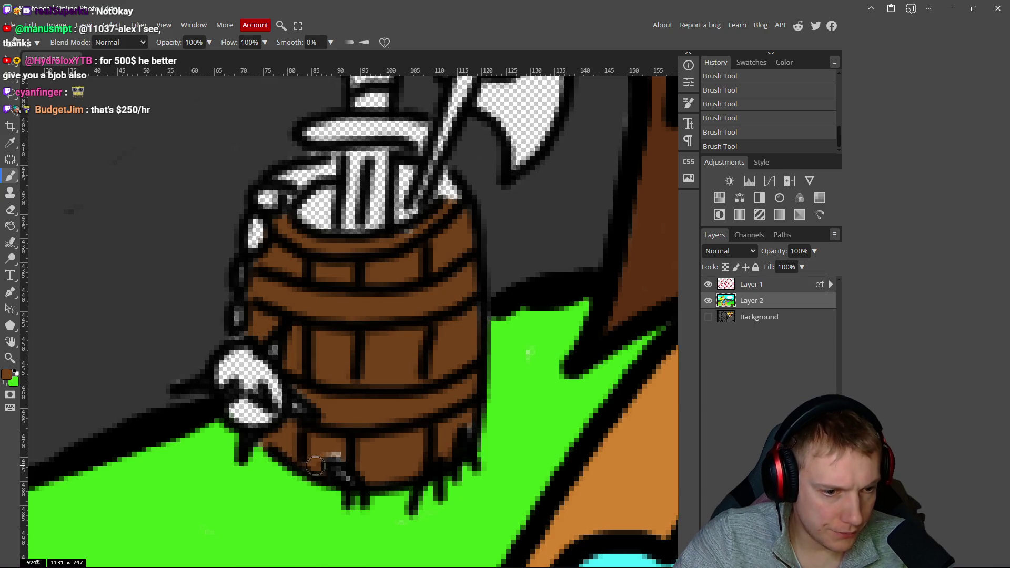
left_click(328, 500, "alt")
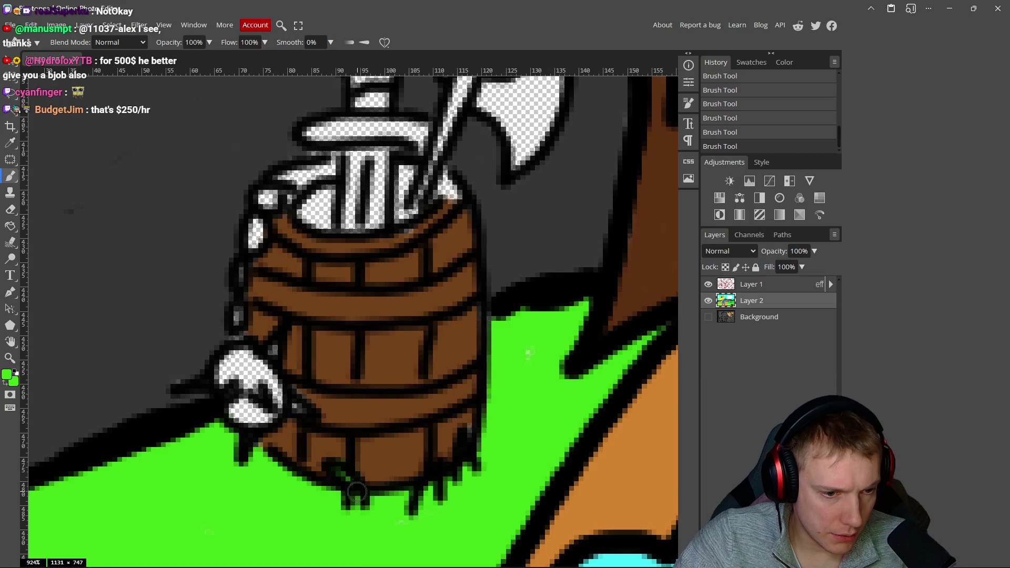
left_click(449, 440, "alt")
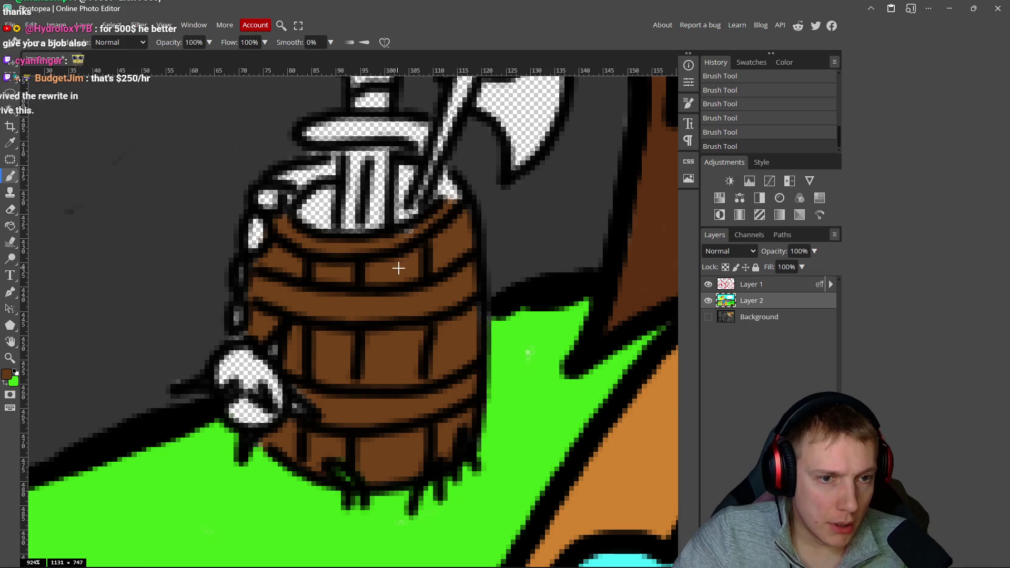
left_click(6, 374)
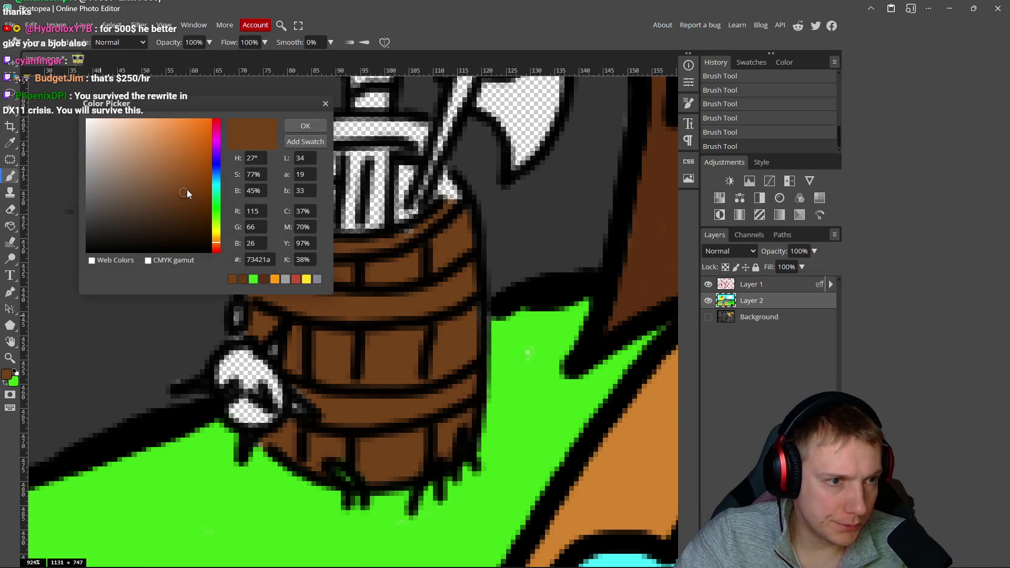
- Lighten the brown slightly and paint the barrel's upper and right rim
left_click_drag(187, 189, 181, 174)
left_click(305, 126)
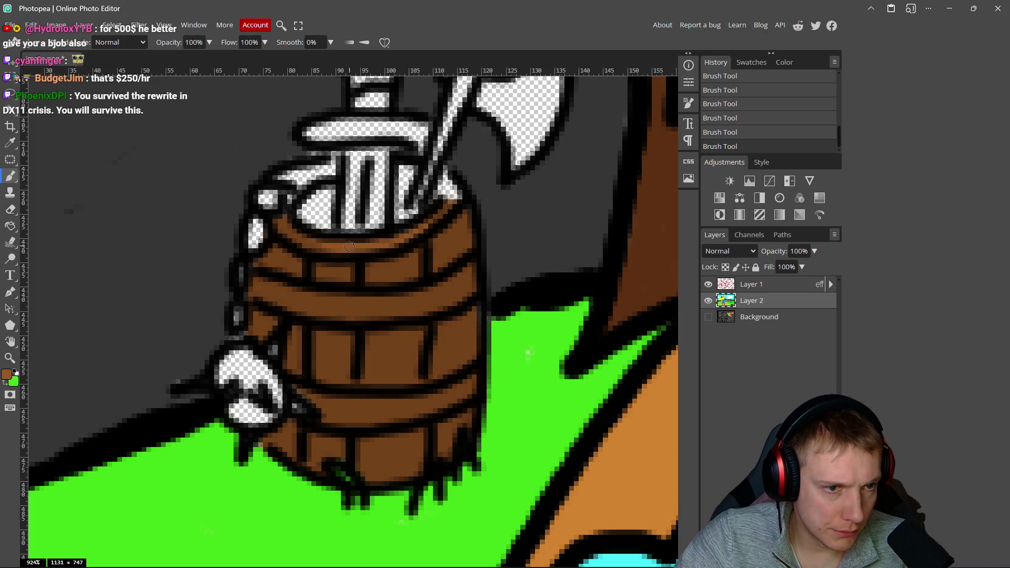
mouse_move(308, 174)
left_mouse_down()
mouse_move(293, 175)
mouse_move(300, 193)
left_mouse_up()
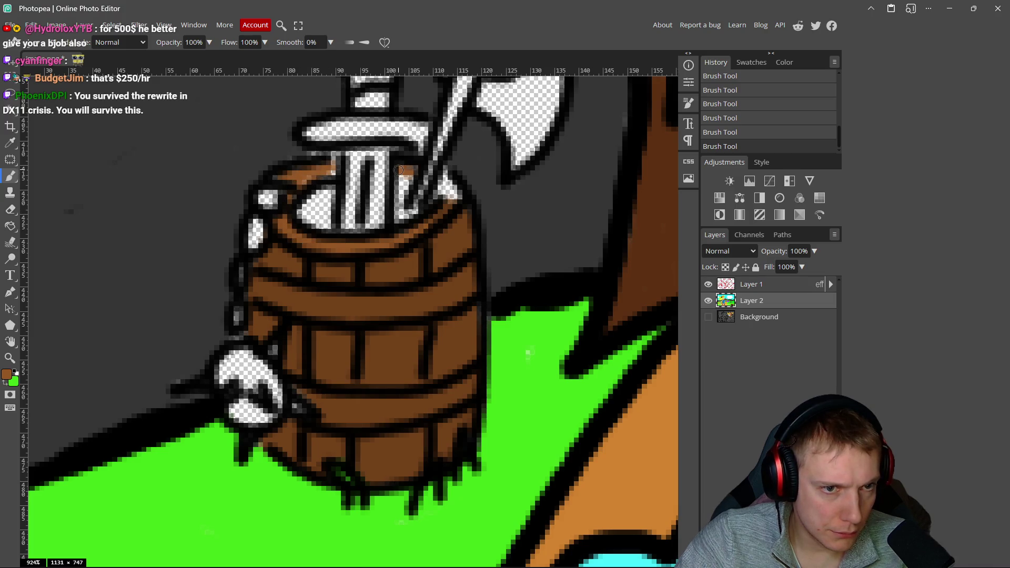
left_click_drag(443, 174, 450, 195)
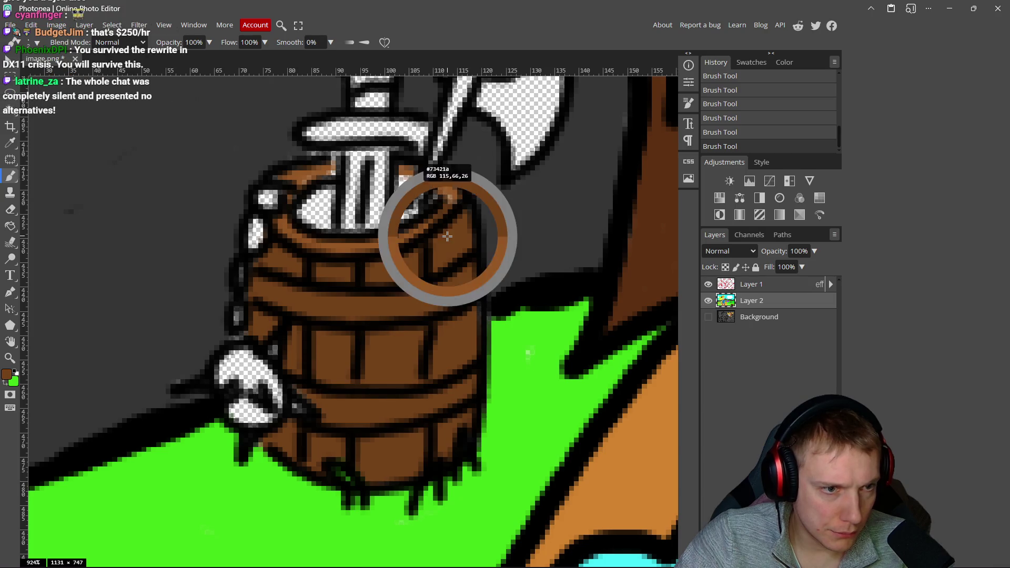
- Fill the barrel's interior and opening with a deep brown
left_click(8, 379)
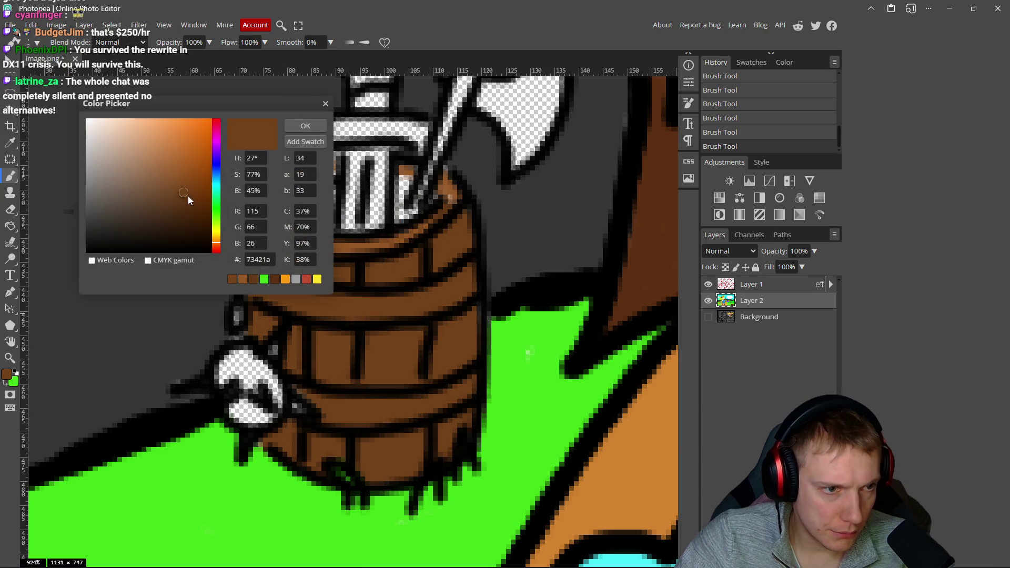
left_click_drag(188, 196, 188, 231)
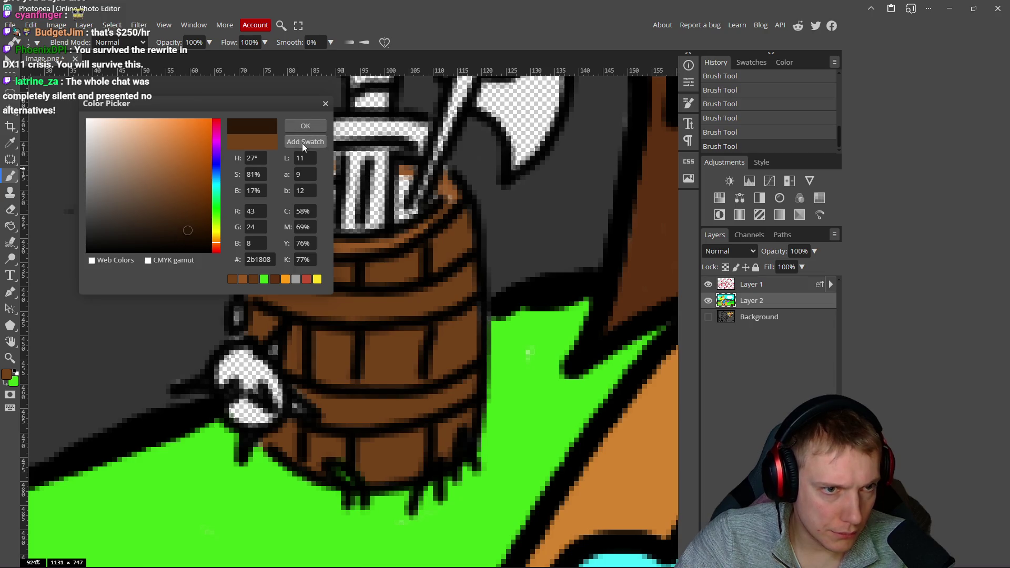
left_click(306, 126)
left_click_drag(401, 203, 411, 175)
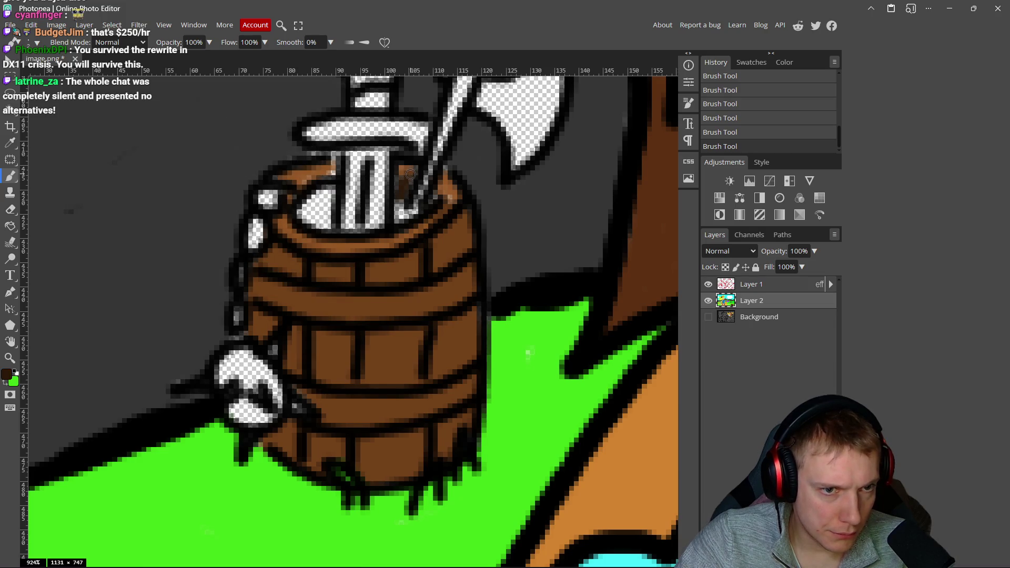
mouse_move(332, 189)
left_mouse_down()
mouse_move(318, 221)
mouse_move(297, 213)
mouse_move(336, 181)
left_mouse_up()
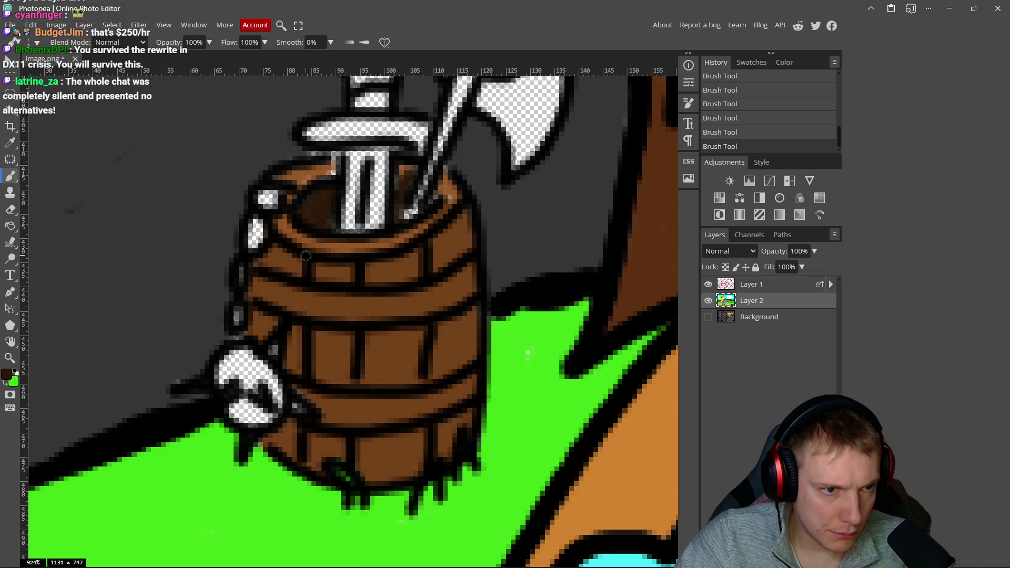
- Pick the saved grey and paint the white studs beside the barrel
left_click(7, 375)
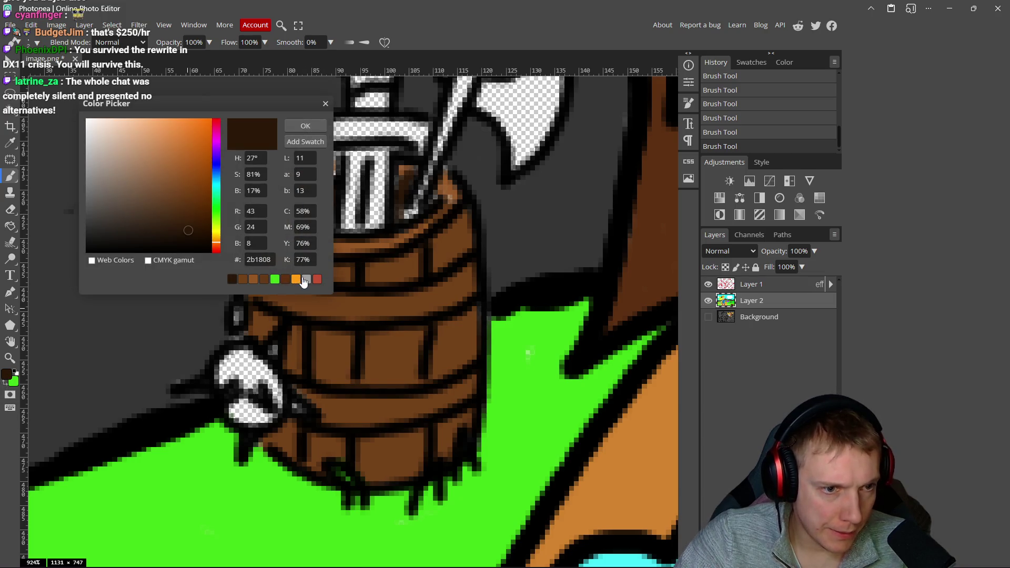
left_click(306, 279)
left_click(309, 124)
mouse_move(267, 370)
left_mouse_down()
mouse_move(237, 369)
mouse_move(245, 355)
mouse_move(296, 407)
left_mouse_up()
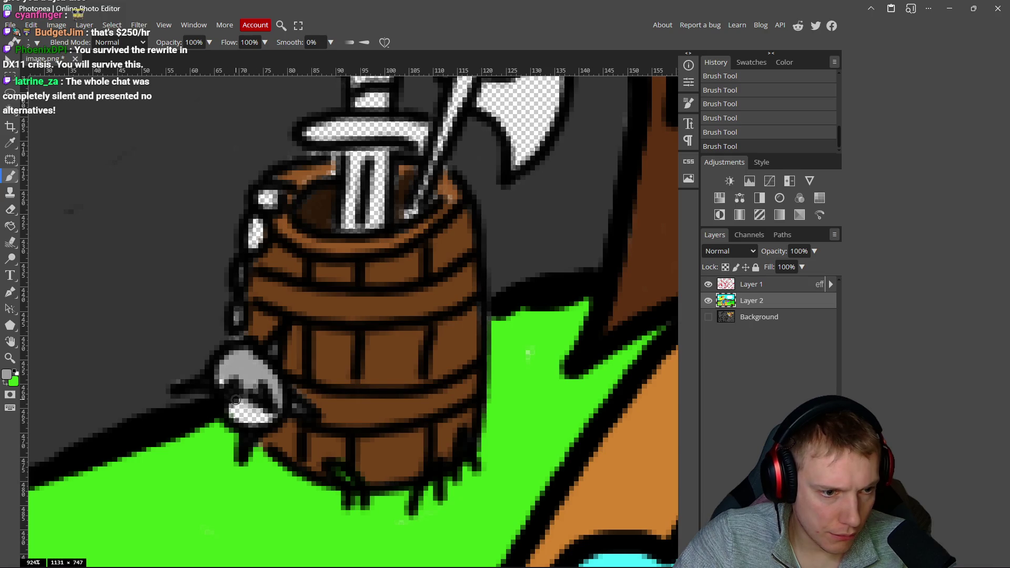
left_click_drag(233, 411, 252, 420)
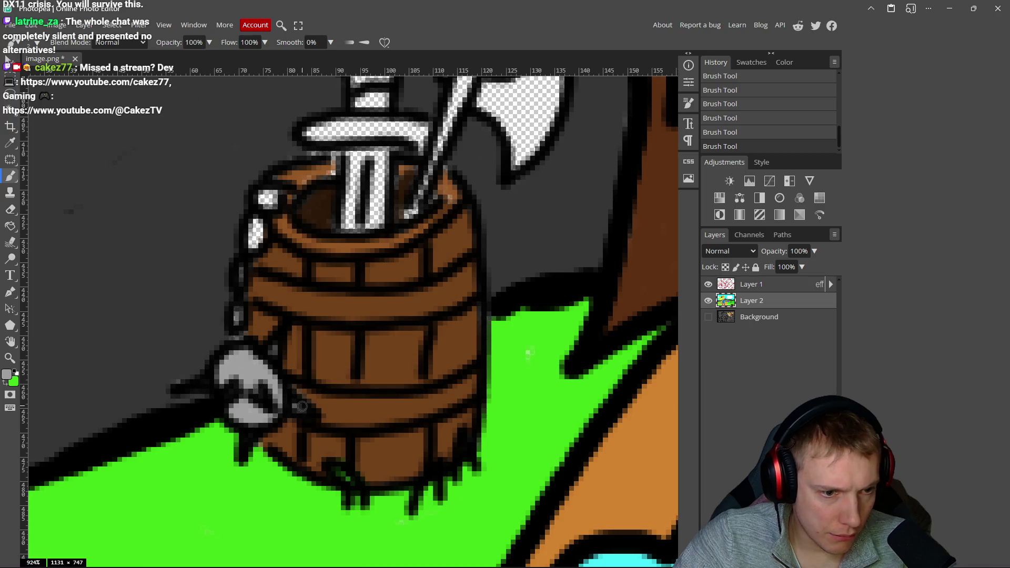
- Paint the sword grip's stripes grey
scroll(307, 180, "up", 1)
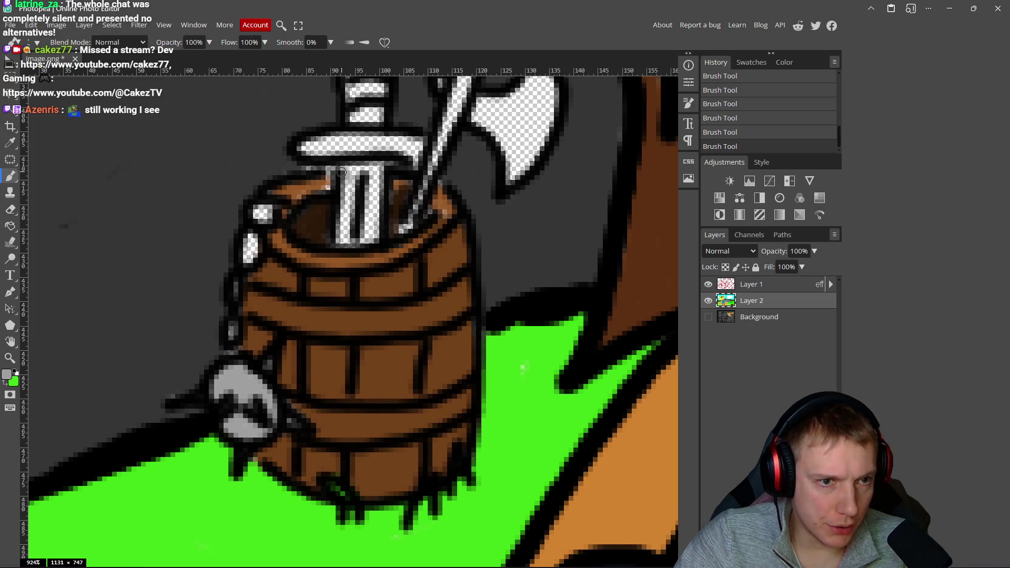
left_click_drag(376, 168, 367, 229)
mouse_move(370, 182)
left_mouse_down()
mouse_move(375, 210)
mouse_move(350, 213)
mouse_move(348, 246)
left_mouse_up()
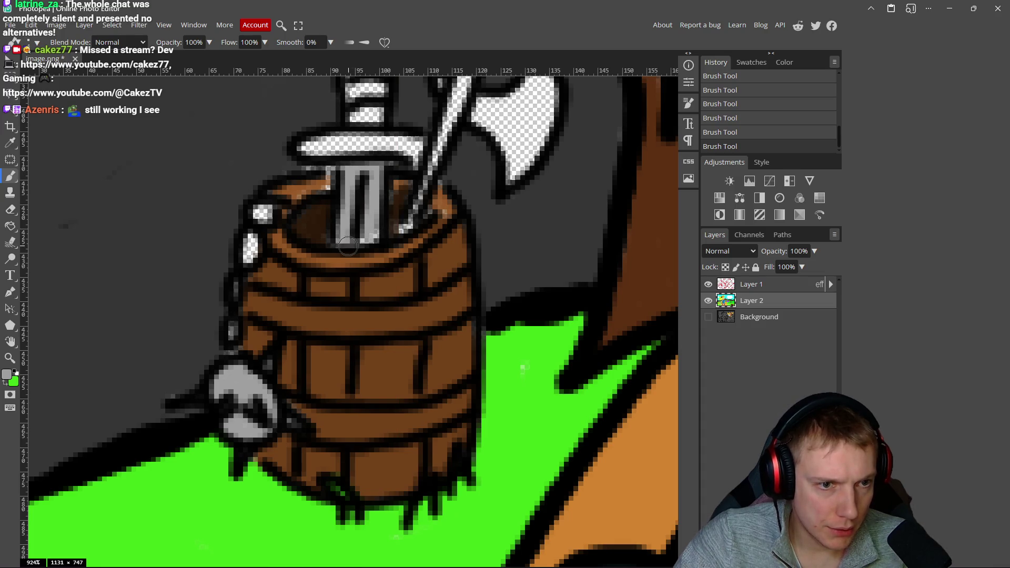
scroll(352, 187, "down", 5)
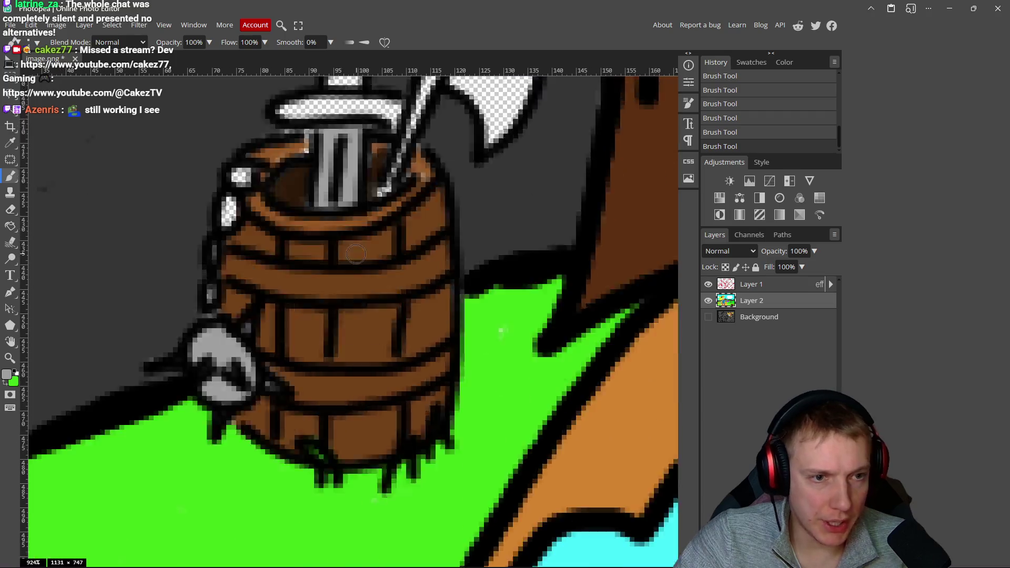
scroll(353, 298, "up", 6)
- Set the paint colour to orange-brown af7633 and paint the axe handle
left_click(234, 233, "alt")
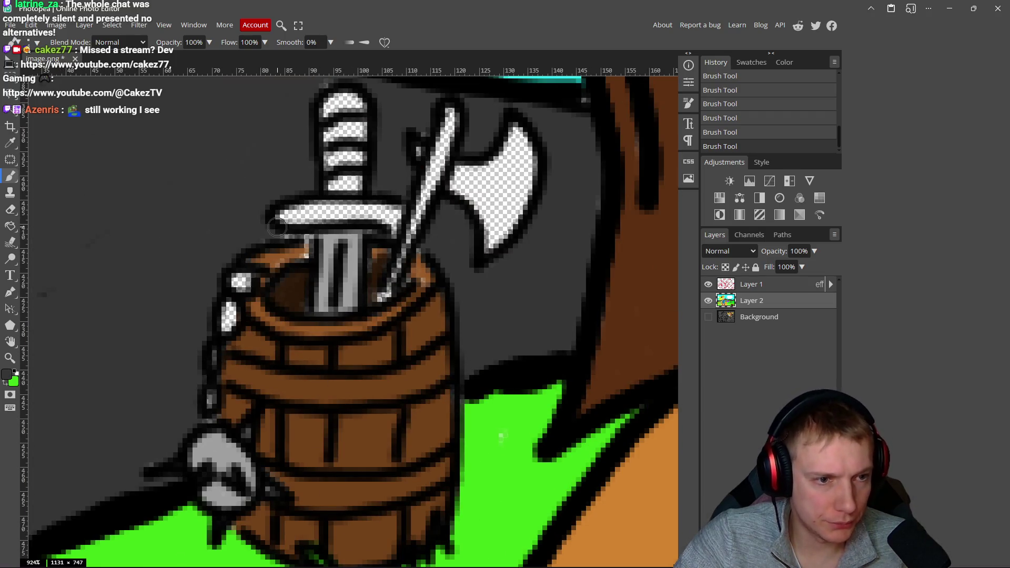
left_click(221, 227, "alt")
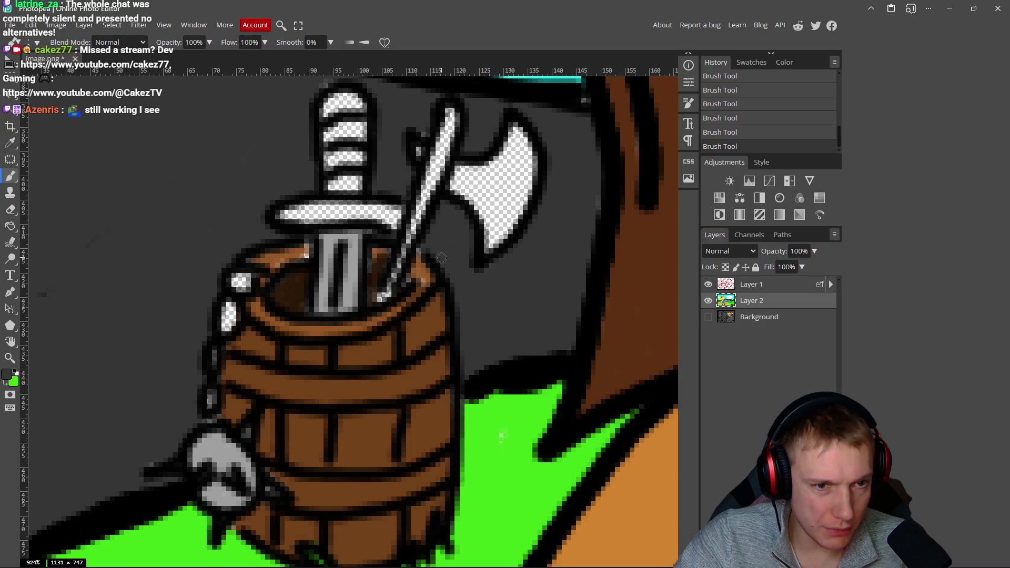
left_click(296, 291, "alt")
left_click(322, 319, "alt")
left_click(7, 377)
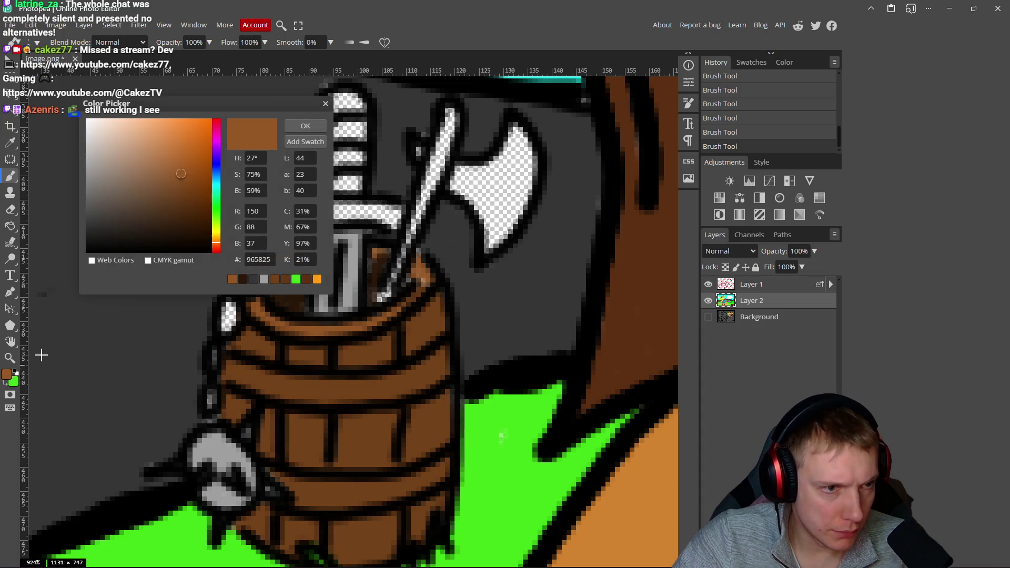
left_click(215, 240)
left_click(176, 160)
left_click(307, 126)
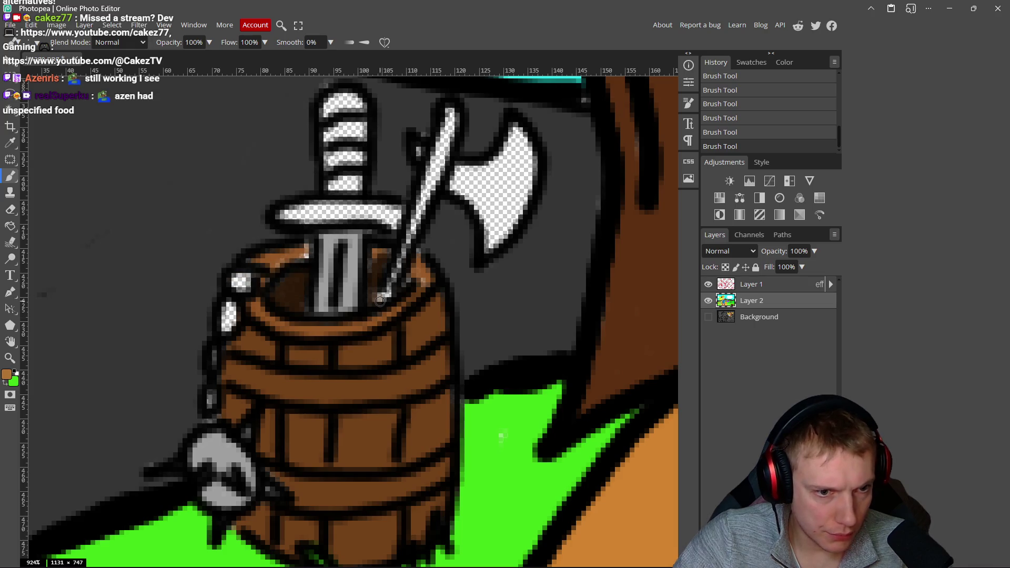
mouse_move(383, 299)
left_mouse_down()
mouse_move(422, 213)
mouse_move(448, 114)
left_mouse_up()
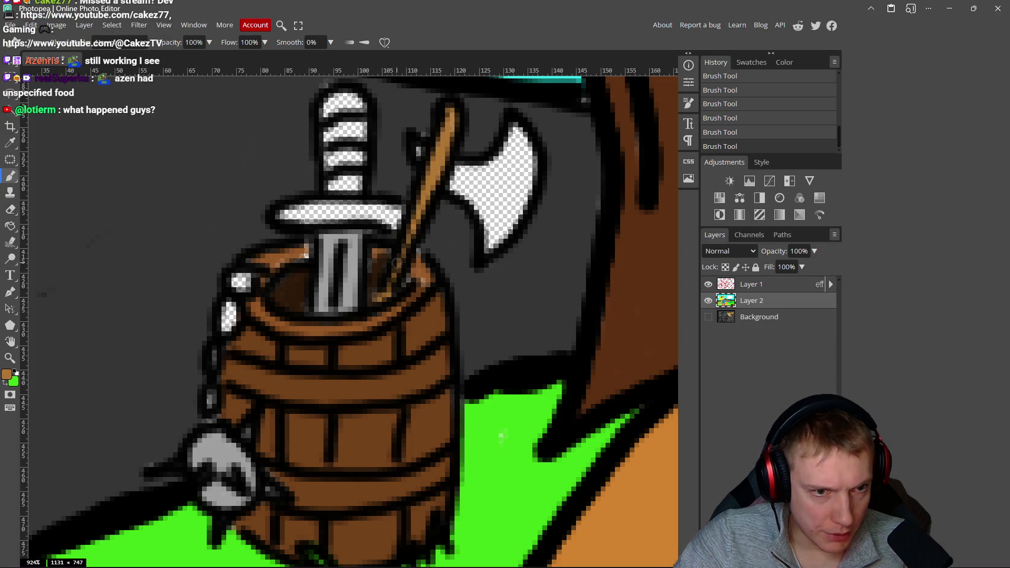
- Paint the white blocks at and below the barrel rim grey
left_click(419, 281, "alt")
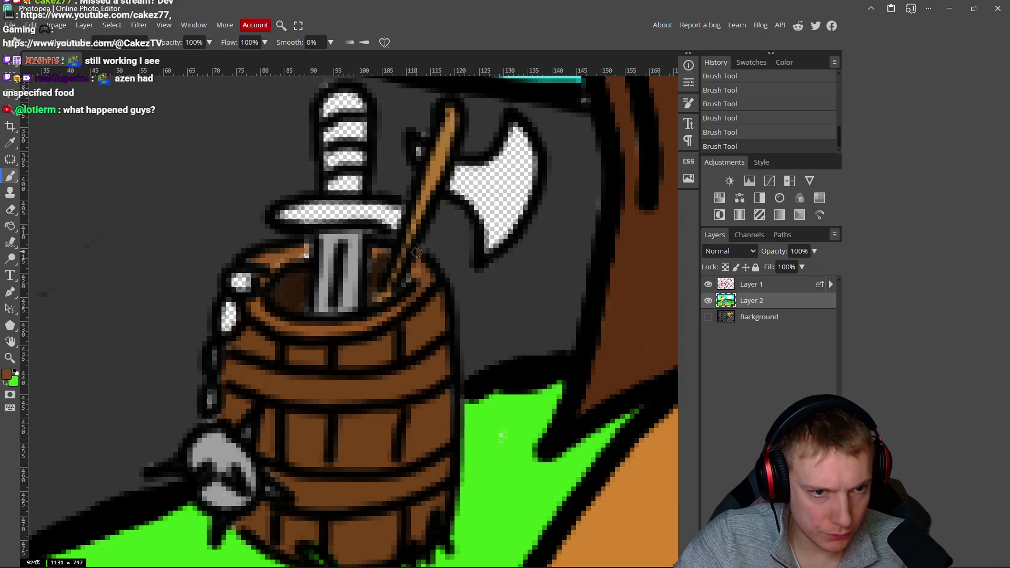
left_click(373, 275, "alt")
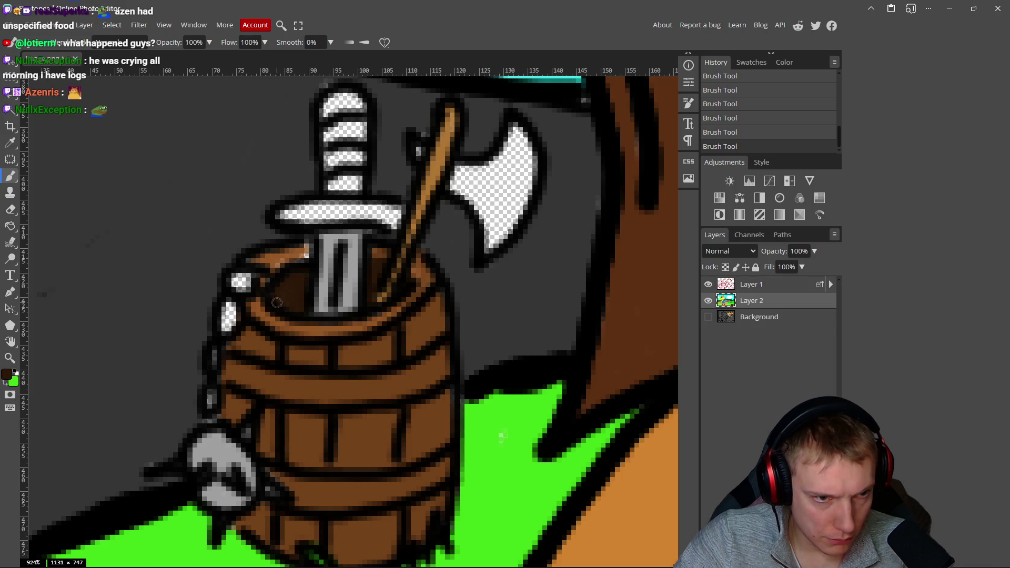
left_click(349, 293, "alt")
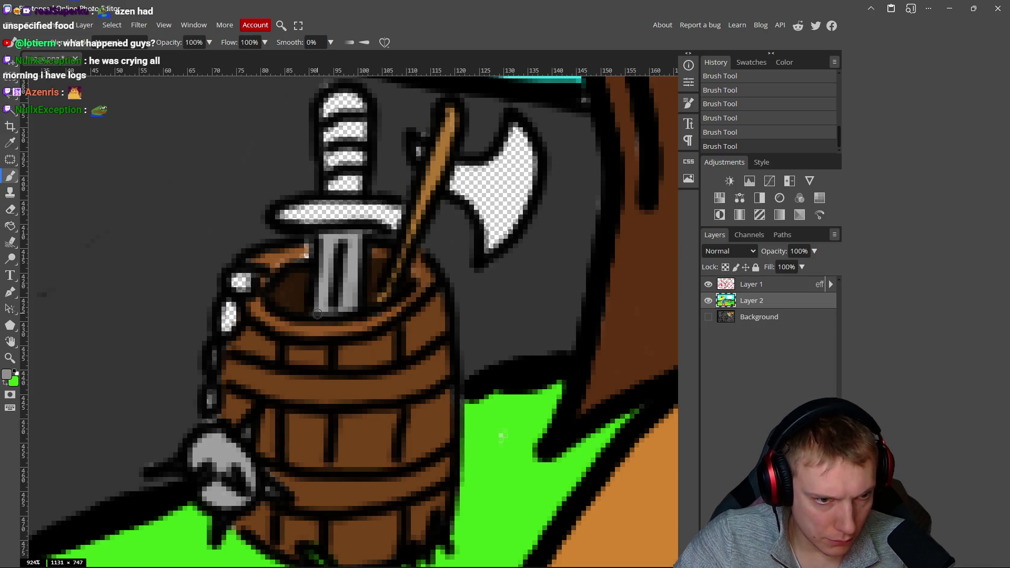
left_click(291, 256, "alt")
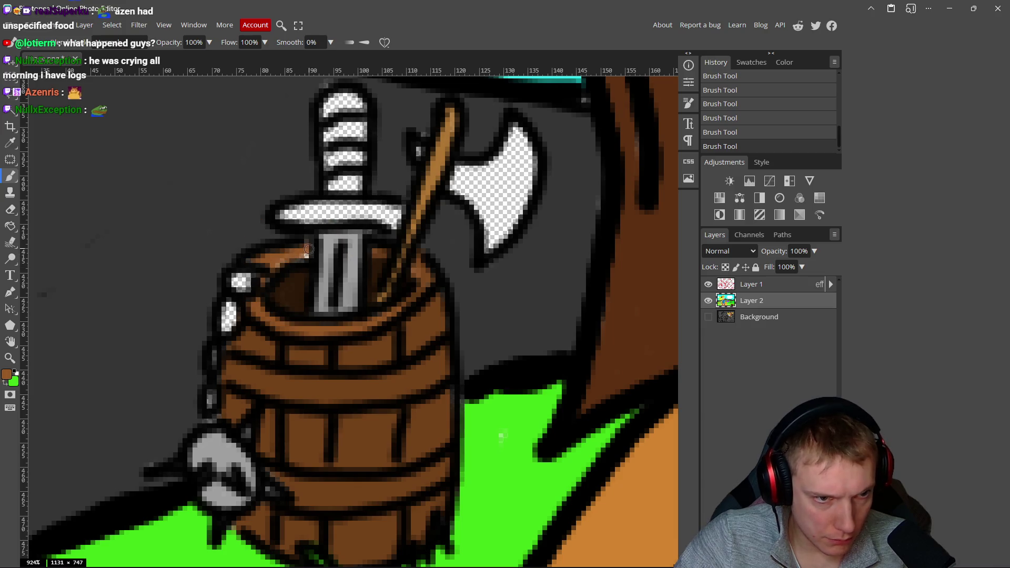
left_click(321, 271, "alt")
left_click(241, 280)
left_click_drag(230, 292, 230, 326)
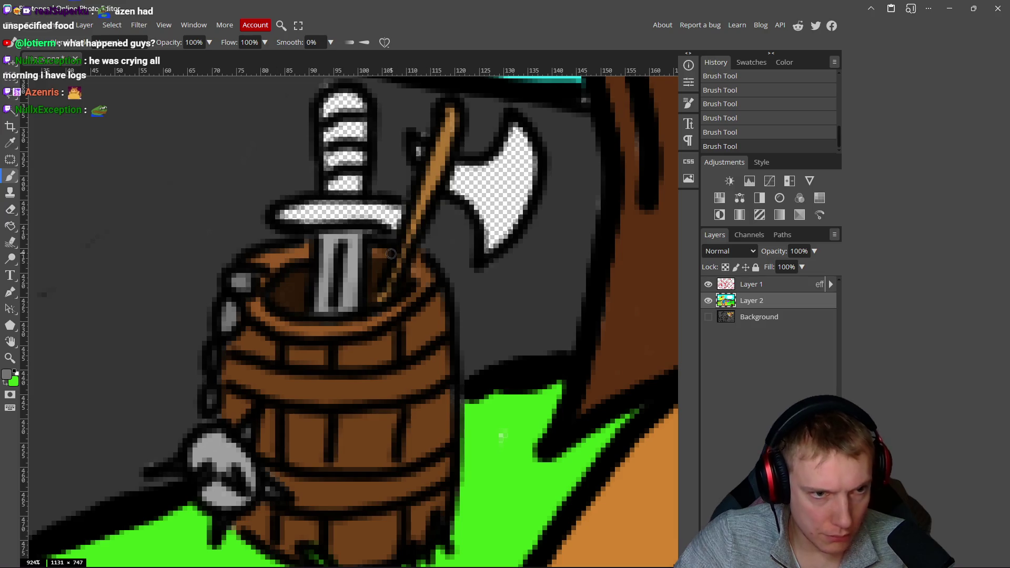
scroll(391, 254, "up", 1)
left_click(6, 376)
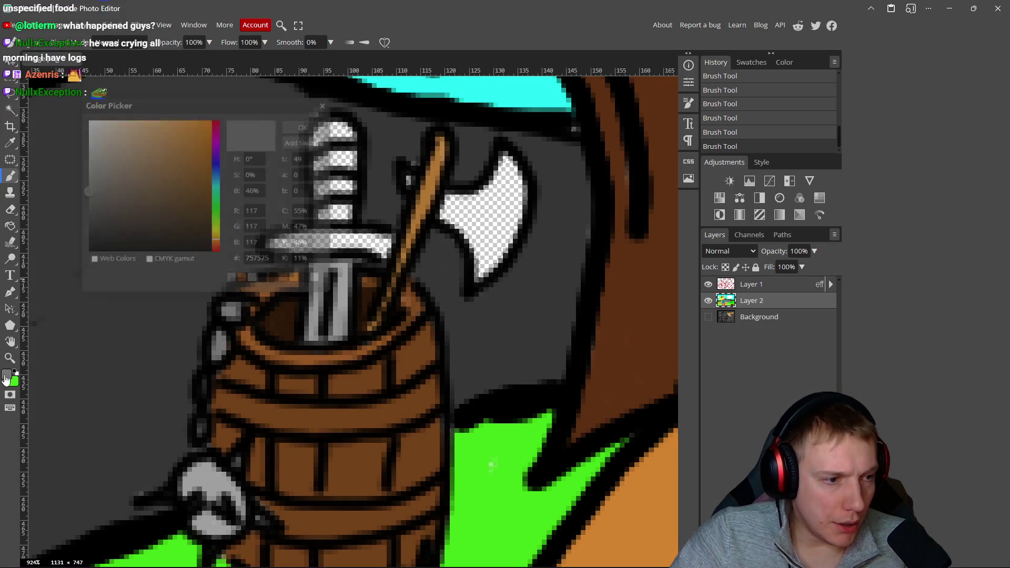
- Paint the sword's crossguard and grip stripes blue 2e5fea
left_click(215, 169)
left_click(149, 120)
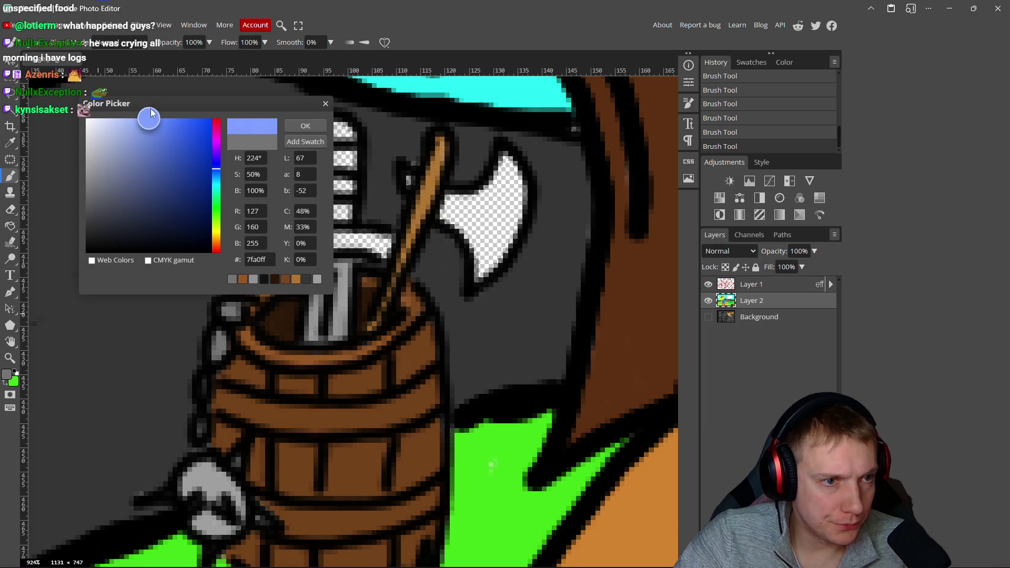
left_click_drag(159, 122, 187, 130)
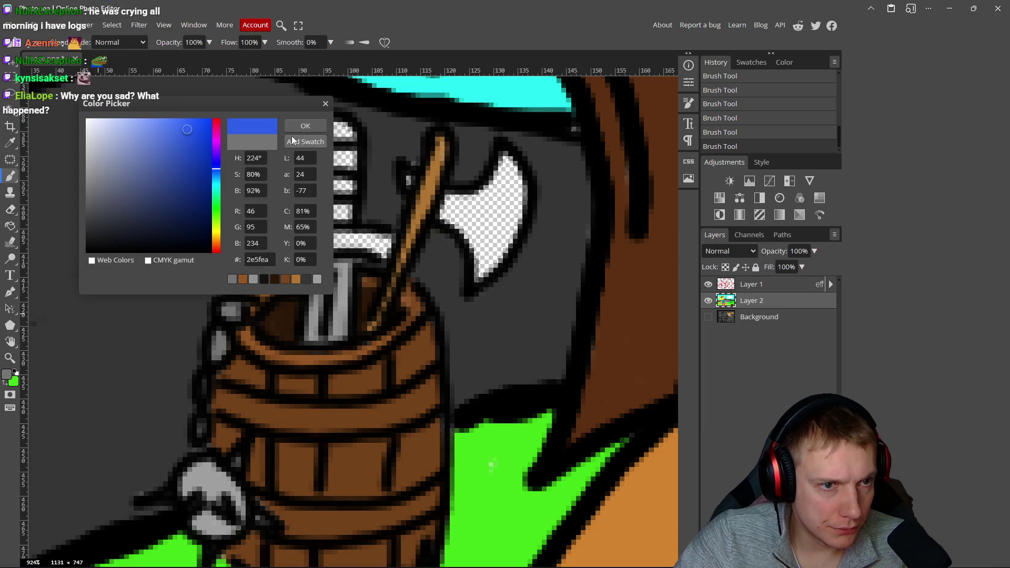
left_click(305, 126)
mouse_move(386, 244)
left_mouse_down()
mouse_move(281, 244)
mouse_move(323, 245)
left_mouse_up()
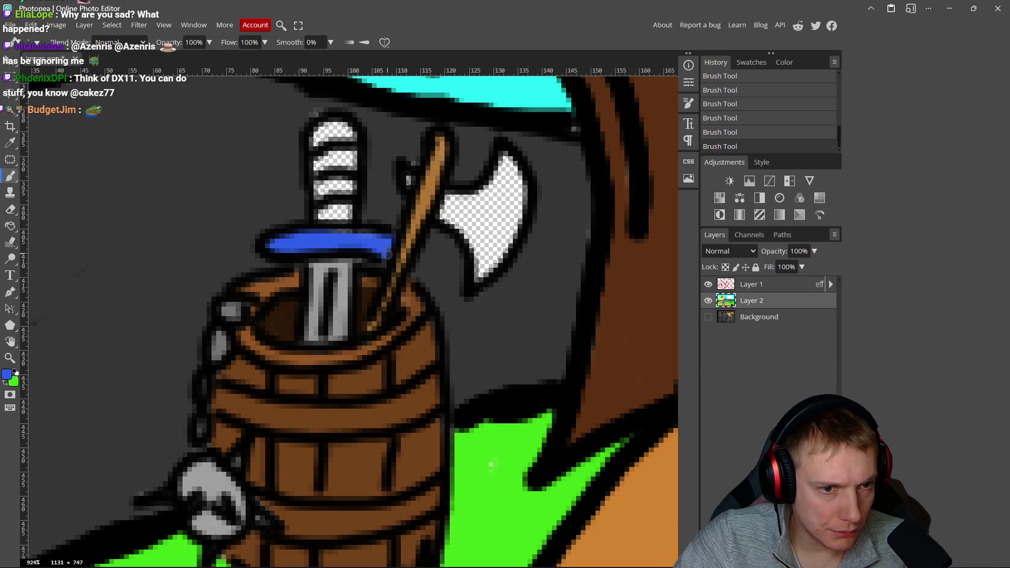
mouse_move(325, 200)
left_mouse_down()
mouse_move(334, 157)
mouse_move(350, 179)
mouse_move(348, 131)
mouse_move(317, 142)
left_mouse_up()
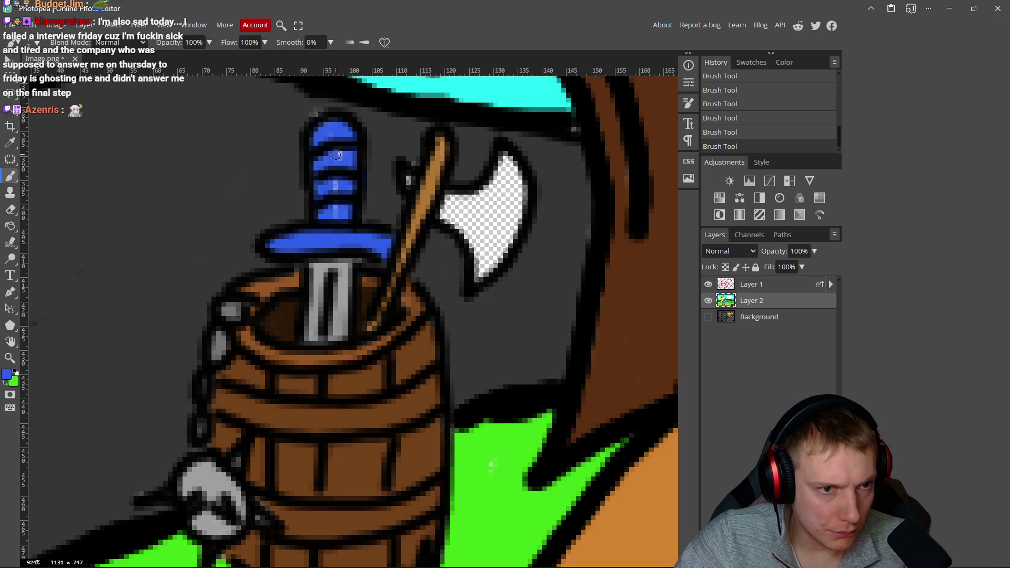
- Fill the axe head with mid grey #858585
left_click(6, 375)
left_click_drag(84, 182, 79, 183)
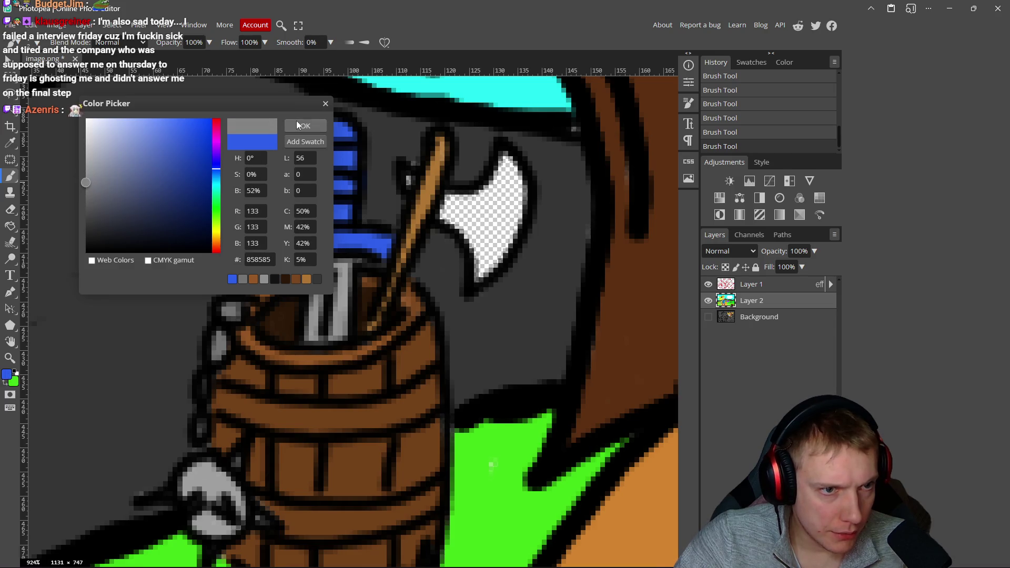
left_click(304, 126)
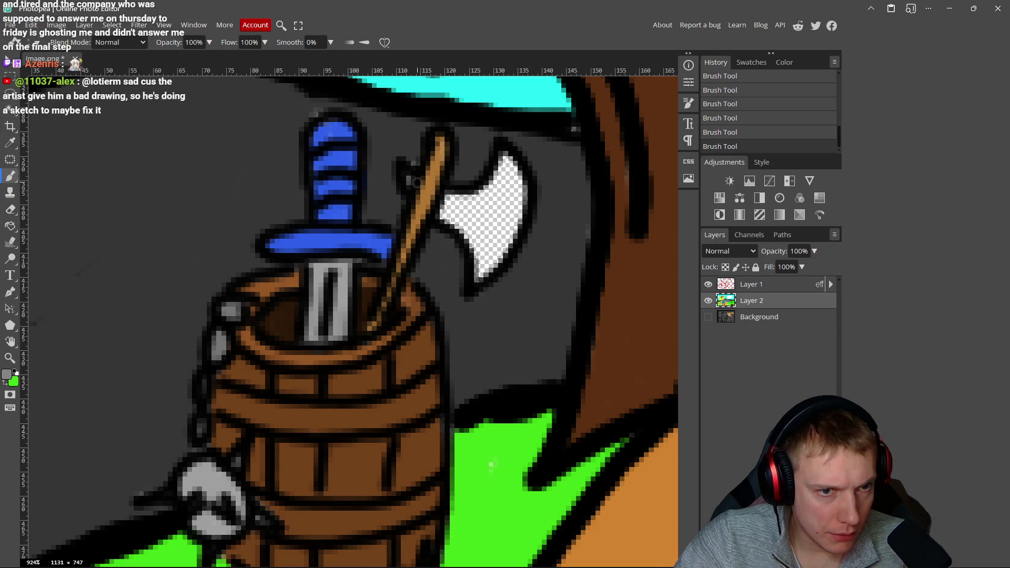
left_click_drag(461, 199, 482, 195)
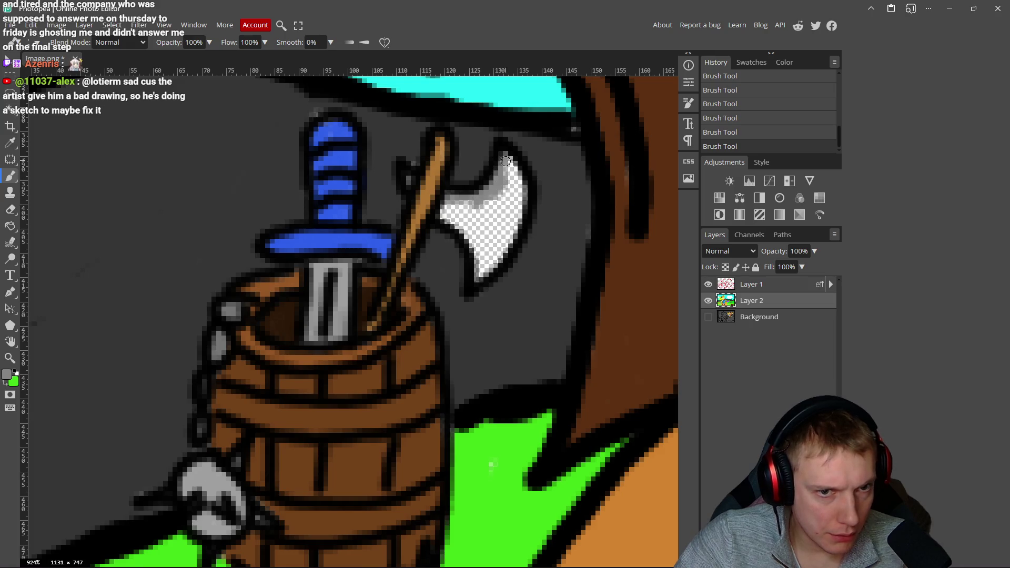
mouse_move(506, 161)
left_mouse_down()
mouse_move(516, 210)
mouse_move(503, 214)
mouse_move(510, 173)
mouse_move(498, 245)
mouse_move(479, 272)
mouse_move(490, 218)
mouse_move(454, 214)
mouse_move(466, 221)
left_mouse_up()
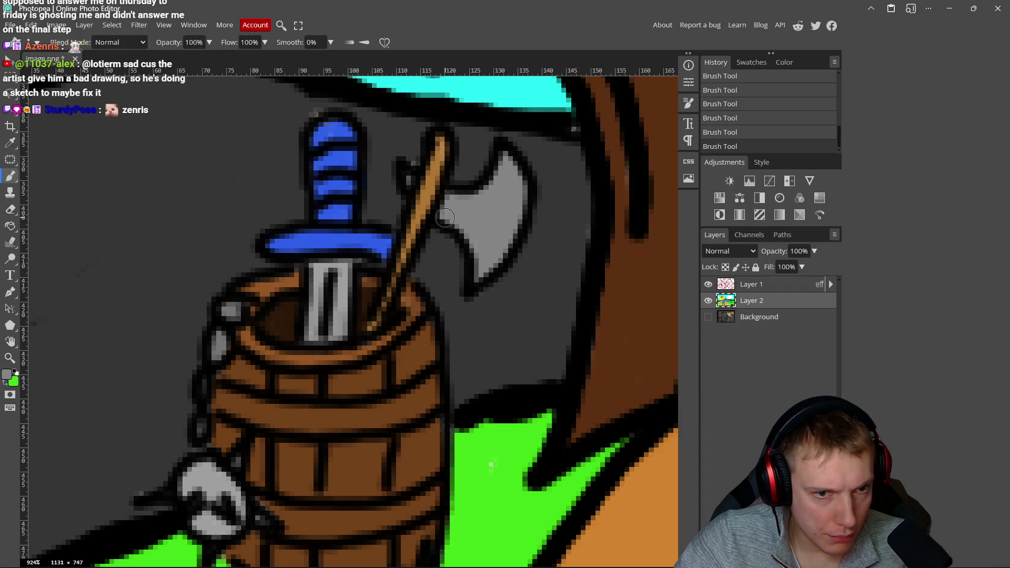
scroll(445, 217, "down", 15)
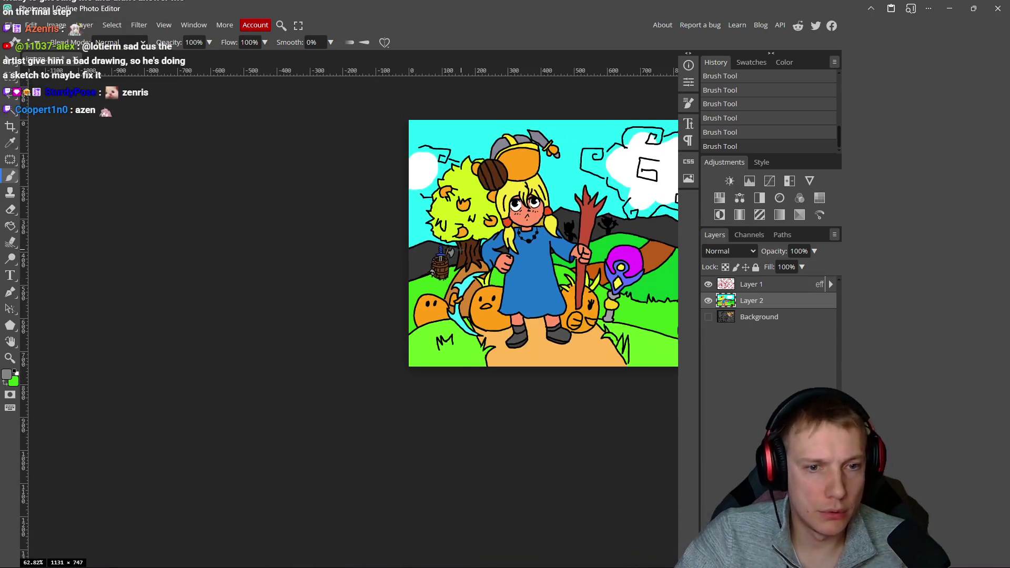
- Sample white from the cloud and paint along its lower edge
scroll(519, 214, "up", 4)
left_click(519, 214, "alt")
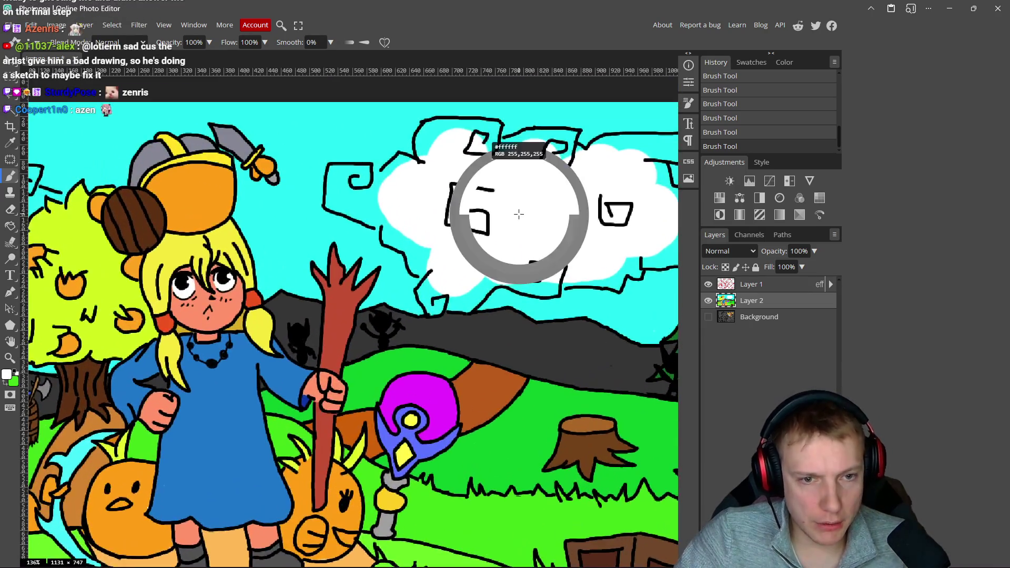
scroll(559, 279, "up", 4)
mouse_move(532, 273)
left_mouse_down()
mouse_move(478, 272)
mouse_move(559, 282)
mouse_move(552, 293)
mouse_move(530, 300)
mouse_move(390, 277)
mouse_move(415, 284)
mouse_move(375, 333)
mouse_move(399, 295)
mouse_move(339, 334)
mouse_move(369, 303)
mouse_move(351, 332)
mouse_move(309, 294)
mouse_move(296, 335)
mouse_move(315, 315)
mouse_move(280, 331)
mouse_move(286, 279)
mouse_move(285, 311)
mouse_move(253, 326)
mouse_move(242, 240)
mouse_move(190, 259)
mouse_move(231, 245)
mouse_move(232, 275)
mouse_move(196, 246)
mouse_move(215, 264)
mouse_move(153, 237)
mouse_move(146, 207)
mouse_move(158, 163)
mouse_move(266, 169)
mouse_move(296, 143)
mouse_move(234, 230)
mouse_move(266, 277)
mouse_move(194, 225)
mouse_move(224, 190)
mouse_move(171, 169)
mouse_move(174, 228)
mouse_move(194, 201)
mouse_move(157, 219)
left_mouse_up()
- Paint white over the cyan gaps in the left, top-middle and right swirls
scroll(305, 263, "up", 2)
scroll(231, 244, "up", 2)
scroll(231, 244, "left", 2)
mouse_move(334, 182)
left_mouse_down()
mouse_move(314, 207)
mouse_move(282, 295)
mouse_move(304, 248)
left_mouse_up()
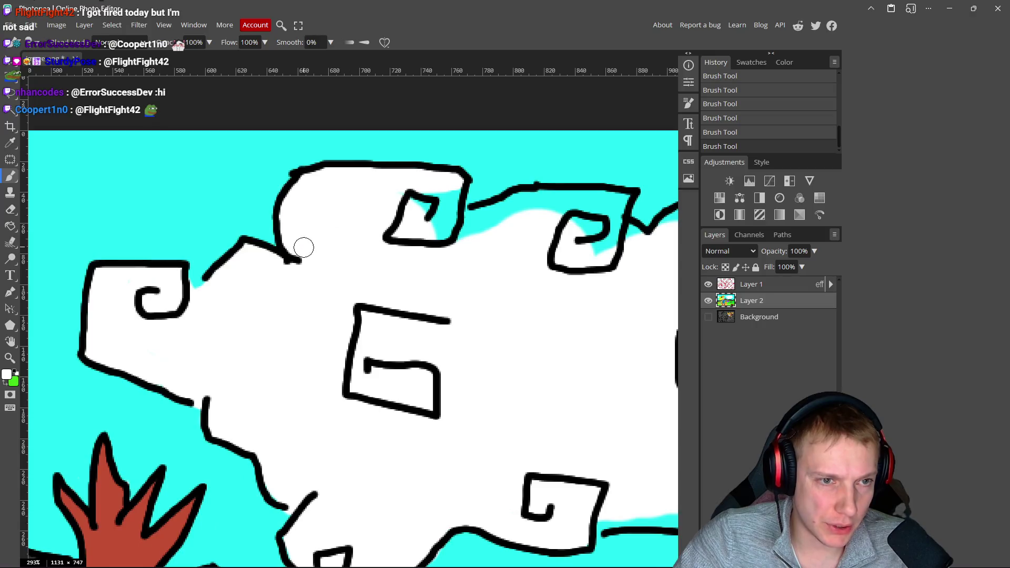
mouse_move(399, 206)
left_mouse_down()
mouse_move(445, 210)
mouse_move(458, 200)
mouse_move(469, 221)
mouse_move(564, 194)
mouse_move(622, 206)
mouse_move(496, 220)
left_mouse_up()
scroll(470, 236, "right", 5)
mouse_move(422, 261)
left_mouse_down()
mouse_move(479, 266)
mouse_move(392, 239)
mouse_move(442, 226)
mouse_move(561, 227)
mouse_move(549, 251)
mouse_move(560, 268)
mouse_move(474, 262)
mouse_move(544, 244)
mouse_move(514, 251)
left_mouse_up()
- Cover cyan near the cloud's right edge, undo a bad stroke, and fill remaining gaps white
scroll(508, 257, "right", 5)
mouse_move(521, 269)
left_mouse_down()
mouse_move(536, 311)
mouse_move(522, 316)
left_mouse_up()
mouse_move(521, 316)
left_mouse_down()
mouse_move(392, 231)
mouse_move(401, 218)
mouse_move(464, 235)
mouse_move(463, 253)
mouse_move(435, 244)
mouse_move(508, 329)
mouse_move(474, 321)
mouse_move(485, 323)
left_mouse_up()
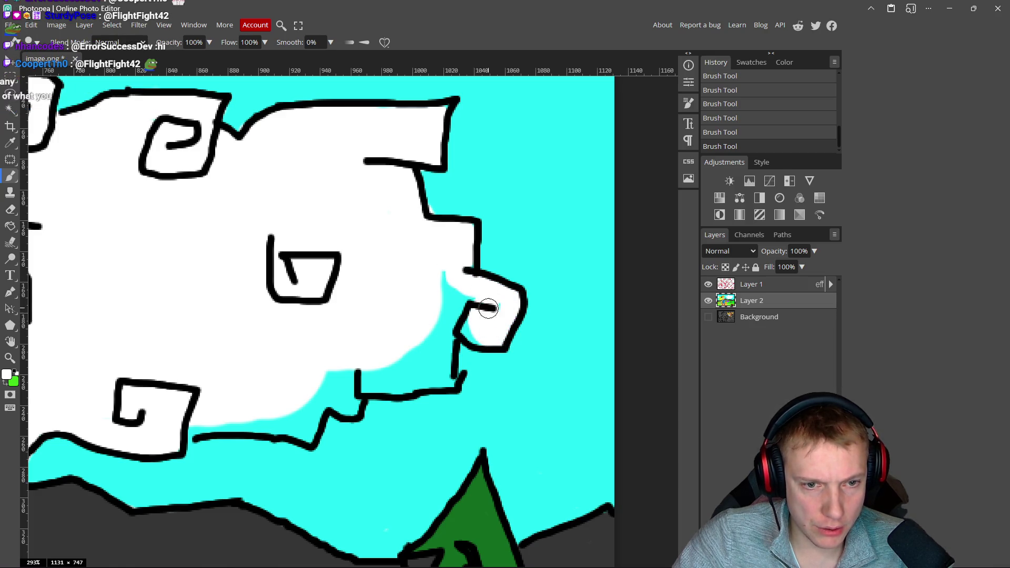
key("ctrl+z")
mouse_move(412, 345)
left_mouse_down()
mouse_move(451, 313)
mouse_move(442, 377)
mouse_move(392, 357)
mouse_move(410, 368)
mouse_move(382, 383)
mouse_move(394, 368)
mouse_move(338, 348)
mouse_move(420, 263)
left_mouse_up()
mouse_move(423, 300)
left_mouse_down()
mouse_move(419, 317)
mouse_move(395, 318)
mouse_move(378, 334)
mouse_move(280, 341)
left_mouse_up()
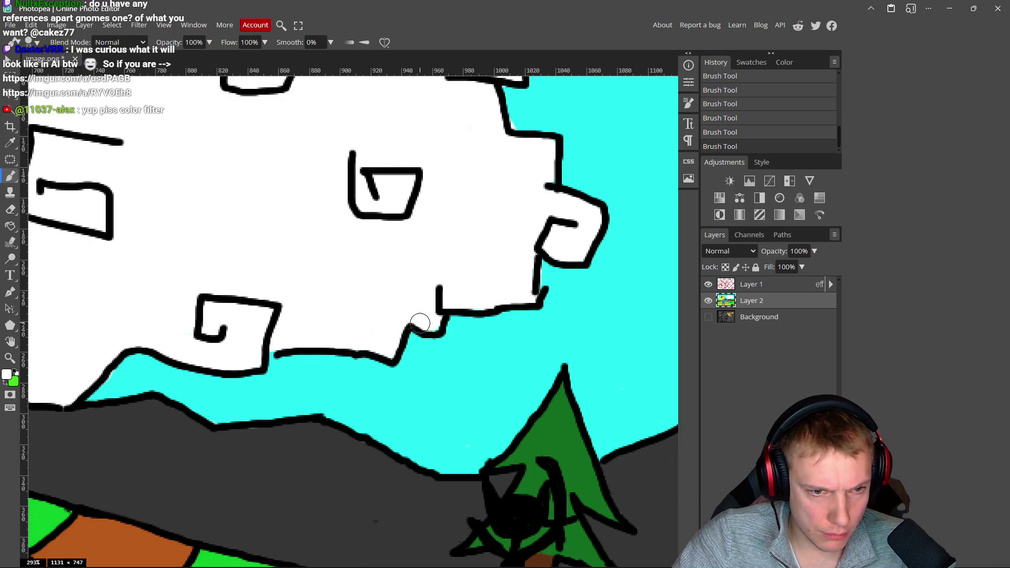
scroll(557, 289, "down", 5)
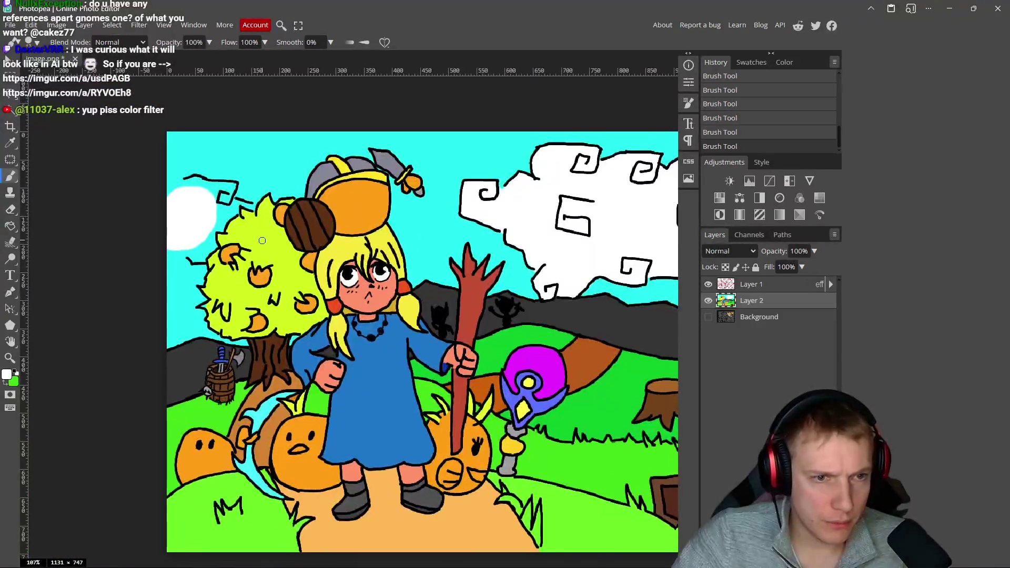
- Paint white inside the black bracket and the cyan beside it, then zoom back out
scroll(284, 225, "up", 7)
mouse_move(313, 214)
left_mouse_down()
mouse_move(338, 153)
mouse_move(203, 140)
mouse_move(221, 128)
mouse_move(126, 127)
mouse_move(189, 142)
left_mouse_up()
scroll(219, 226, "left", 3)
scroll(219, 226, "down", 3)
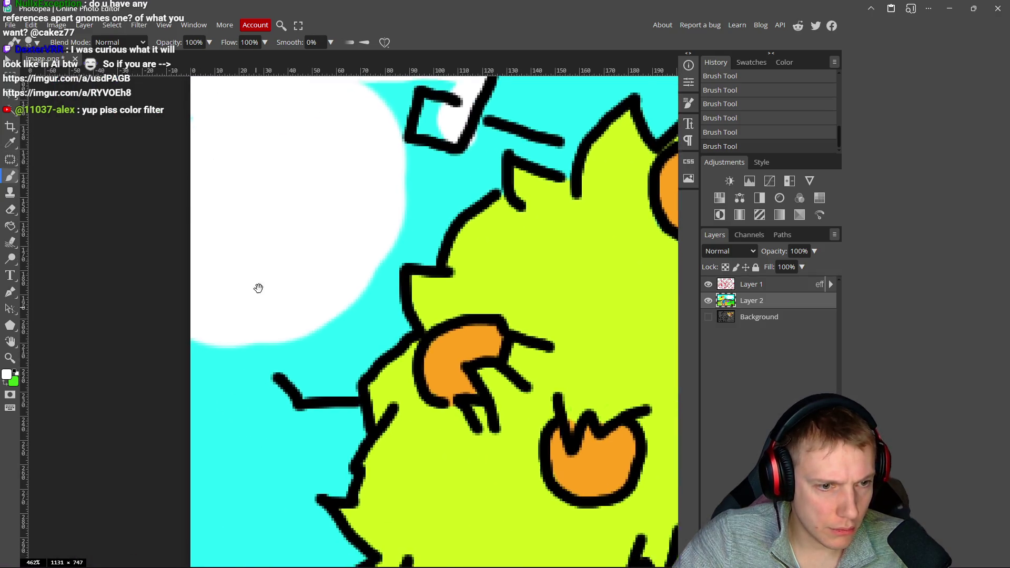
left_click(307, 349)
mouse_move(307, 350)
left_mouse_down()
mouse_move(266, 322)
mouse_move(311, 345)
mouse_move(349, 339)
mouse_move(398, 301)
mouse_move(389, 200)
left_mouse_up()
scroll(389, 210, "up", 2)
scroll(390, 210, "right", 2)
mouse_move(337, 285)
left_mouse_down()
mouse_move(367, 287)
mouse_move(433, 173)
mouse_move(499, 191)
mouse_move(432, 196)
mouse_move(401, 140)
mouse_move(413, 102)
mouse_move(313, 127)
mouse_move(271, 174)
mouse_move(354, 120)
mouse_move(379, 198)
mouse_move(319, 303)
mouse_move(295, 302)
mouse_move(270, 337)
mouse_move(280, 393)
mouse_move(259, 372)
left_mouse_up()
scroll(338, 323, "down", 6)
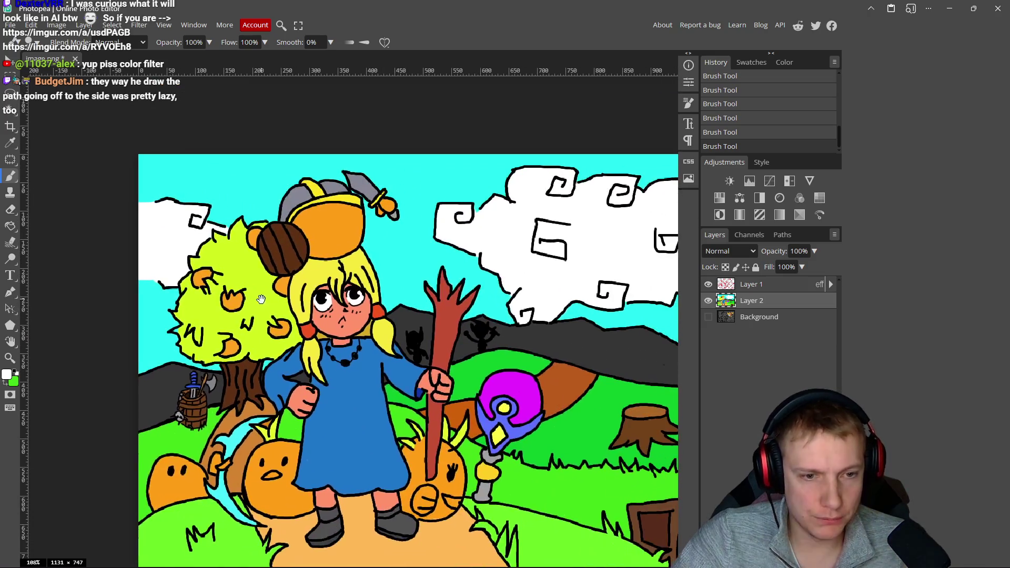
scroll(338, 324, "down", 2)
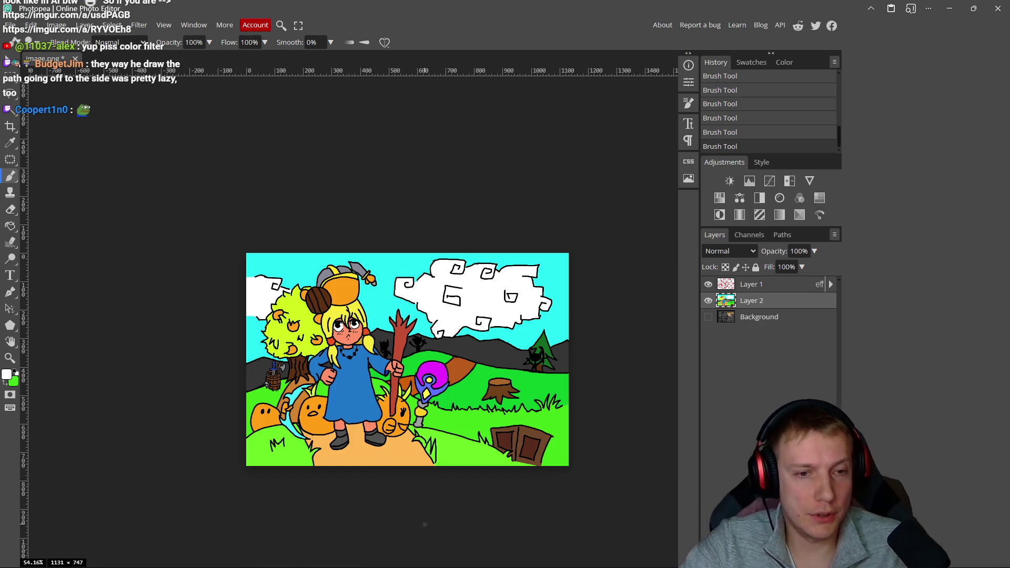
scroll(417, 370, "up", 2)
- Hide the colour and line-art layers to view the sketch, then restore them
scroll(667, 340, "down", 3)
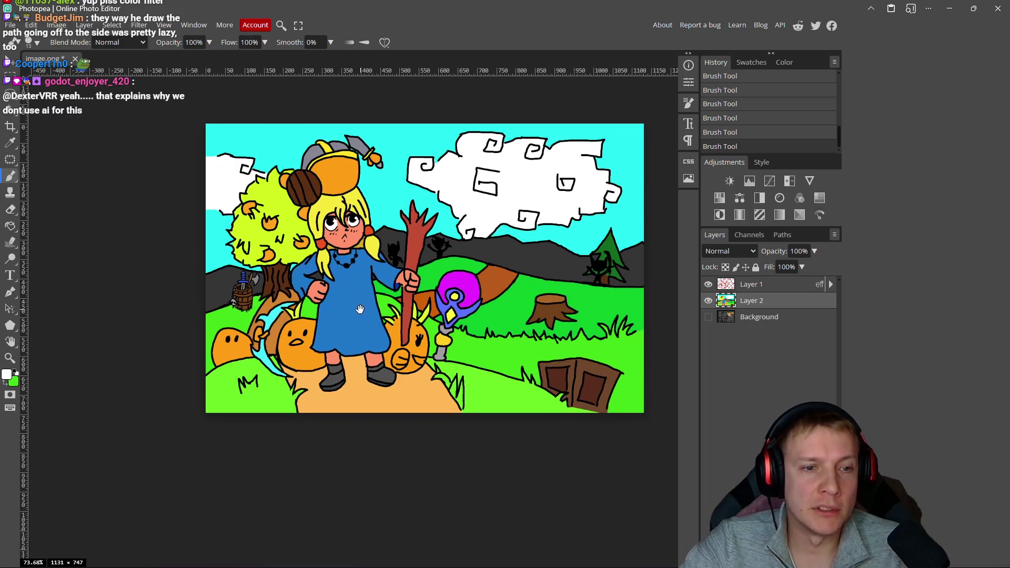
left_click(709, 300)
left_click(708, 284)
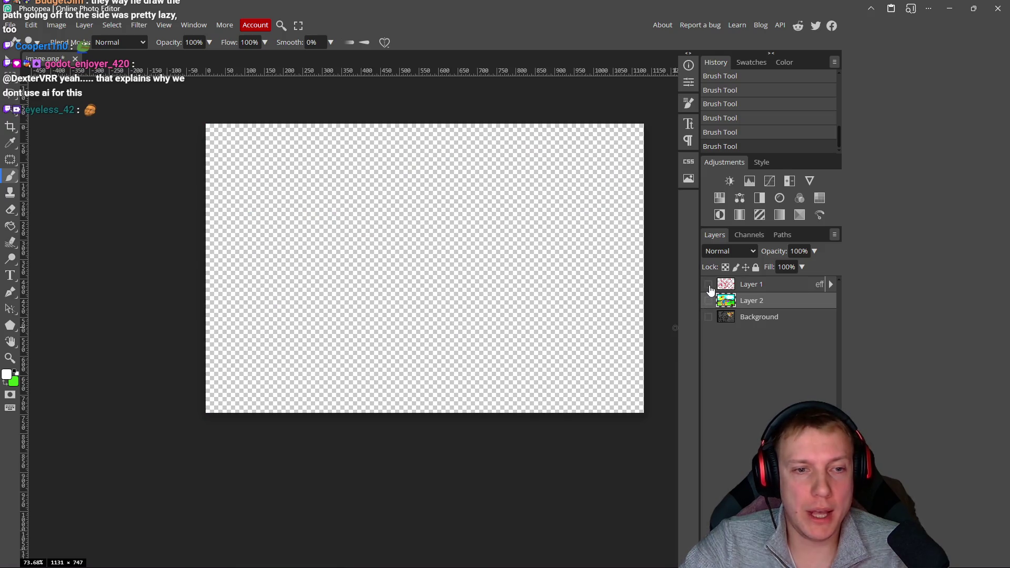
left_click(708, 317)
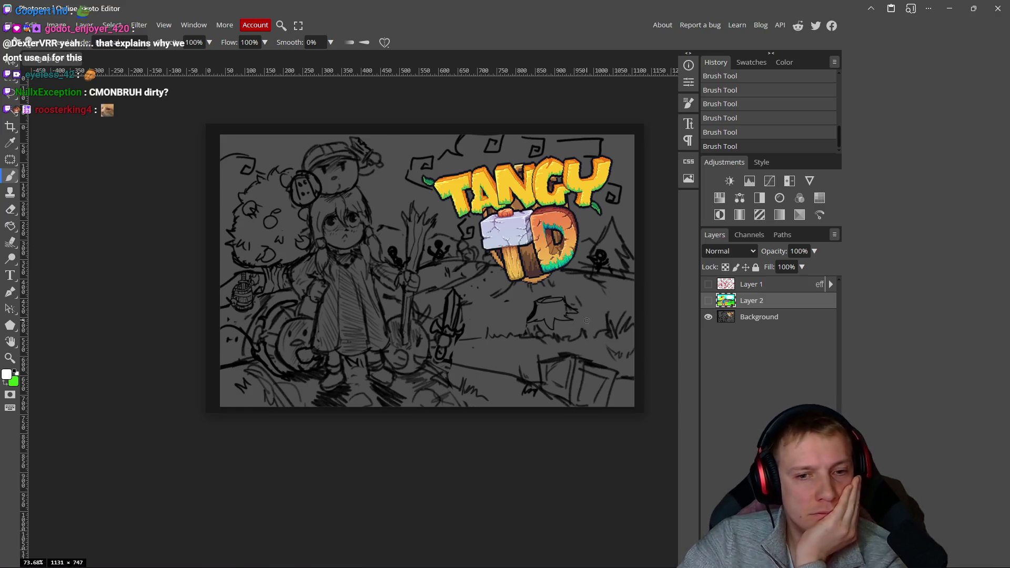
left_click(709, 284)
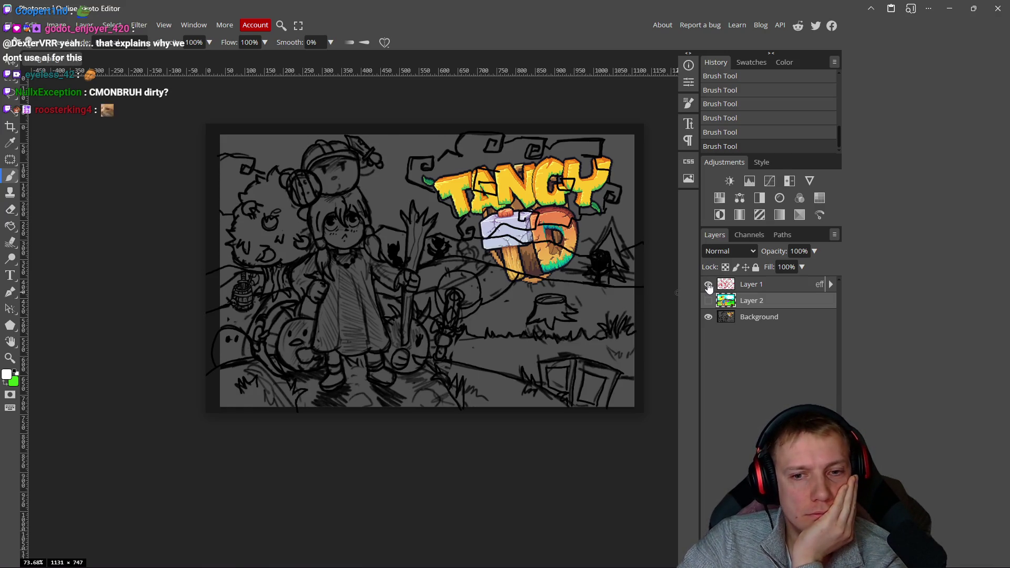
left_click(709, 284)
left_click(708, 300)
left_click(708, 285)
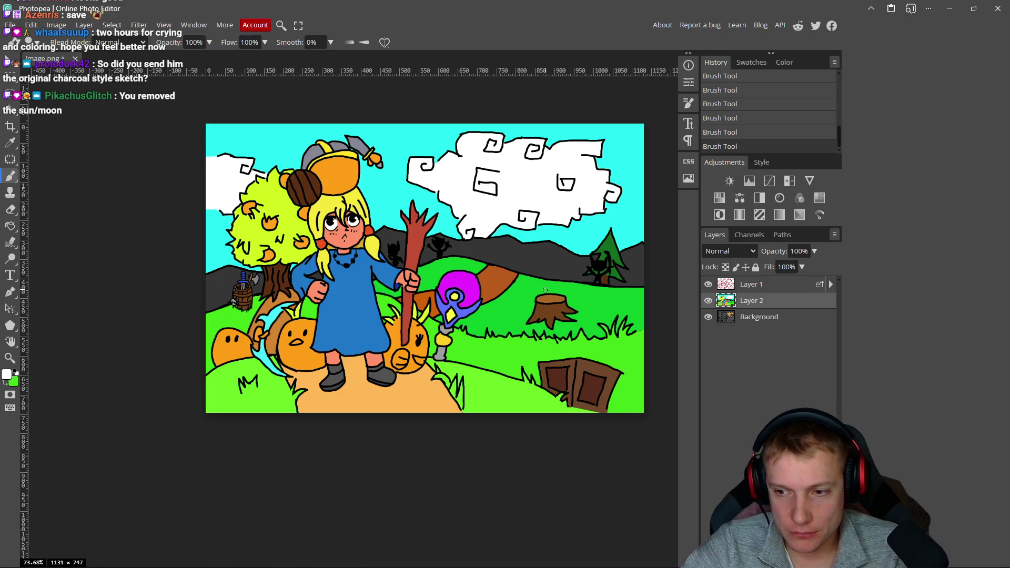
- Toggle the layers off again, then turn Background, Layer 2 and Layer 1 back on
left_click(709, 285)
left_click(709, 300)
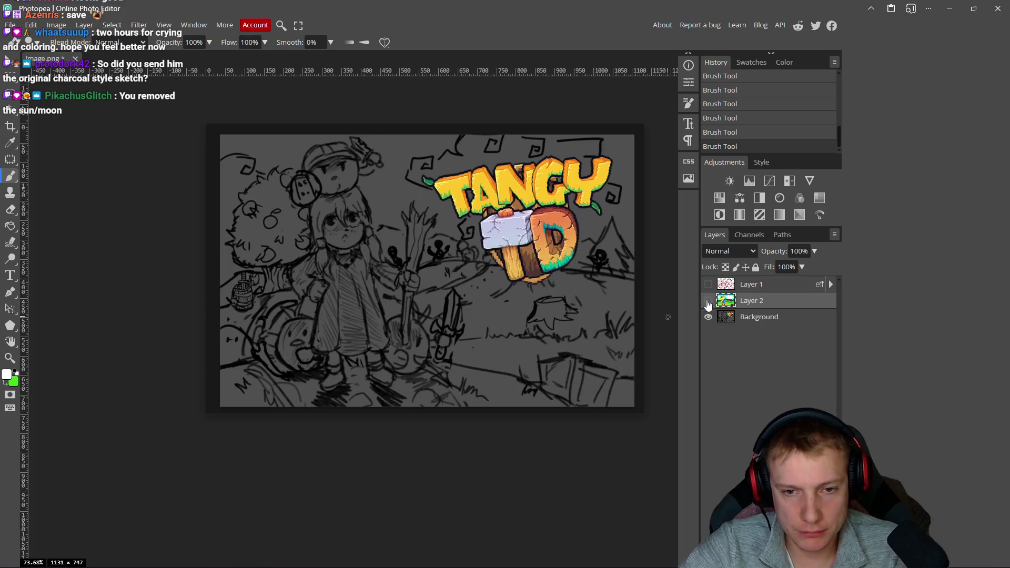
left_click(709, 316)
left_click(709, 317)
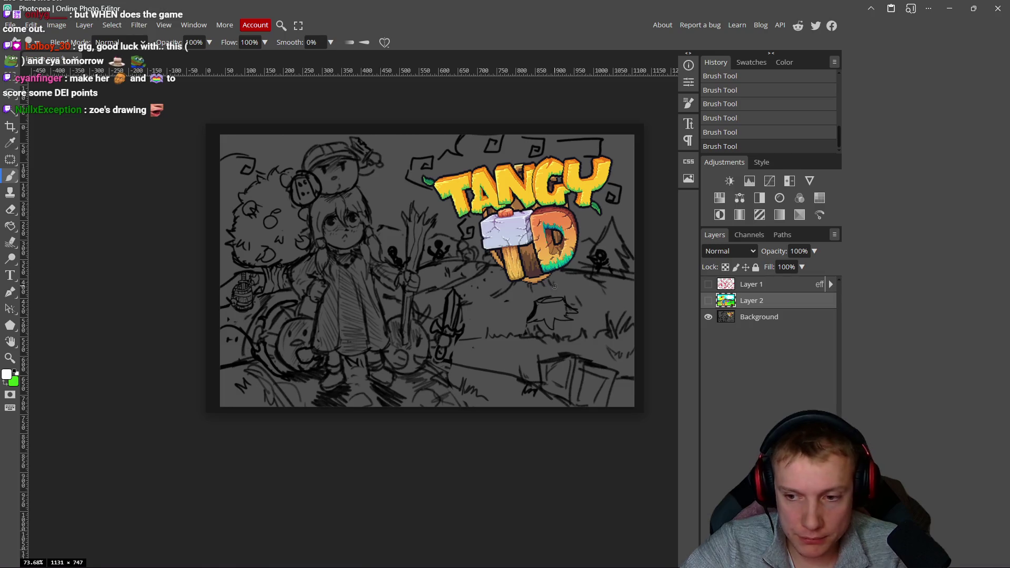
left_click(709, 300)
left_click(709, 285)
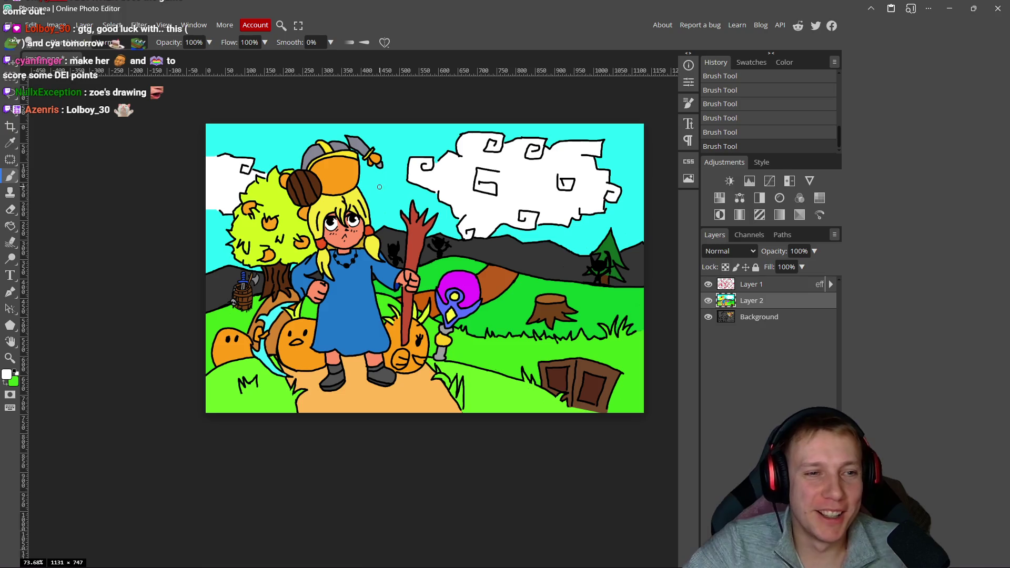
- Hide the colour layer, select Layer 1 and sample black from the line art
left_click(709, 301)
left_click(756, 286)
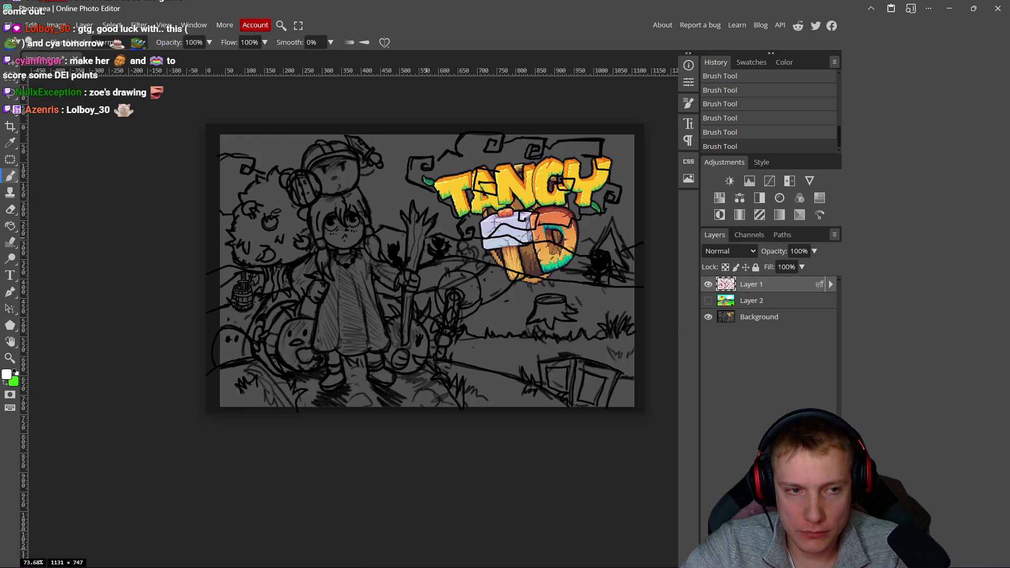
scroll(362, 158, "up", 10)
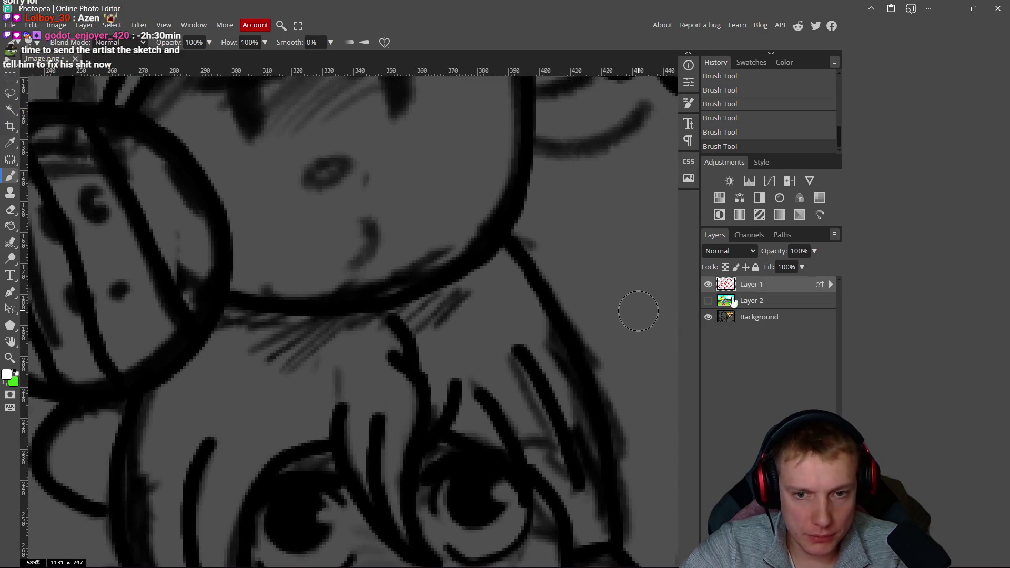
scroll(315, 358, "up", 5)
left_click(518, 275, "alt")
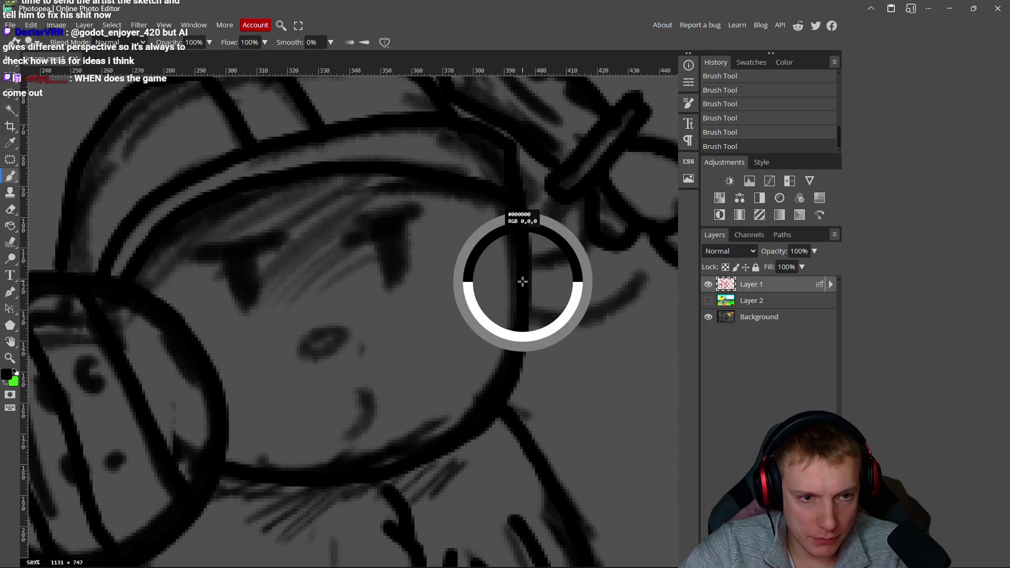
- Thicken the creature's two eyes and mouth curve with black strokes
mouse_move(410, 214)
left_mouse_down()
mouse_move(345, 241)
mouse_move(390, 271)
mouse_move(395, 235)
left_mouse_up()
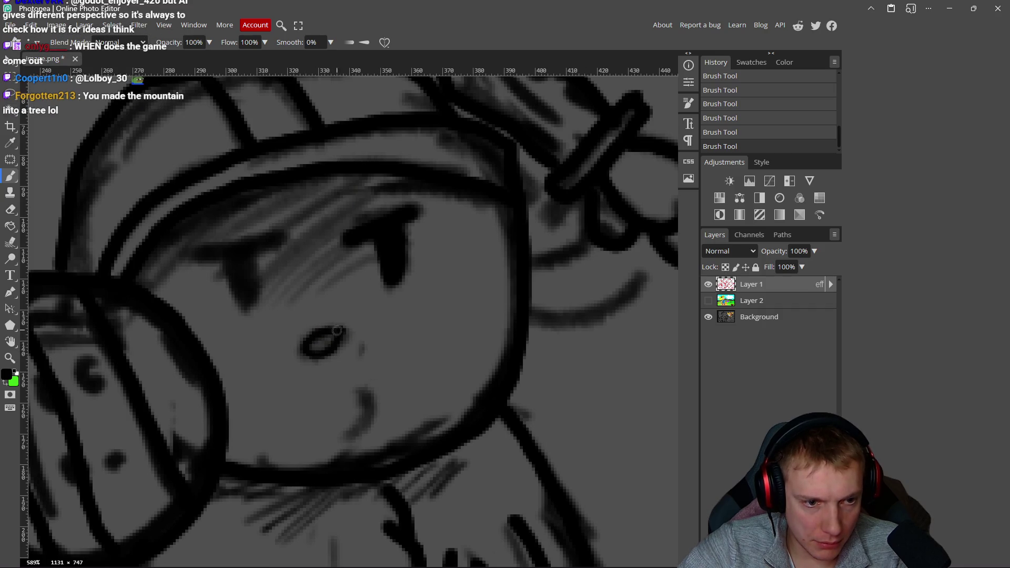
left_click_drag(363, 392, 357, 427)
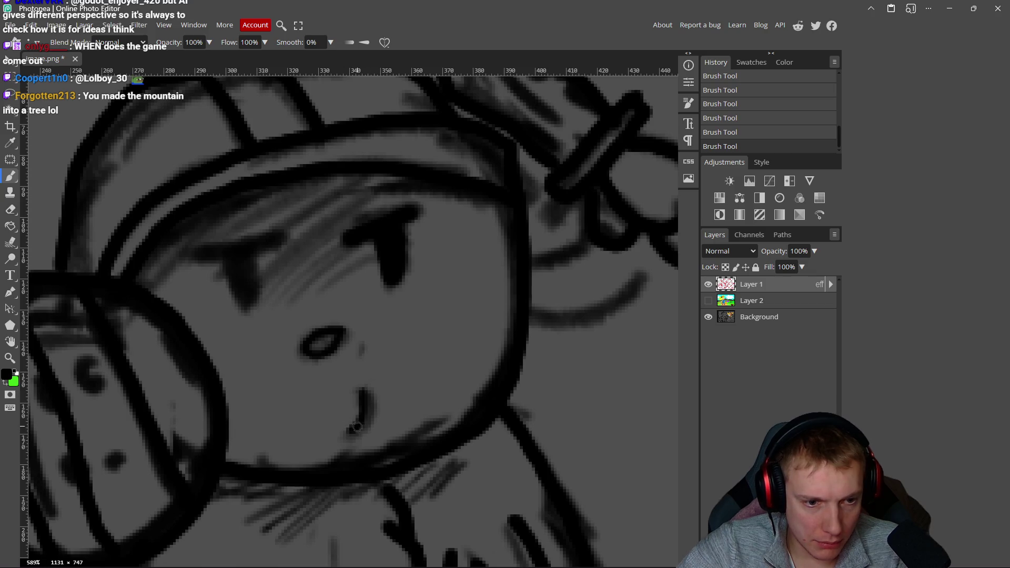
mouse_move(276, 239)
left_mouse_down()
mouse_move(188, 251)
mouse_move(242, 299)
left_mouse_up()
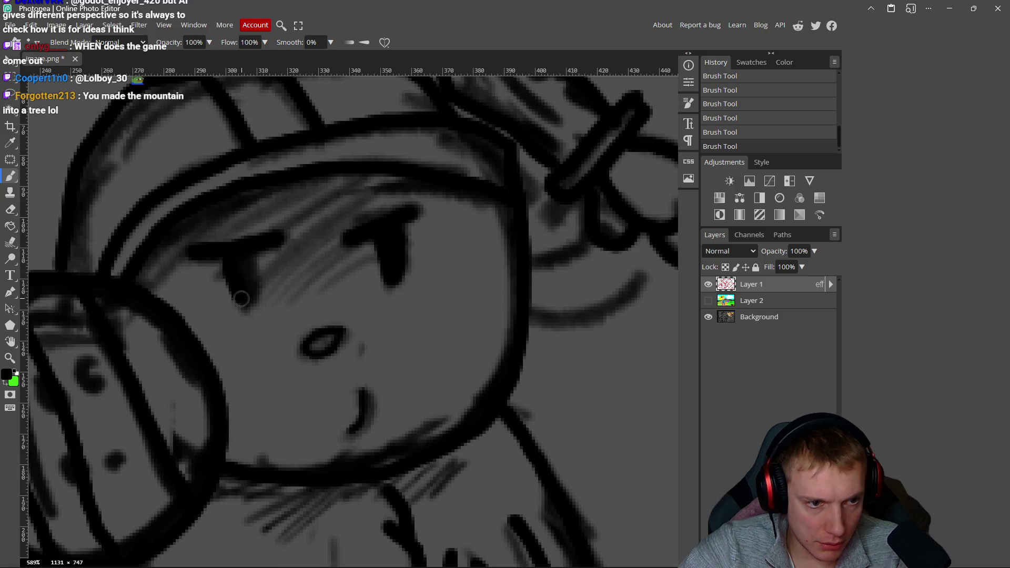
scroll(252, 286, "down", 5)
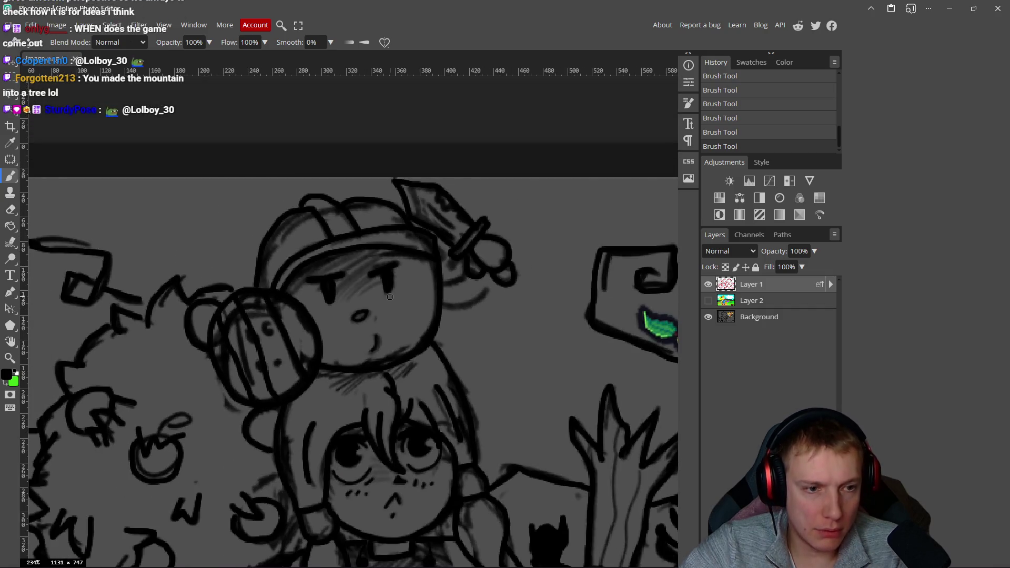
- Show the colour layer and fill the orange notch in the creature's eye black
left_click(708, 300)
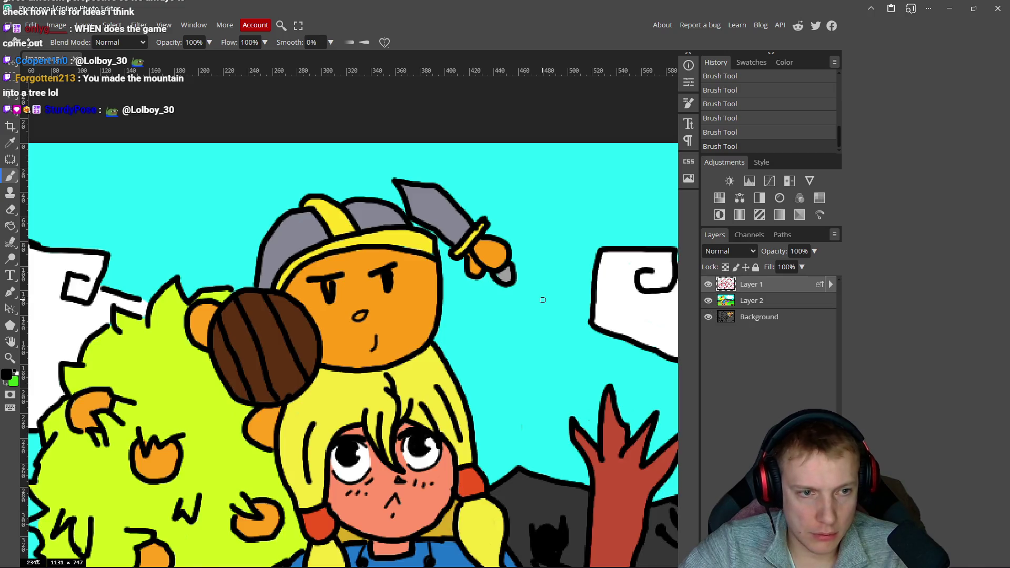
scroll(542, 293, "down", 2)
scroll(399, 313, "up", 4)
scroll(398, 313, "up", 3)
left_click_drag(374, 271, 383, 283)
- Recentre the illustration, hide both painted layers, then show only the line art over the sketch
scroll(385, 269, "down", 10)
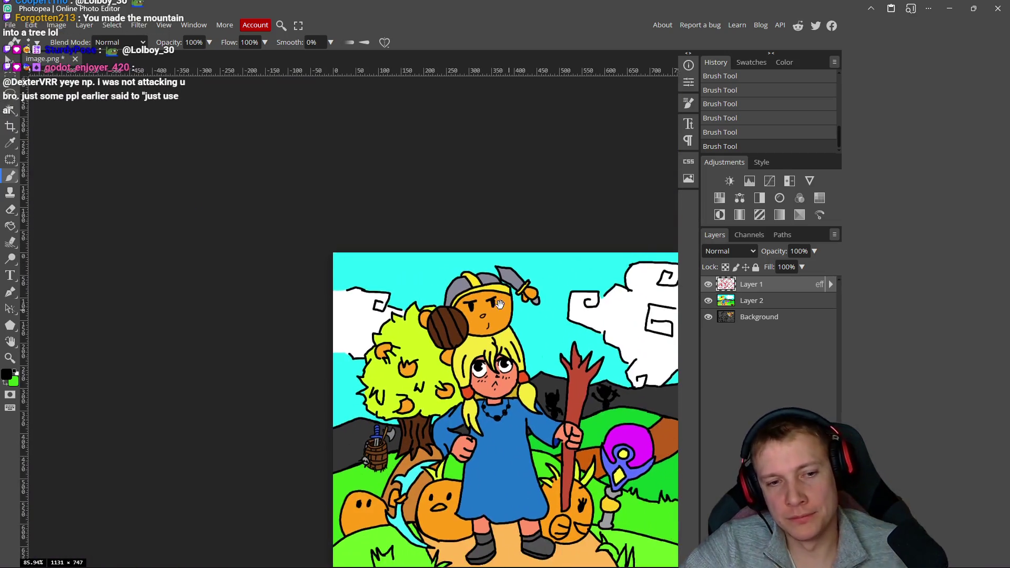
left_click_drag(500, 304, 416, 251)
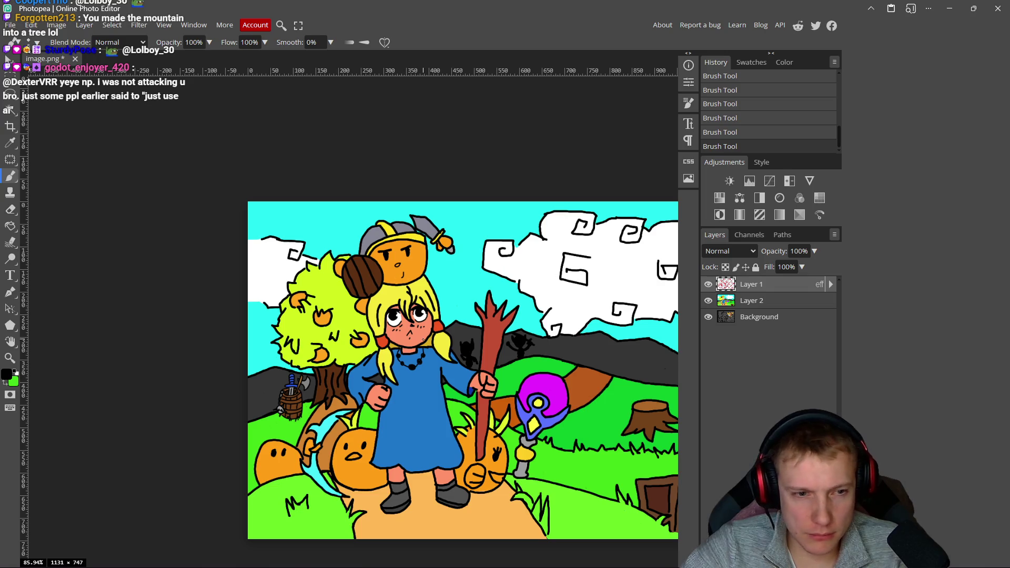
mouse_move(416, 251)
left_mouse_down()
mouse_move(230, 202)
mouse_move(364, 182)
left_mouse_up()
left_click(708, 285)
left_click(708, 301)
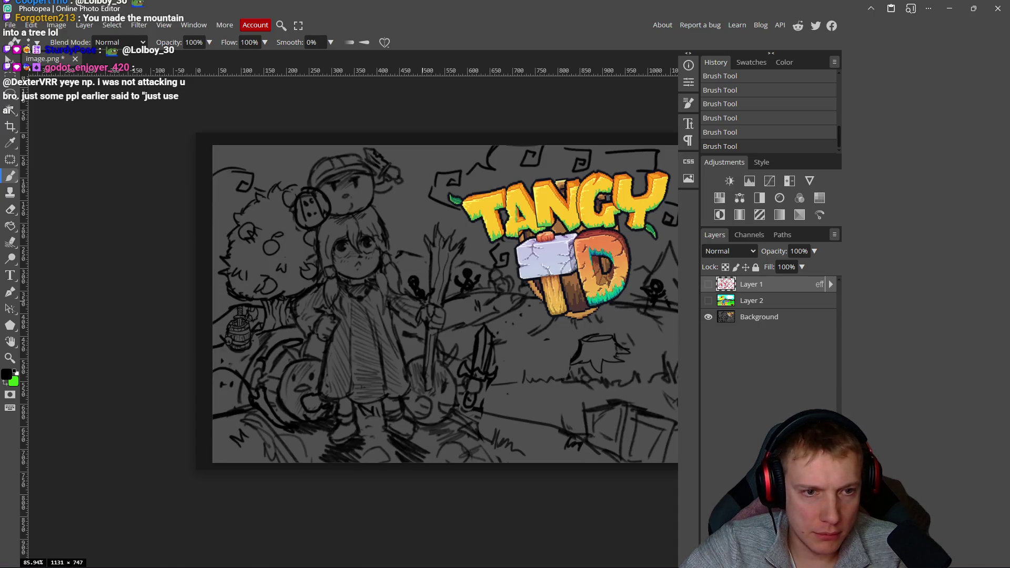
left_click_drag(444, 303, 334, 293)
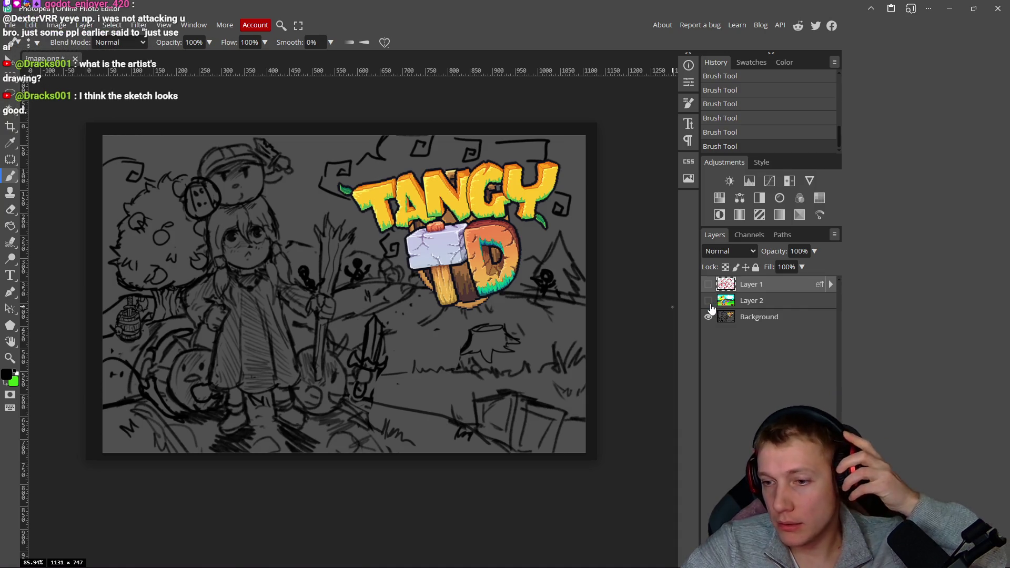
left_click(709, 285)
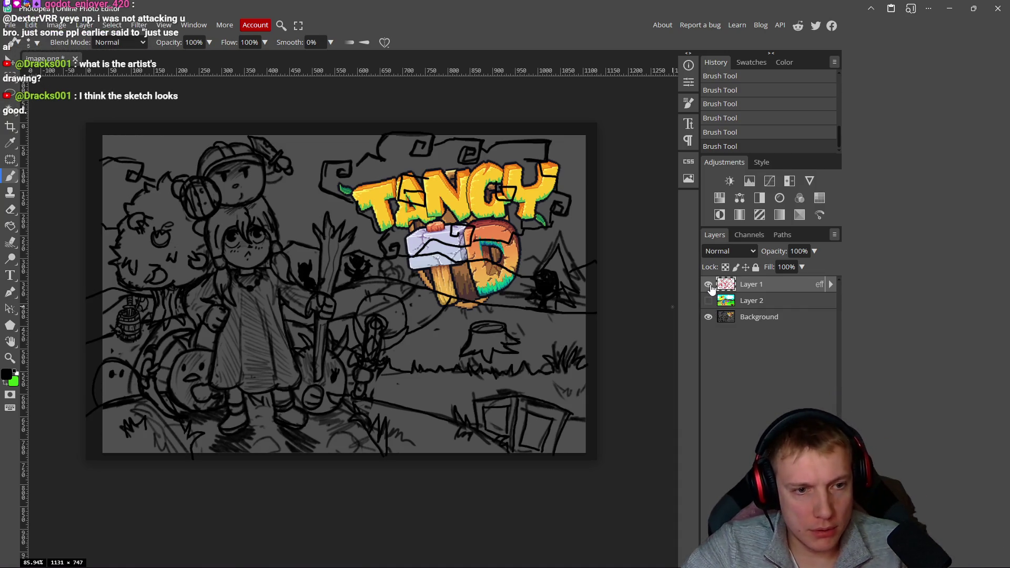
- Show Layer 2 and extend the left cloud's black outline to the canvas edge
left_click(709, 301)
left_click_drag(453, 283, 508, 289)
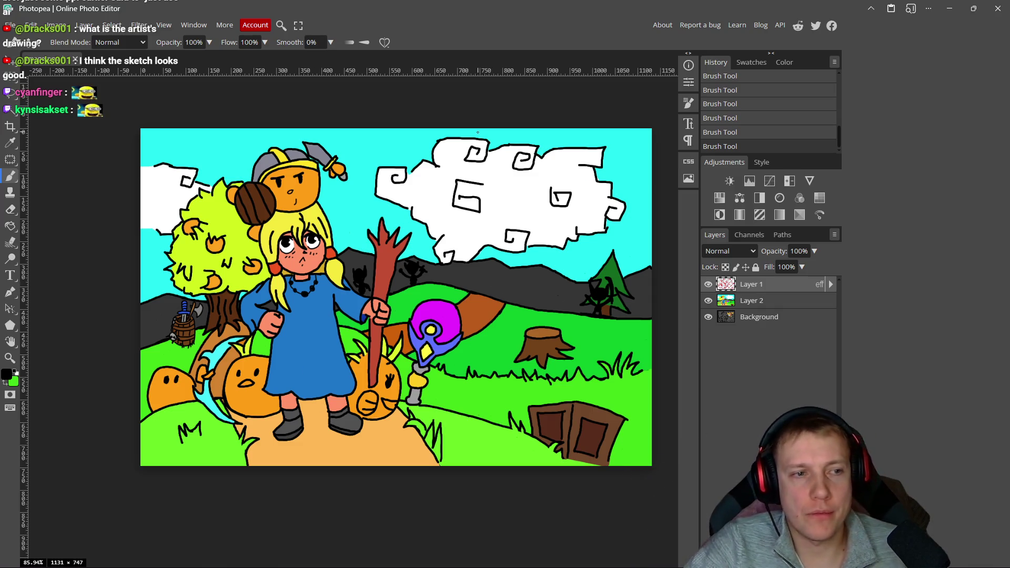
left_click_drag(216, 158, 258, 161)
scroll(258, 161, "up", 8)
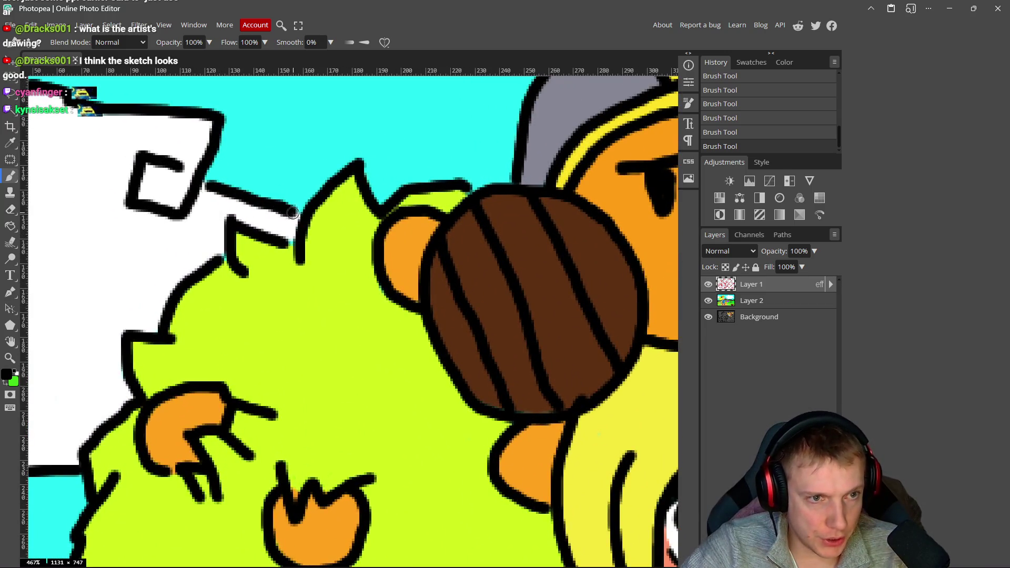
scroll(207, 221, "left", 6)
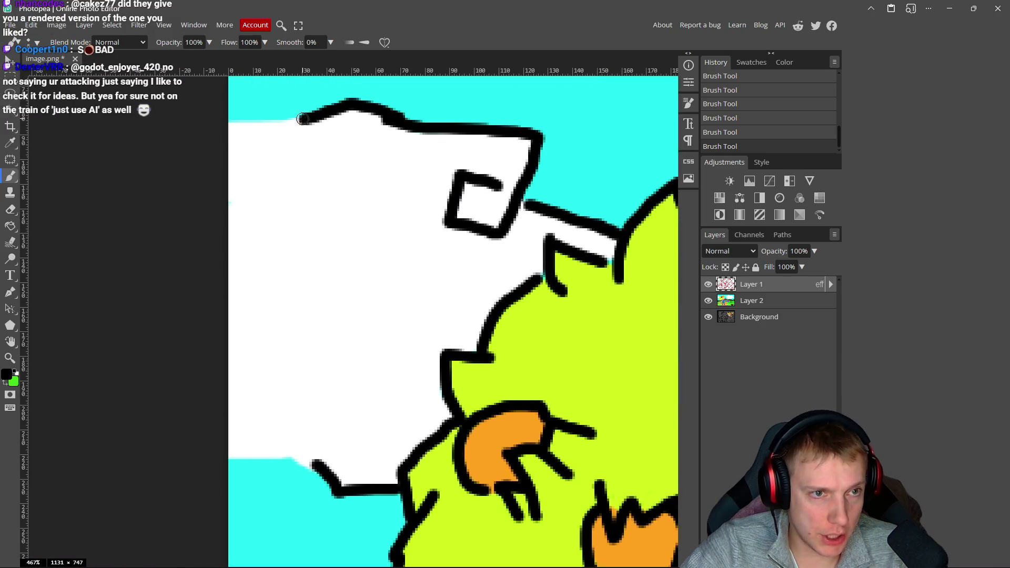
mouse_move(288, 162)
left_mouse_down()
mouse_move(289, 120)
mouse_move(238, 135)
left_mouse_up()
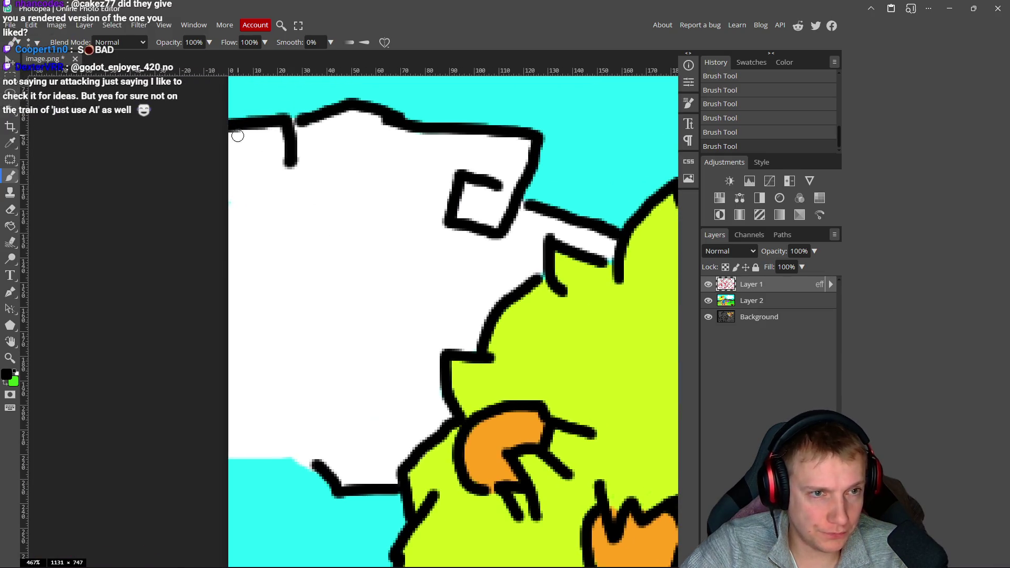
scroll(292, 227, "down", 2)
- Draw a square swirl into the left cloud, recentre the painting and switch to Excalidraw
mouse_move(336, 332)
left_mouse_down()
mouse_move(289, 326)
mouse_move(375, 287)
mouse_move(338, 379)
mouse_move(225, 360)
left_mouse_up()
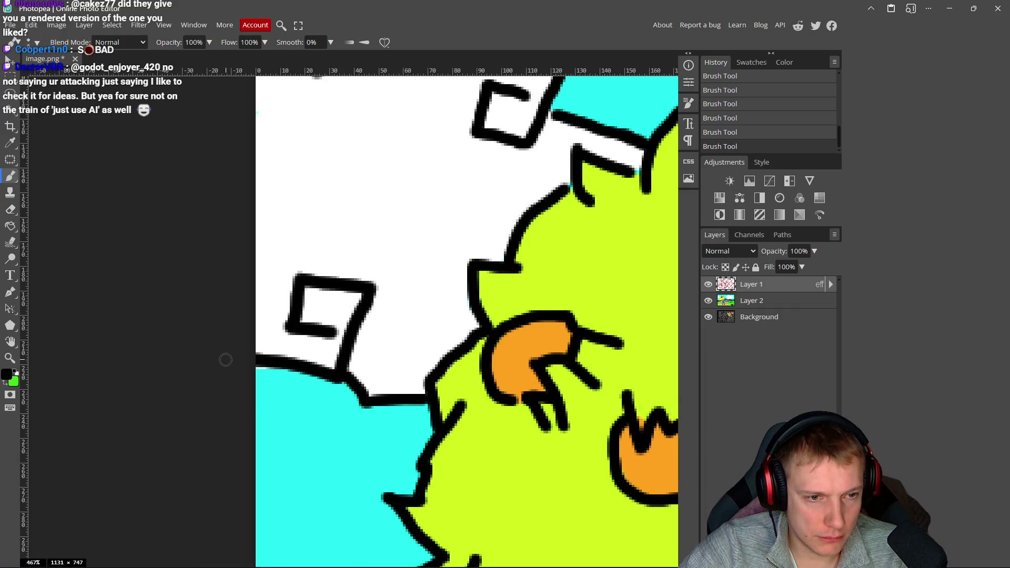
scroll(444, 320, "down", 10)
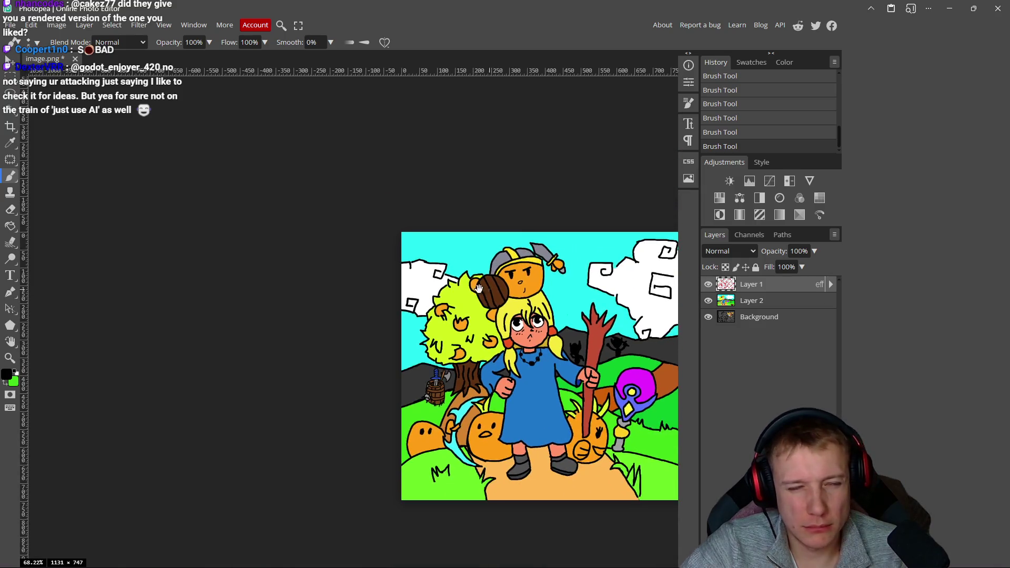
left_click_drag(479, 288, 285, 277)
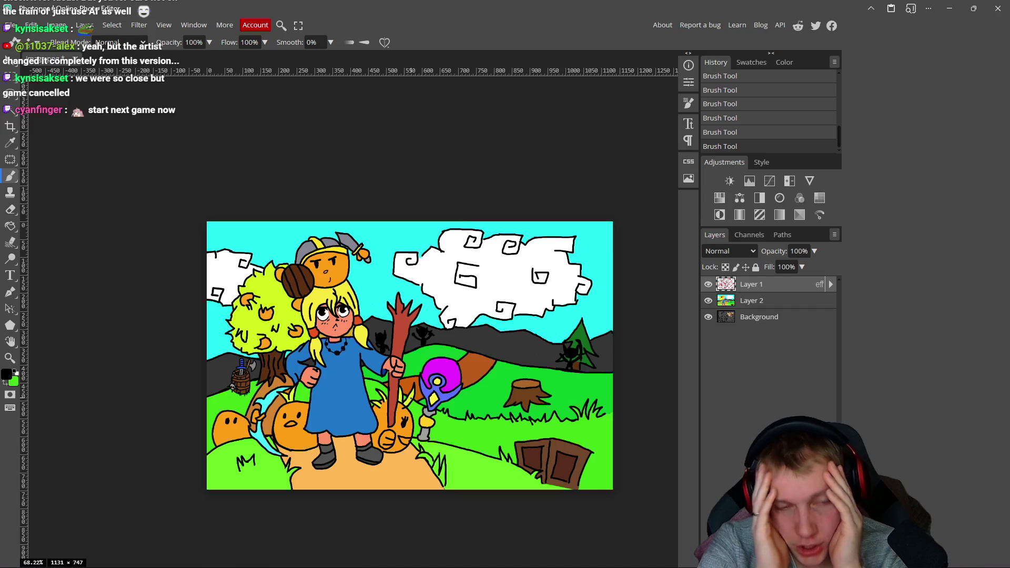
scroll(400, 369, "down", 3)
scroll(400, 368, "right", 3)
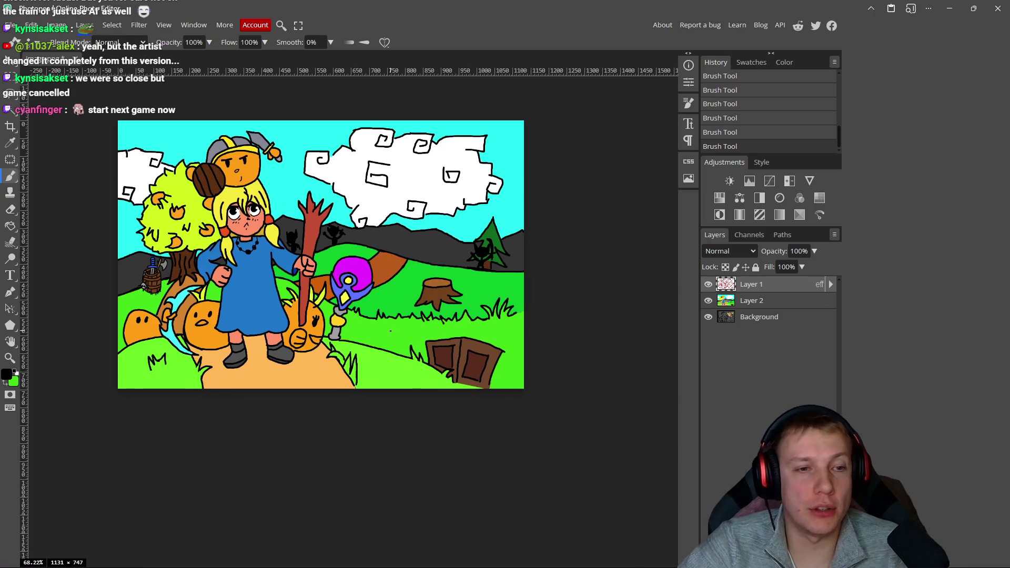
key("alt+Tab")
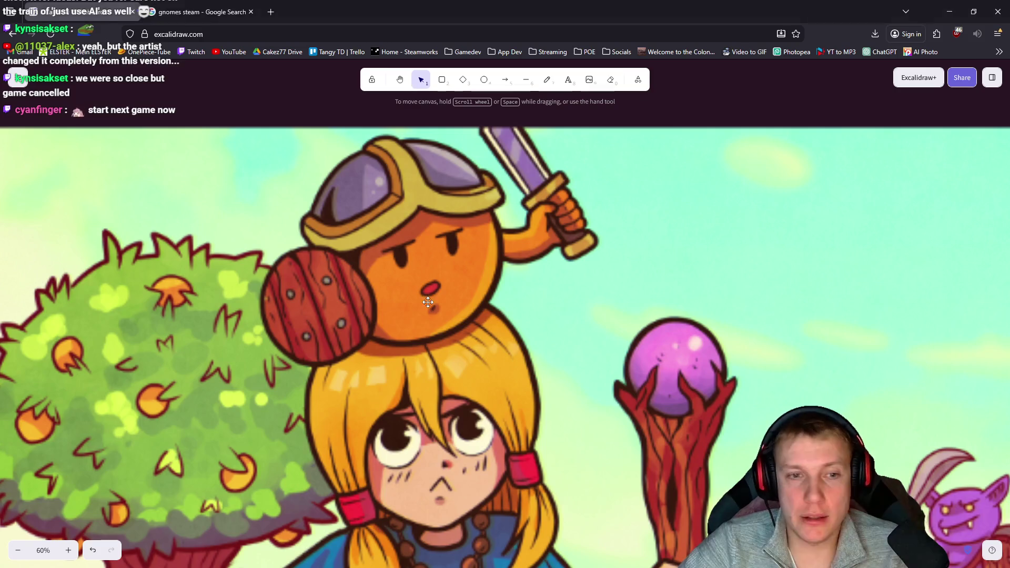
- Zoom the Excalidraw board to view the reference illustration, then return to Photopea
scroll(453, 334, "down", 3)
scroll(453, 336, "up", 2)
scroll(456, 355, "down", 3)
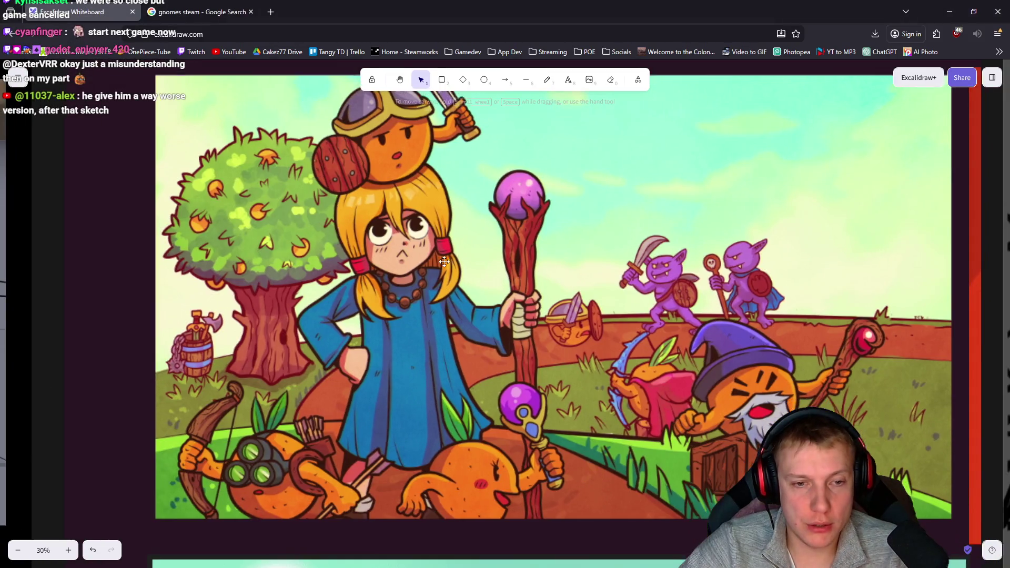
scroll(525, 321, "down", 2)
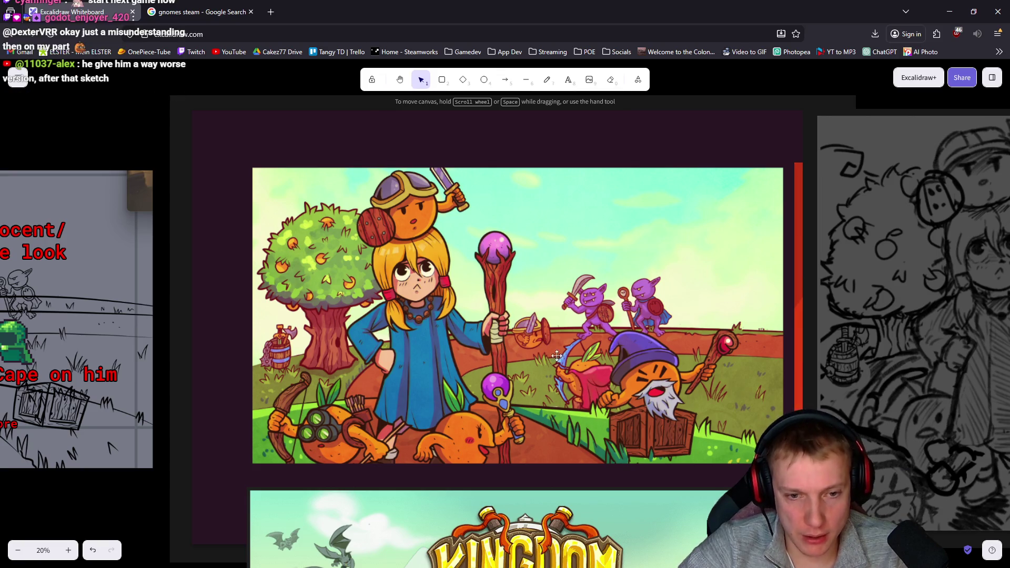
key("alt+Tab")
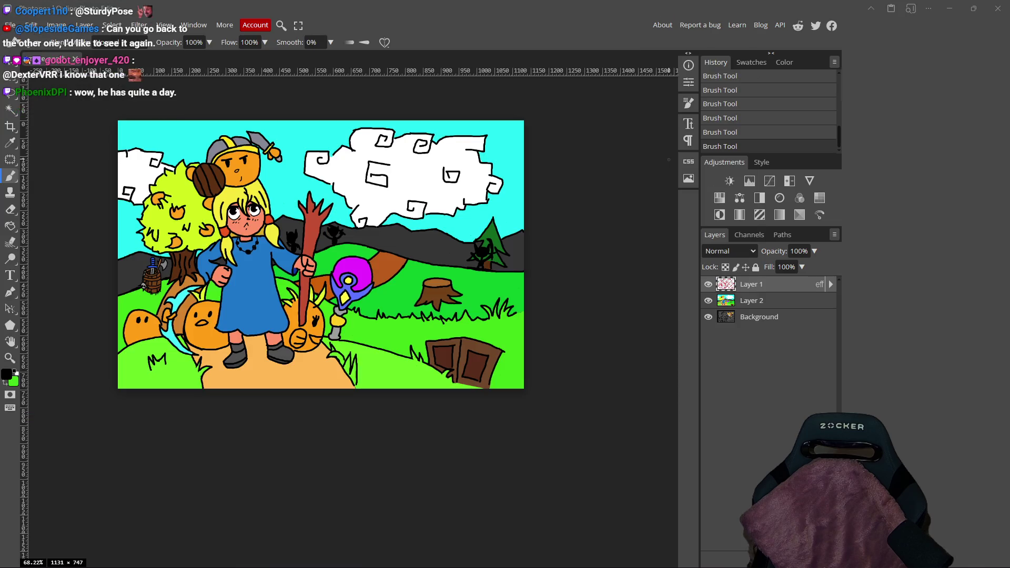
- Complete line 139 as weaponInstance.dir = dir.normalized(), save, then run and stop the game
type("dir = dir.normalized(")
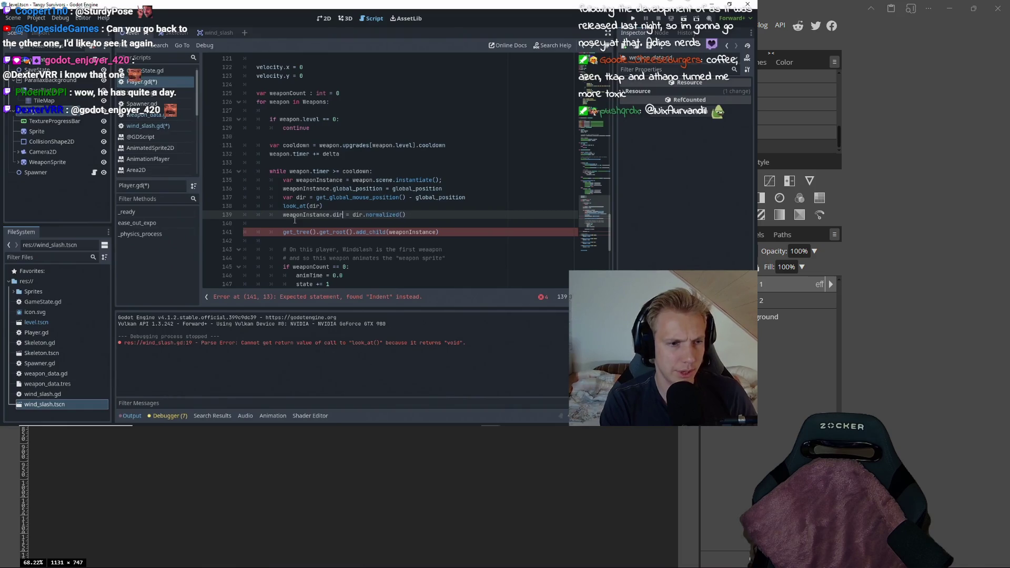
key("ctrl+s")
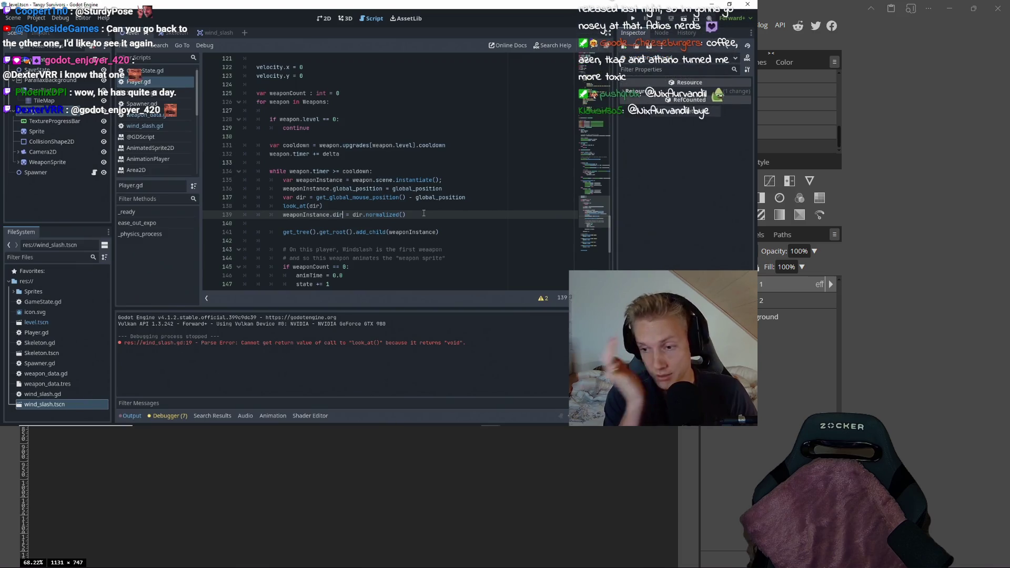
key("F5")
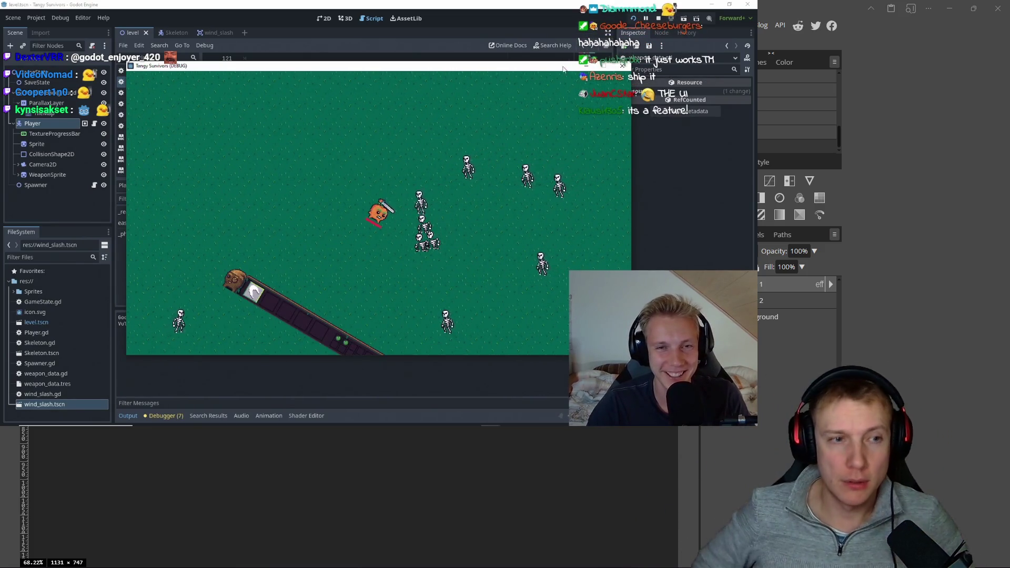
key("F8")
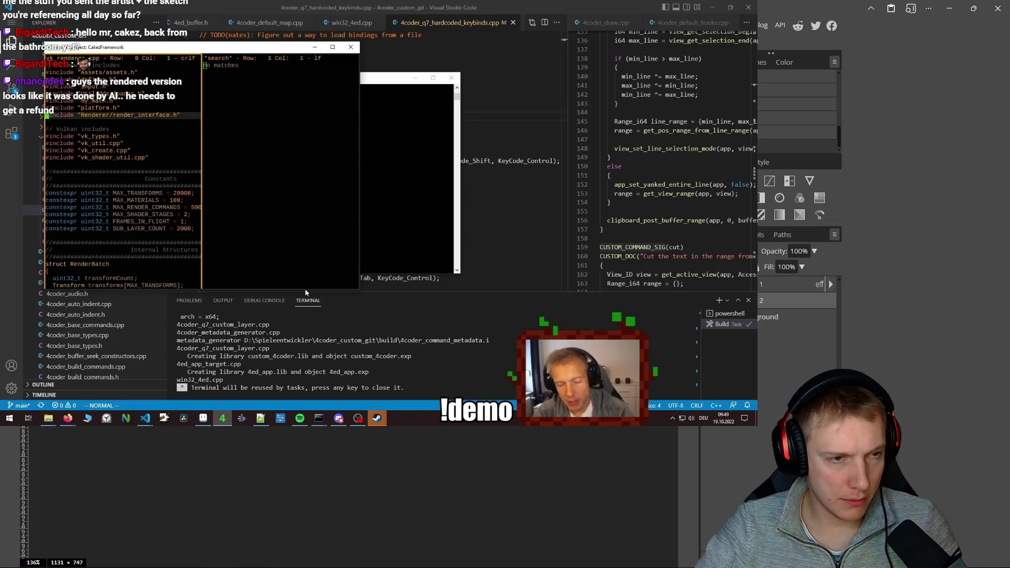
- Switch to Photopea, open and close a new tab, then return to the reference board
key("alt+Tab")
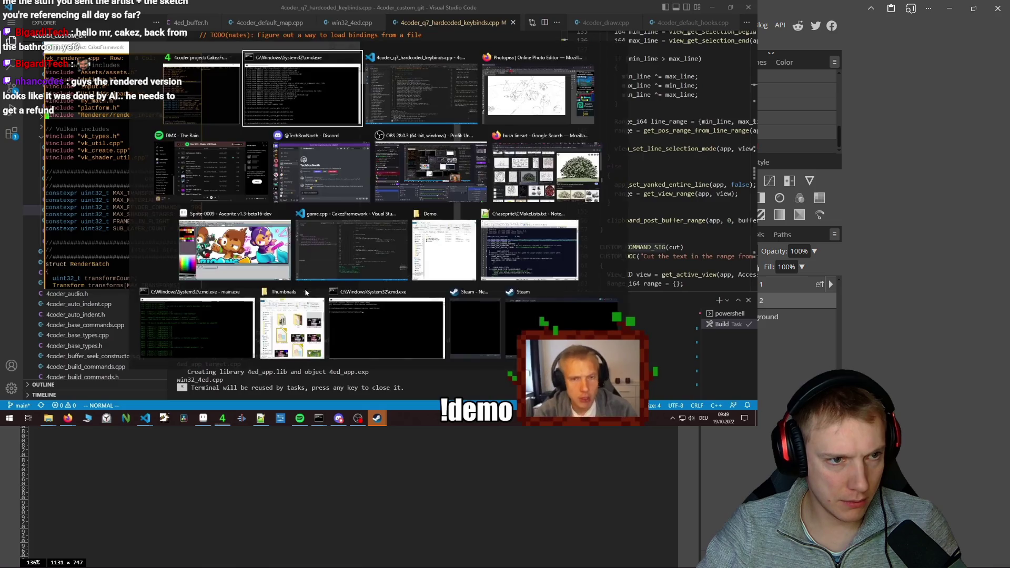
key("alt+Tab")
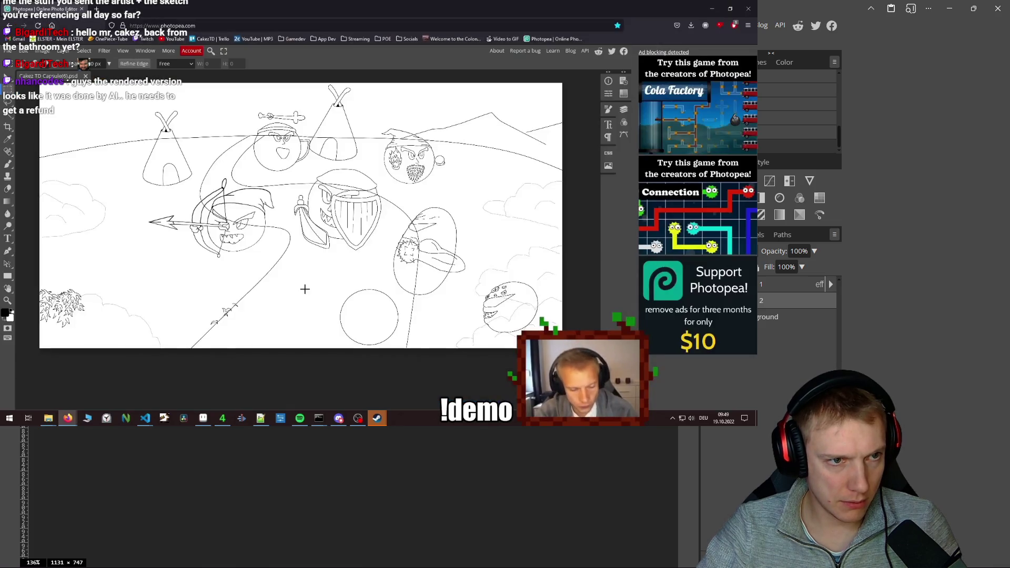
key("ctrl+t")
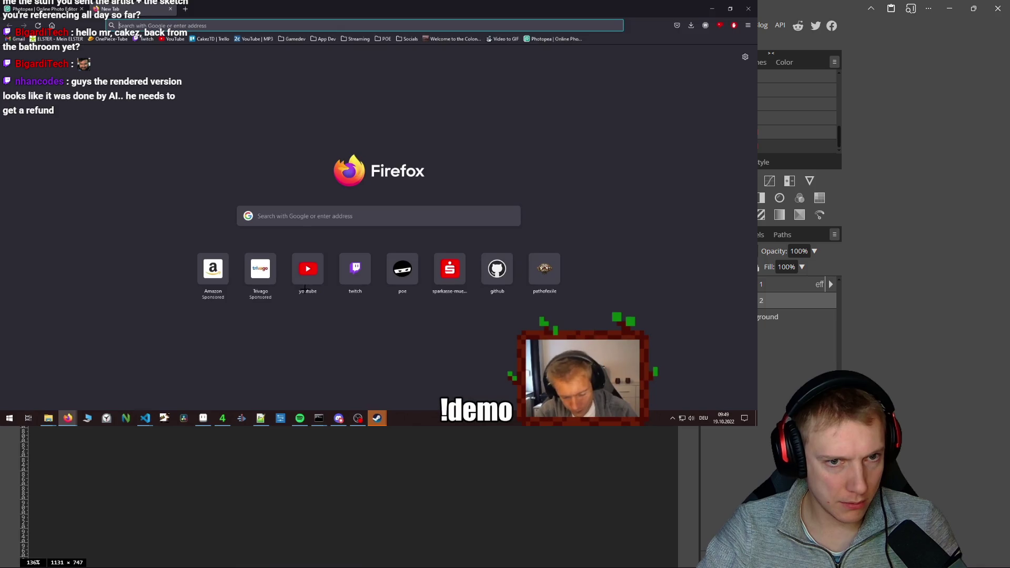
key("ctrl+w")
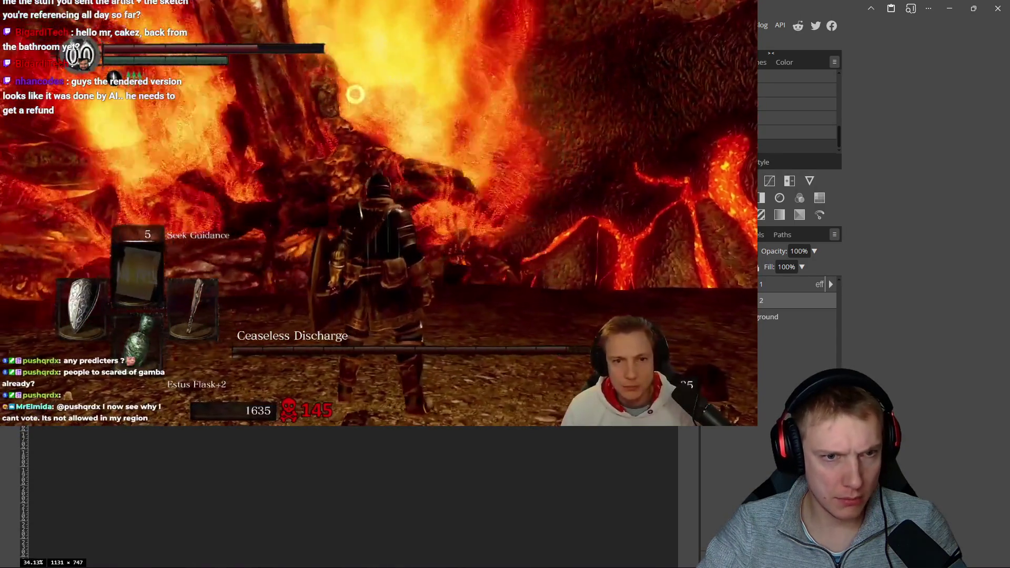
scroll(348, 494, "up", 2)
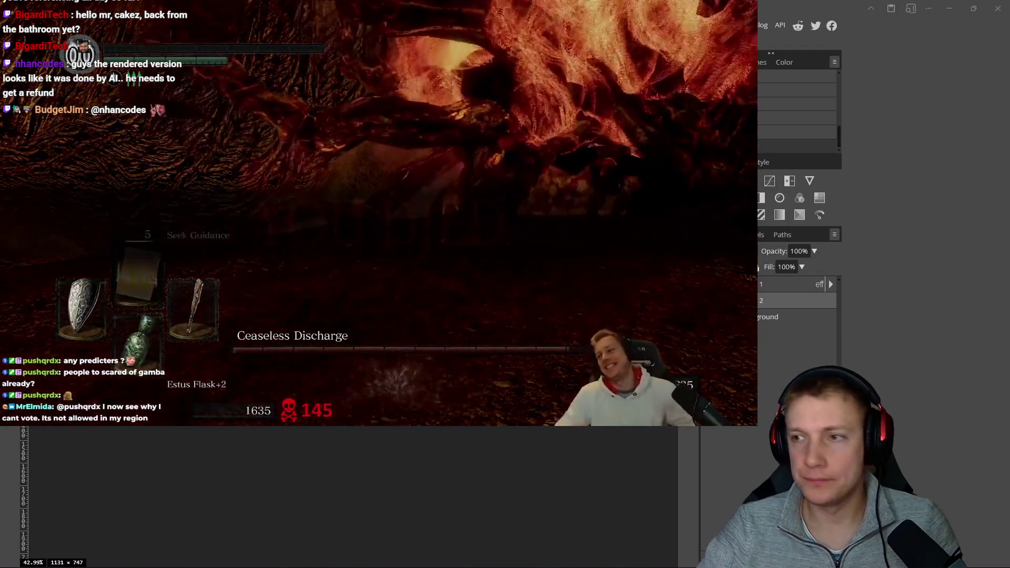
key("alt+Tab")
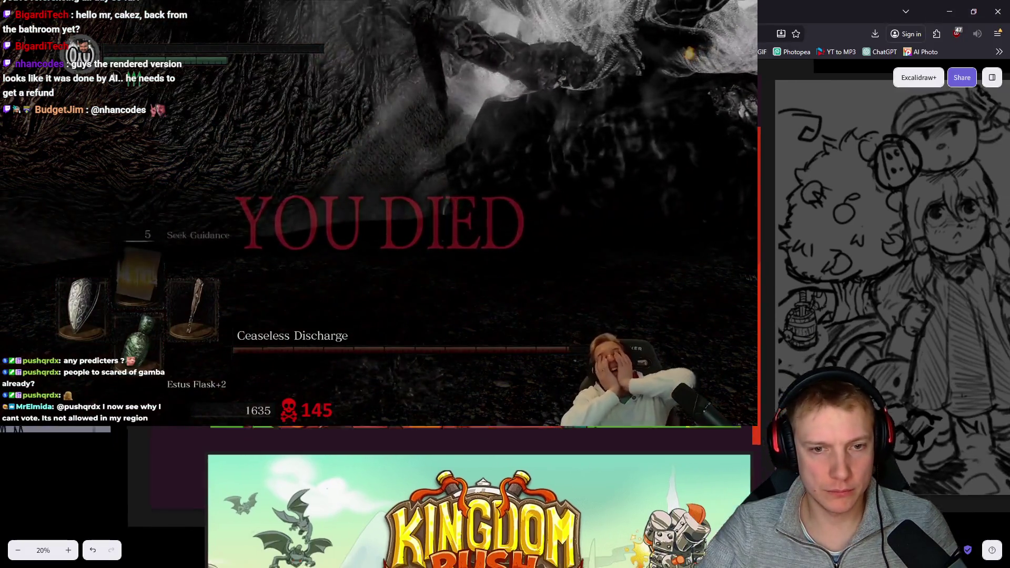
scroll(884, 263, "down", 1)
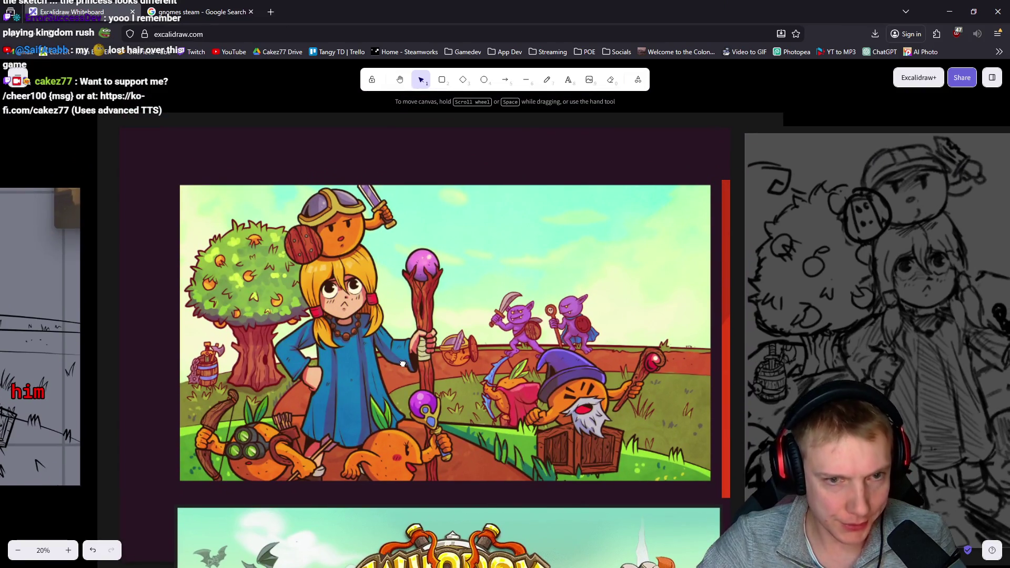
scroll(403, 364, "down", 3)
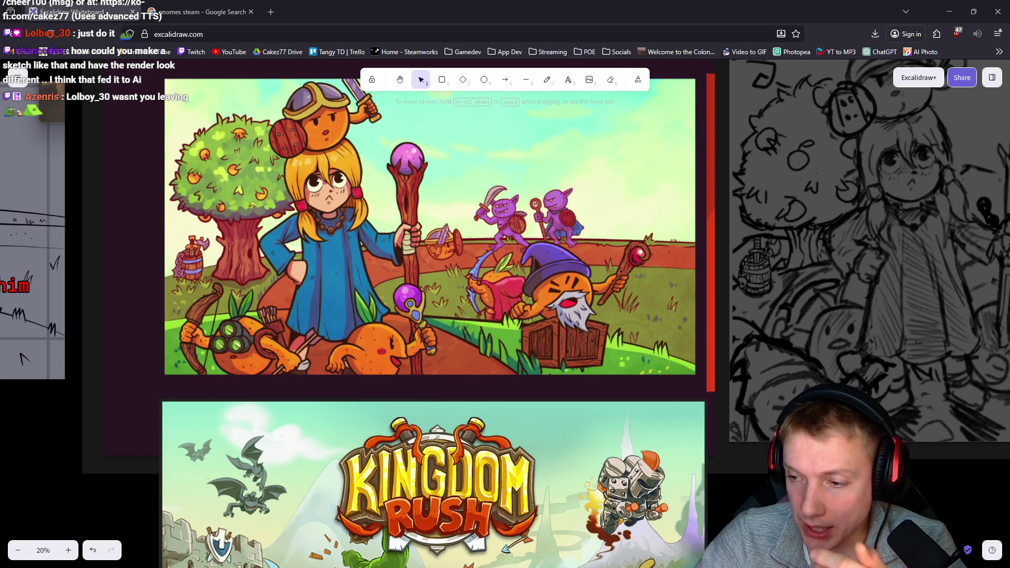
- Close the explanation PDF preview in Google Drive and dismiss the address suggestions
left_click(950, 11)
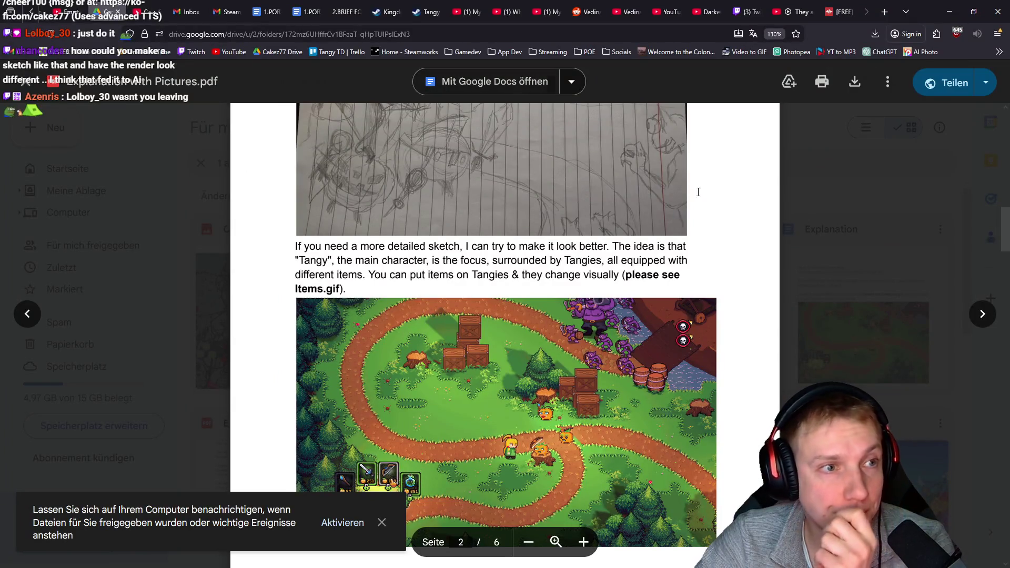
left_click(836, 188)
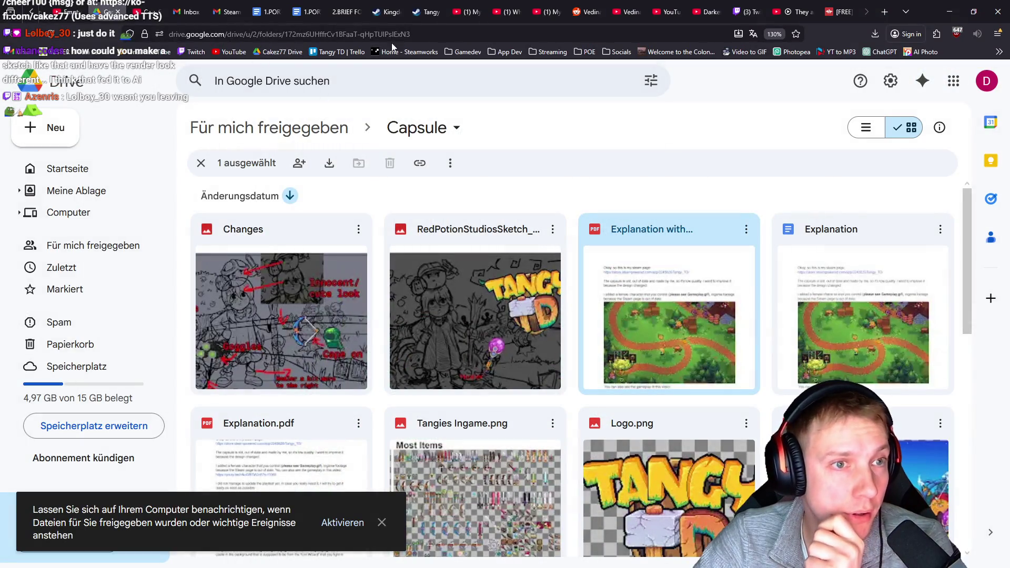
left_click(429, 33)
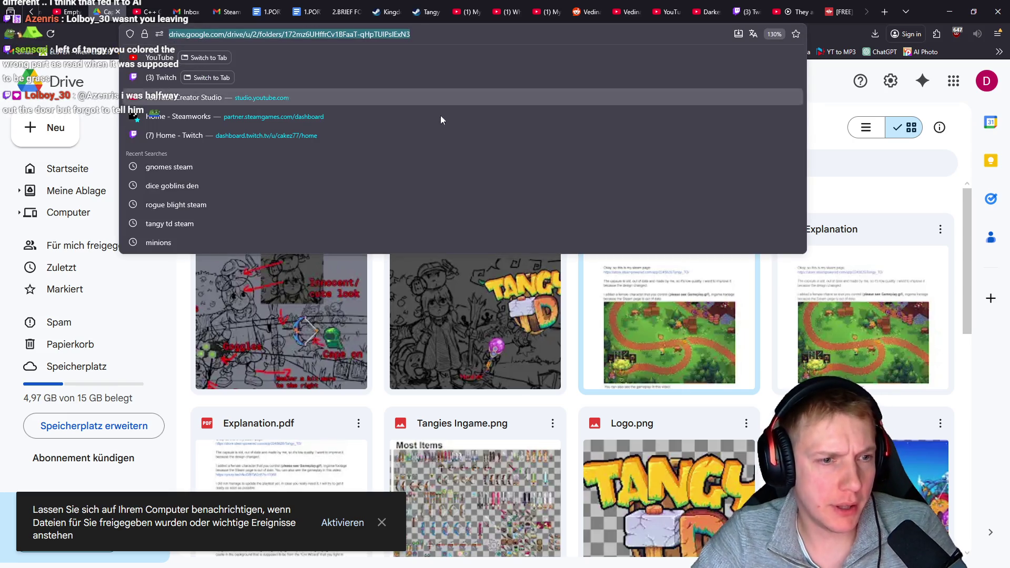
key("Escape")
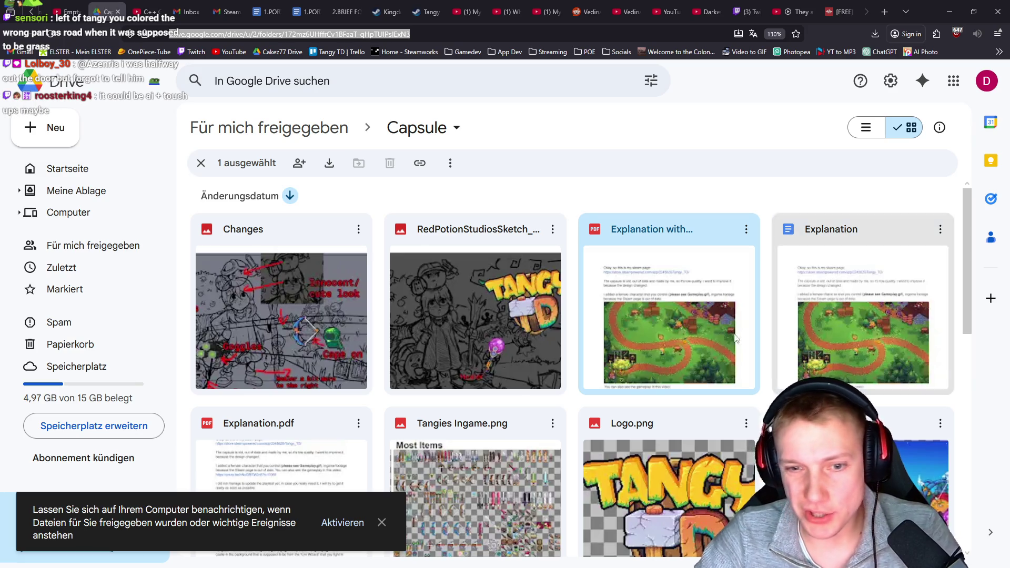
- Preview the RedPotionStudiosSketch image, close it and return to Photopea
left_click(460, 295)
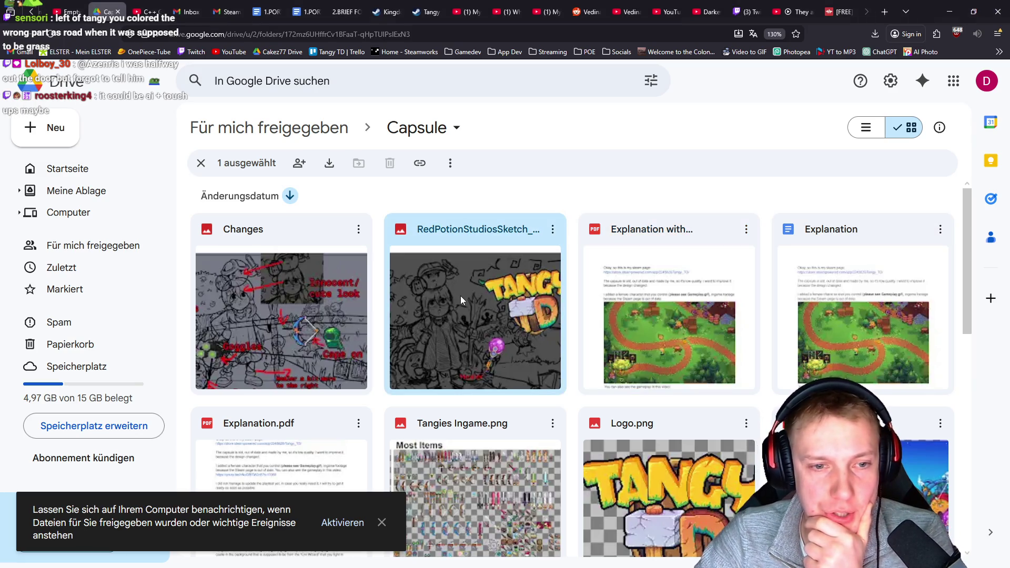
double_click(460, 295)
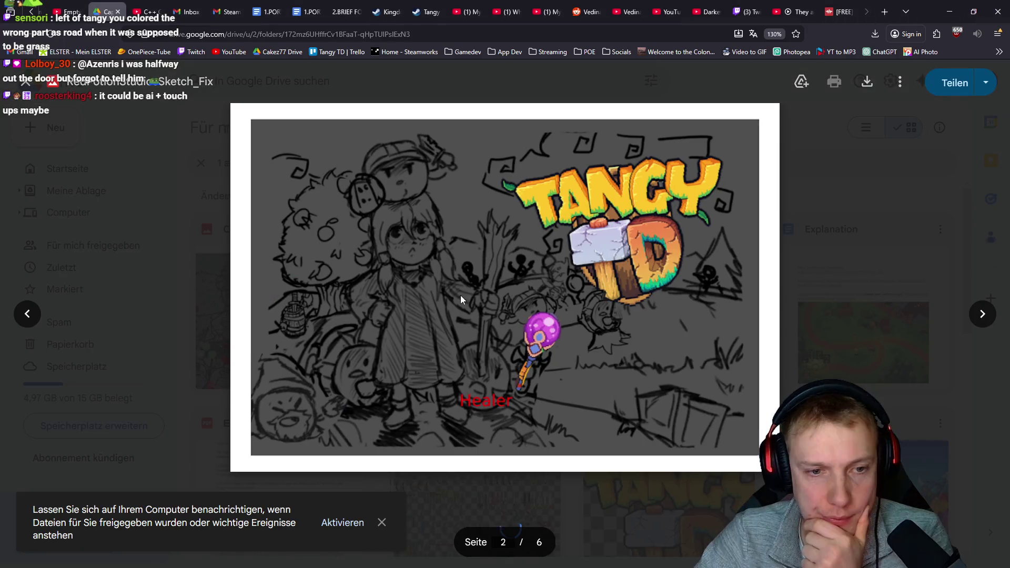
left_click(944, 231)
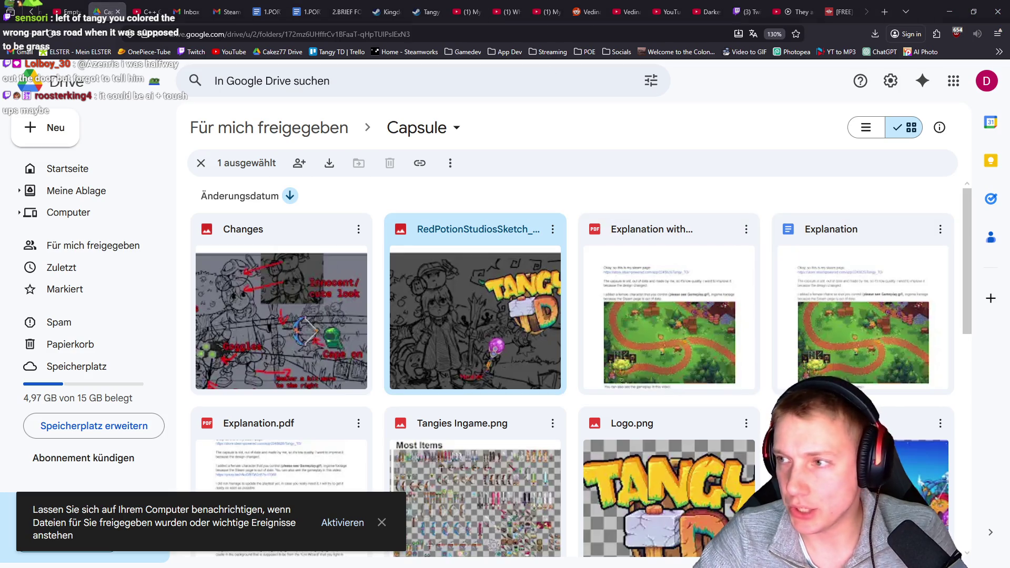
key("alt+Tab")
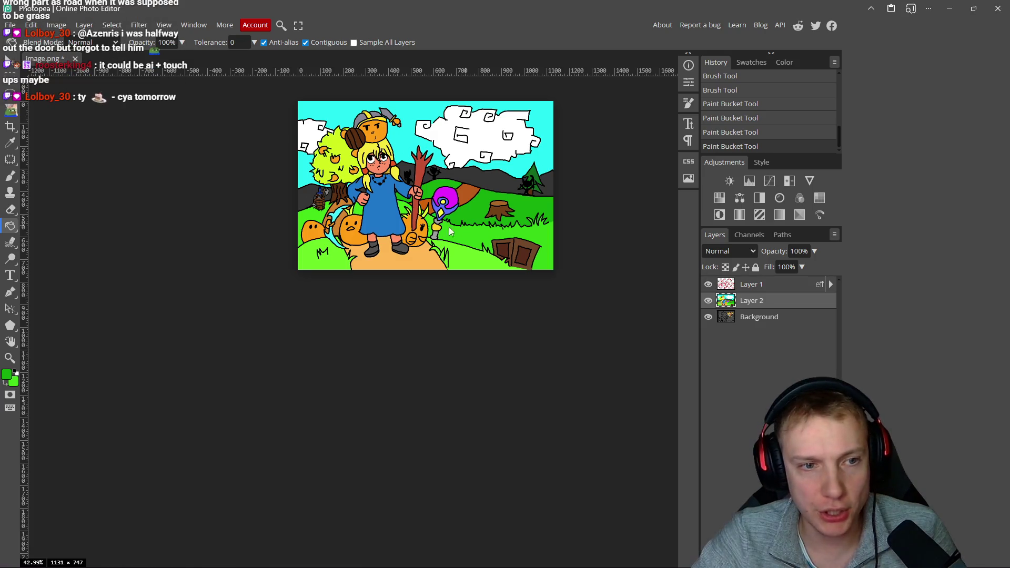
- Pan across the coloured scene, then switch to the Capsule folder in Google Drive
scroll(343, 276, "up", 2)
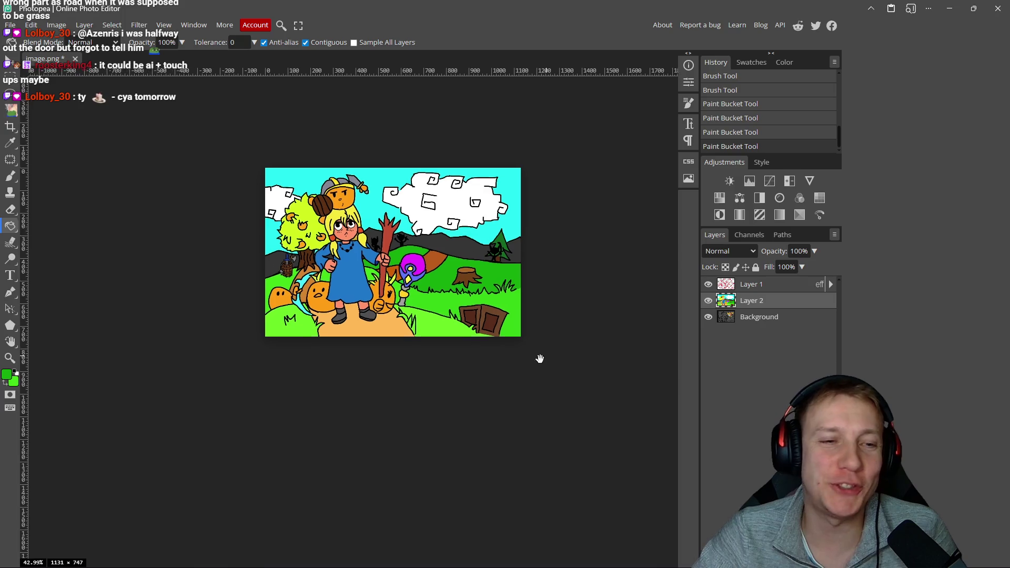
left_click_drag(539, 357, 502, 384)
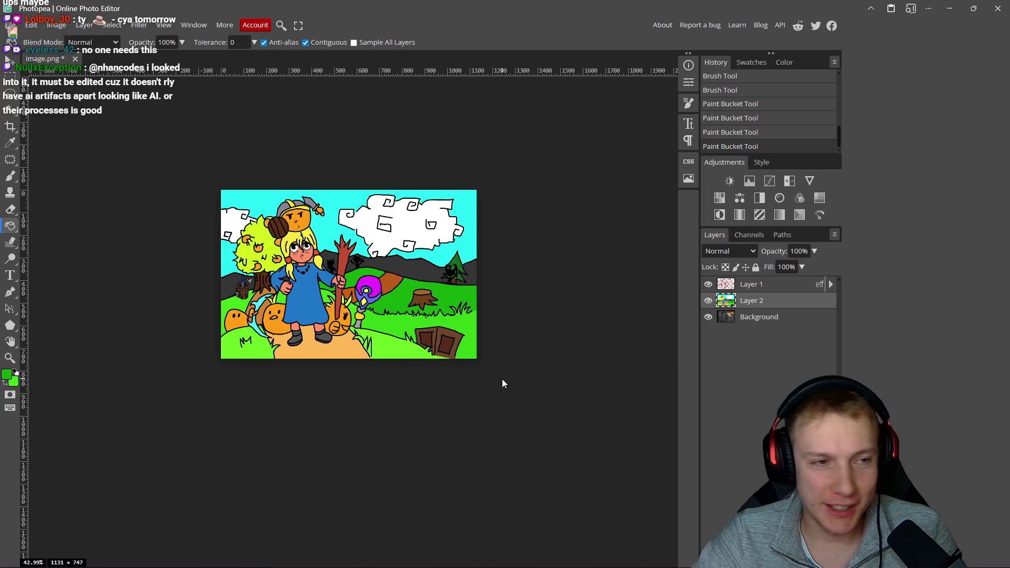
key("alt+Tab")
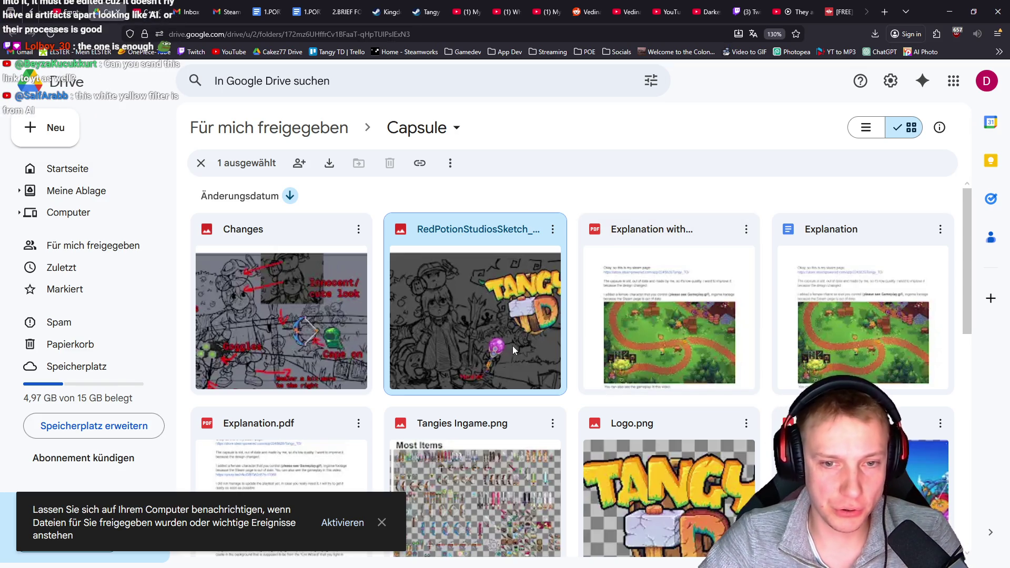
- Scroll through the Capsule folder's file grid in Drive, then switch back to the Photopea scene
scroll(513, 346, "down", 7)
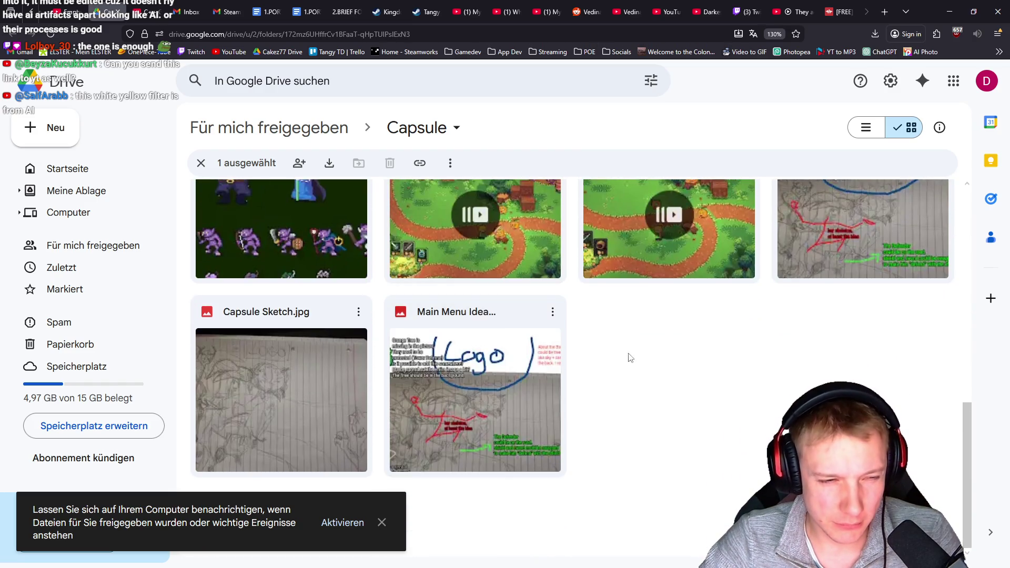
scroll(631, 358, "up", 10)
scroll(643, 361, "down", 2)
scroll(644, 361, "up", 2)
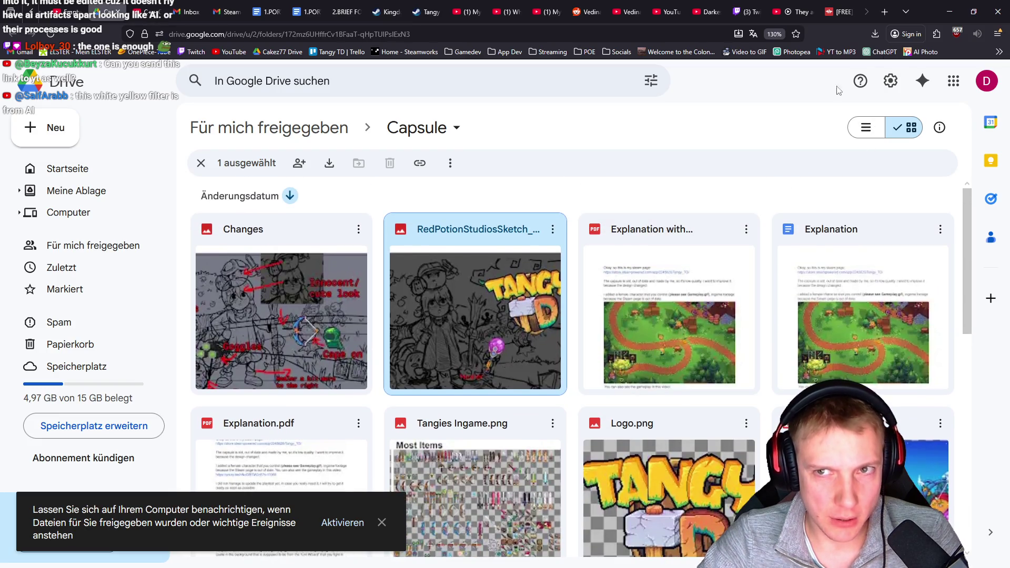
key("alt+Tab")
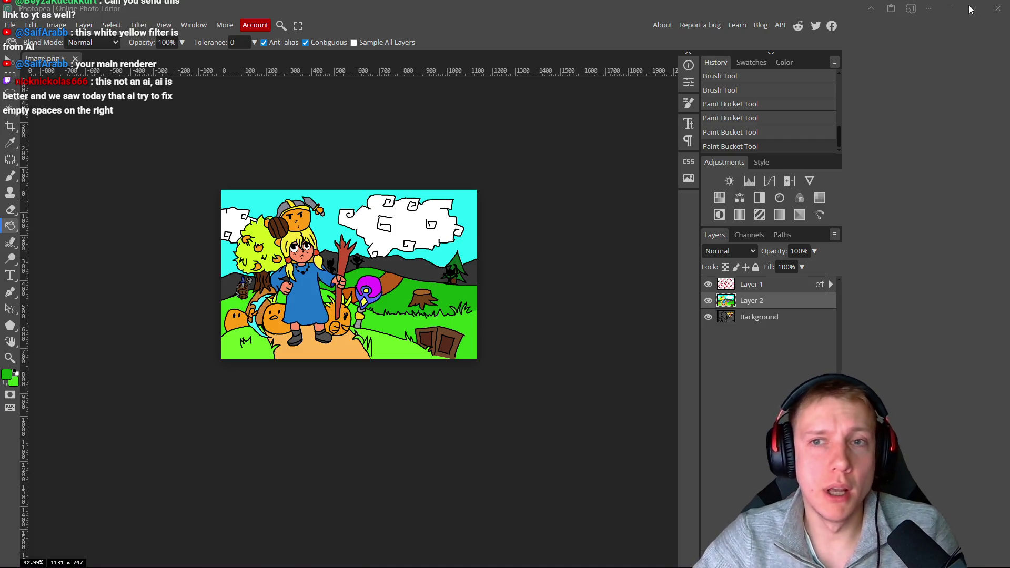
- Minimize Photopea to reveal the Excalidraw board with the finished illustration and grey sketch
left_click(949, 9)
scroll(297, 240, "up", 1)
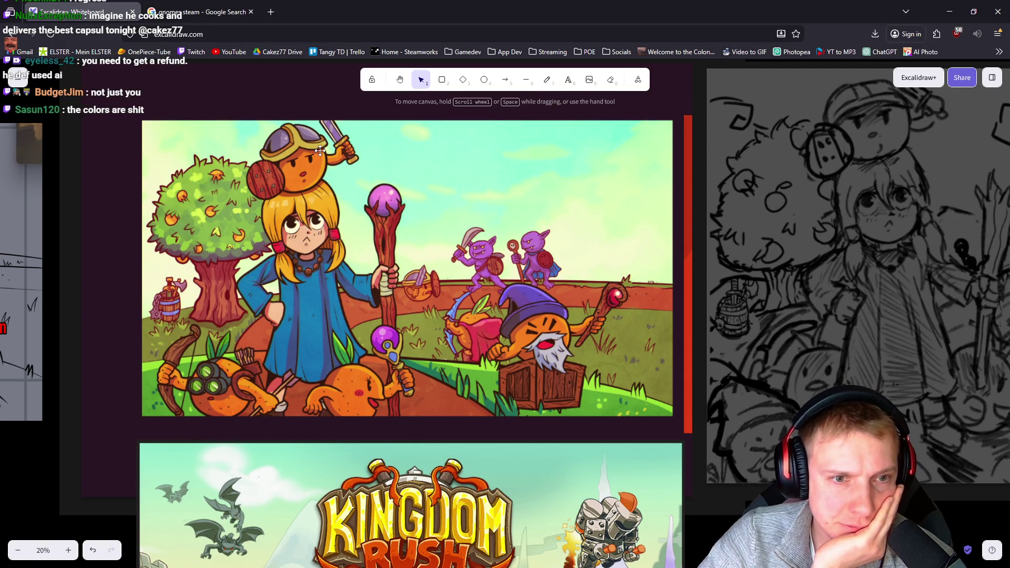
left_click(231, 11)
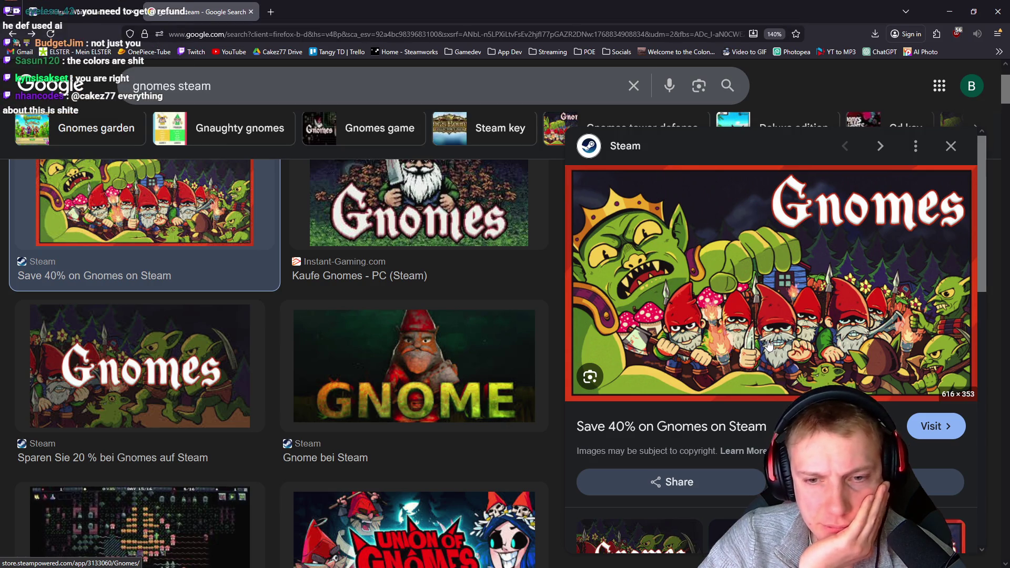
left_click(82, 9)
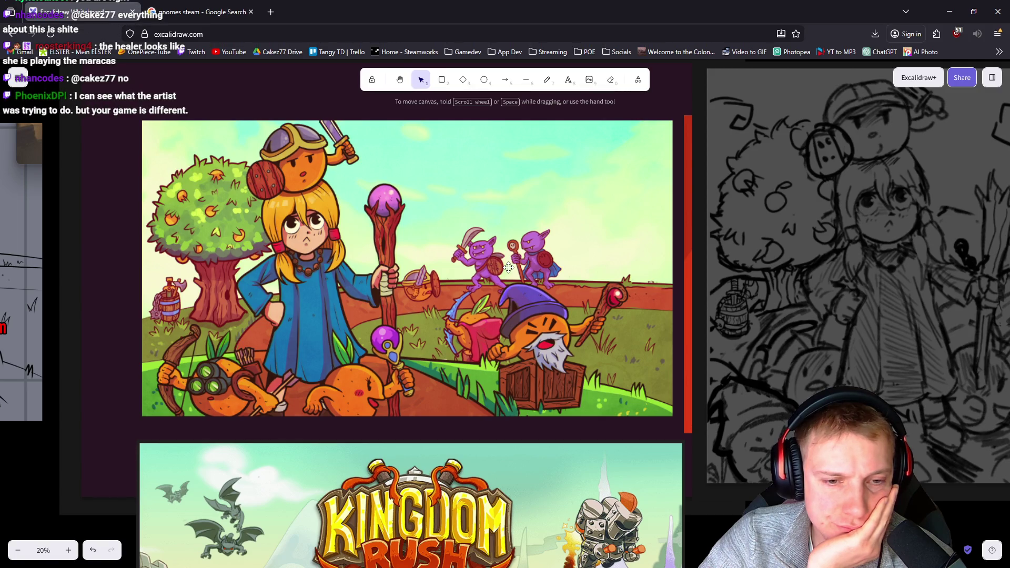
scroll(508, 268, "left", 3)
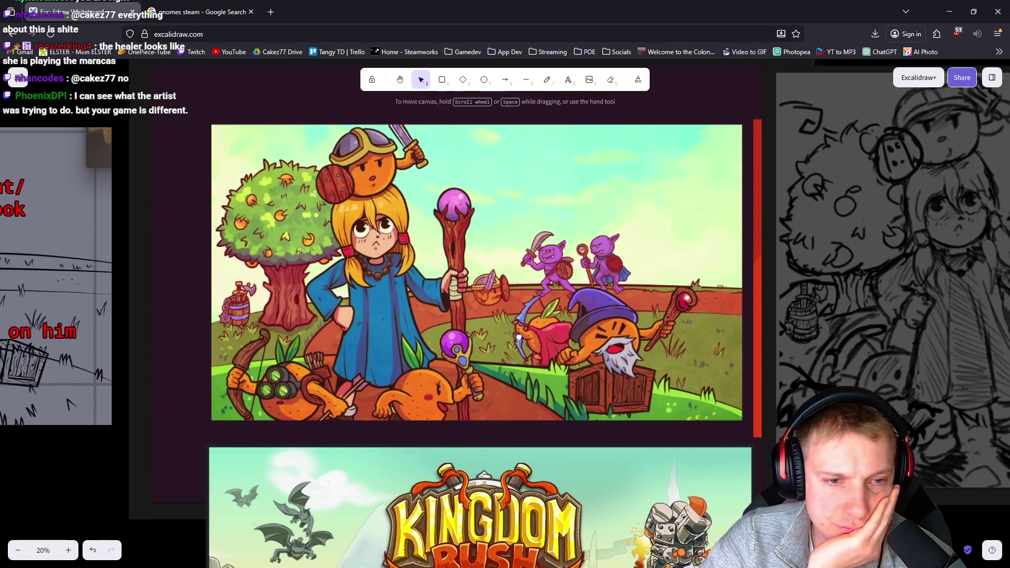
scroll(510, 316, "down", 1)
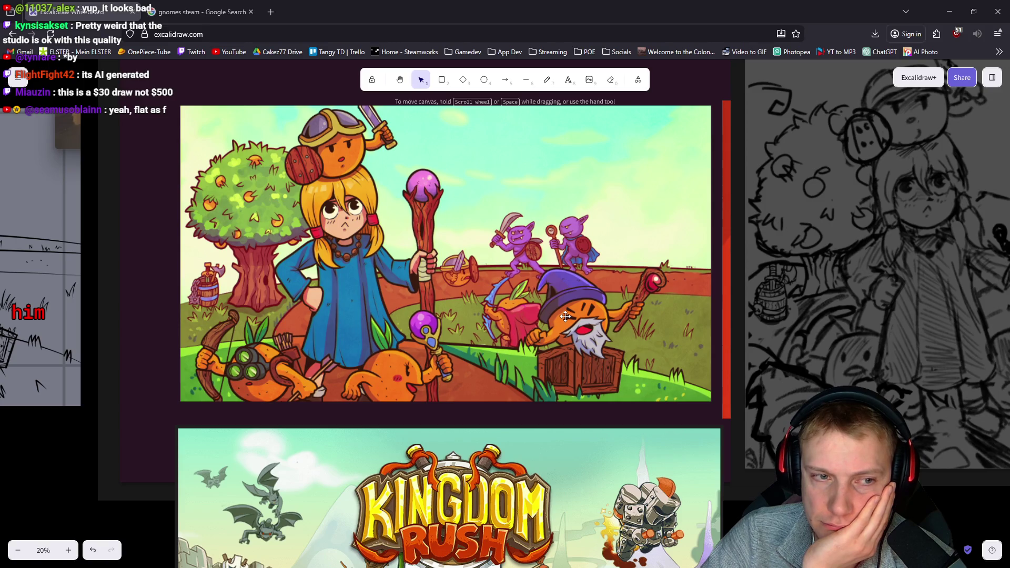
scroll(457, 334, "up", 2)
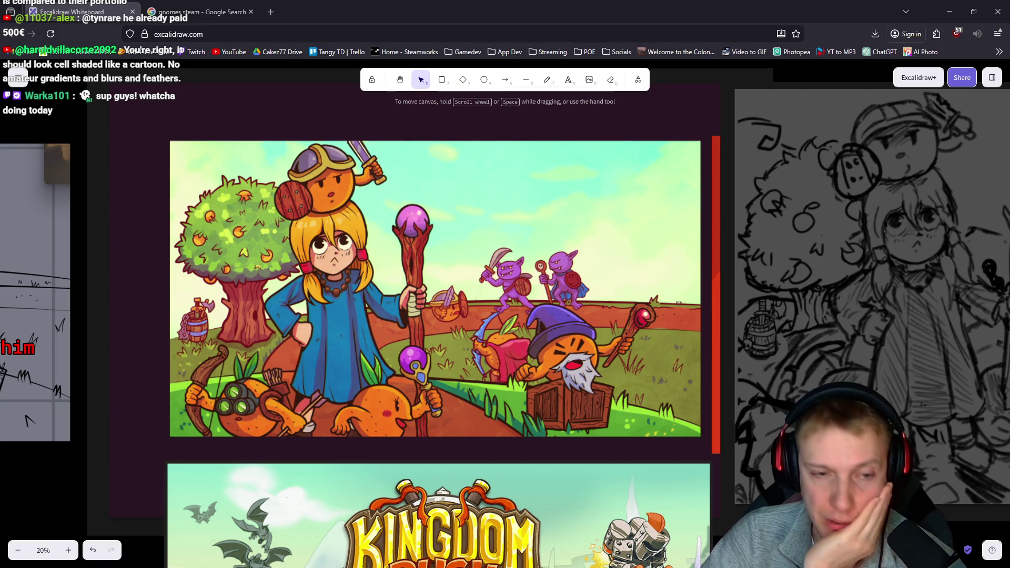
left_click_drag(500, 358, 502, 313)
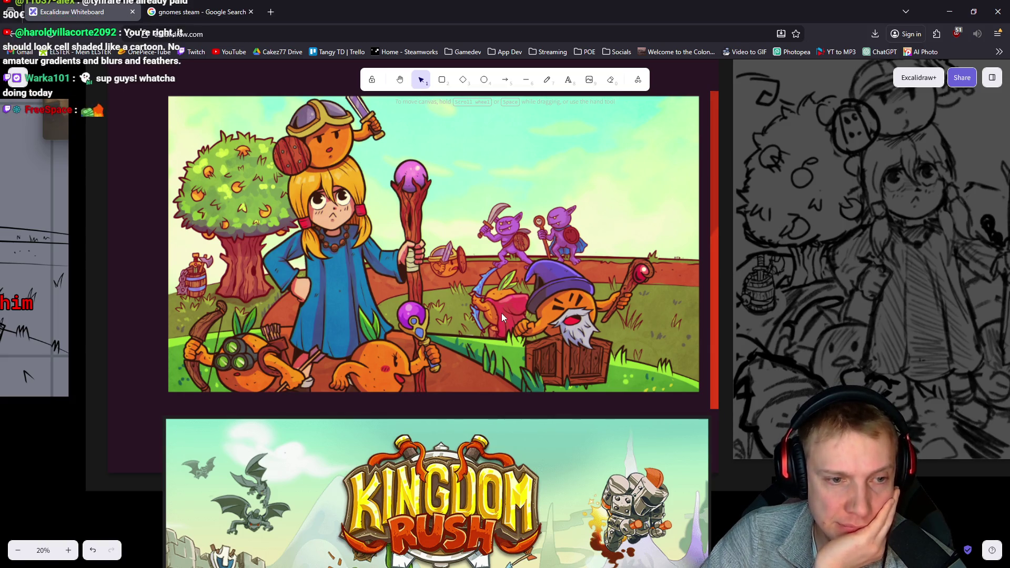
- Pan around the Excalidraw board to compare the finished scene with the Kingdom Rush reference
scroll(503, 294, "up", 2)
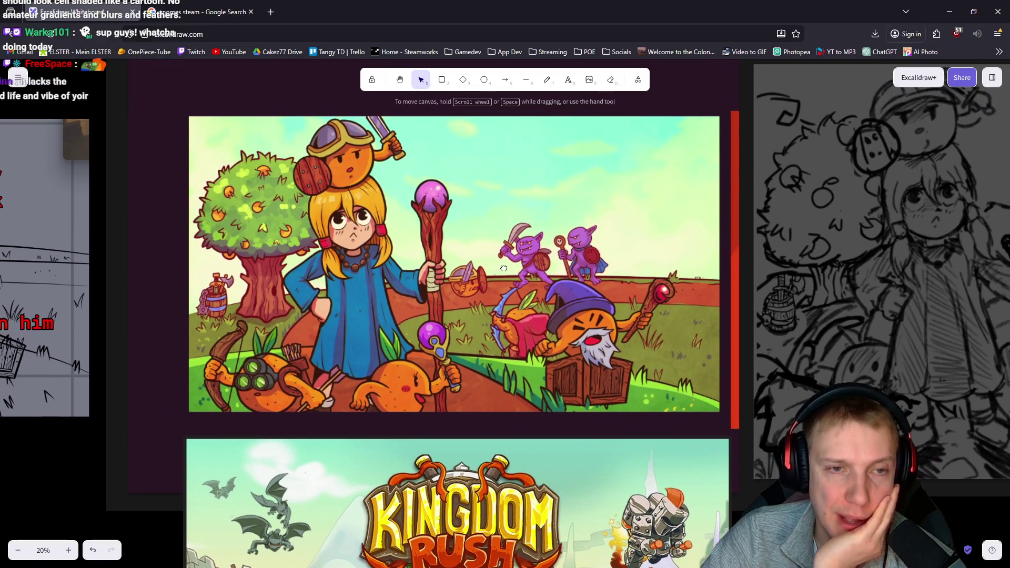
left_click_drag(504, 269, 500, 269)
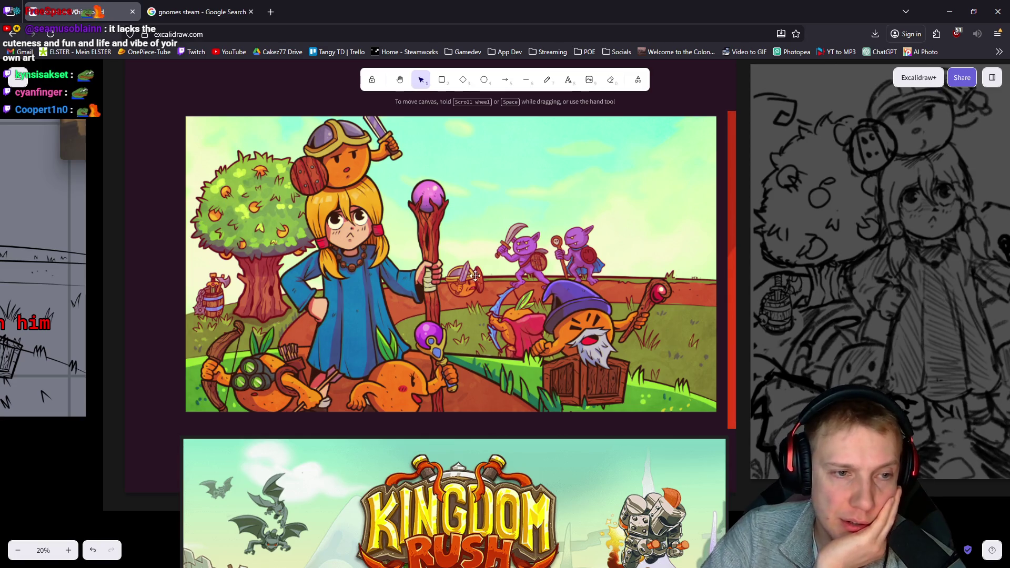
scroll(492, 272, "right", 1)
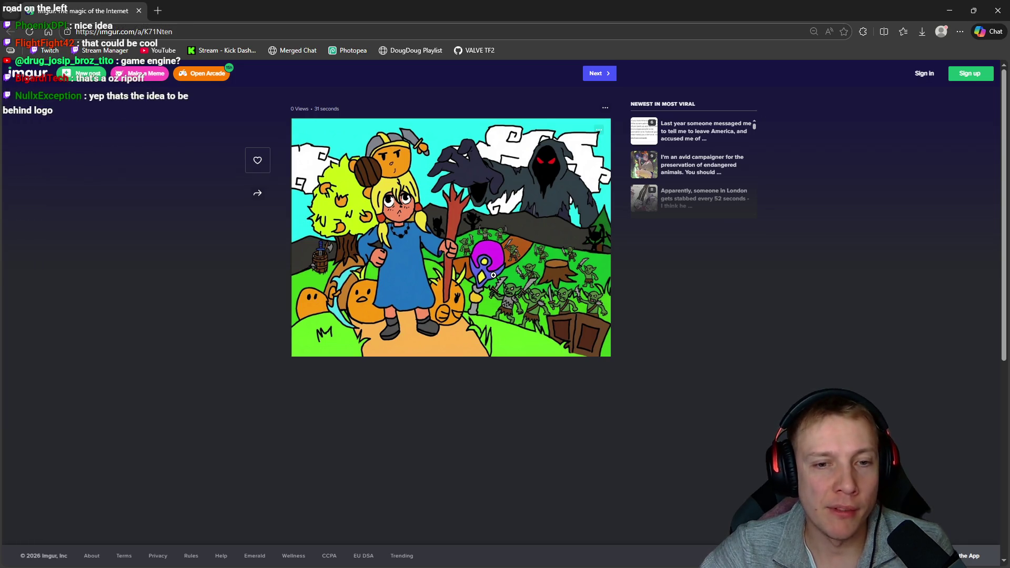
- Enlarge the posted cartoon scene with the hooded specter and goblins in Imgur's viewer
left_click(496, 246)
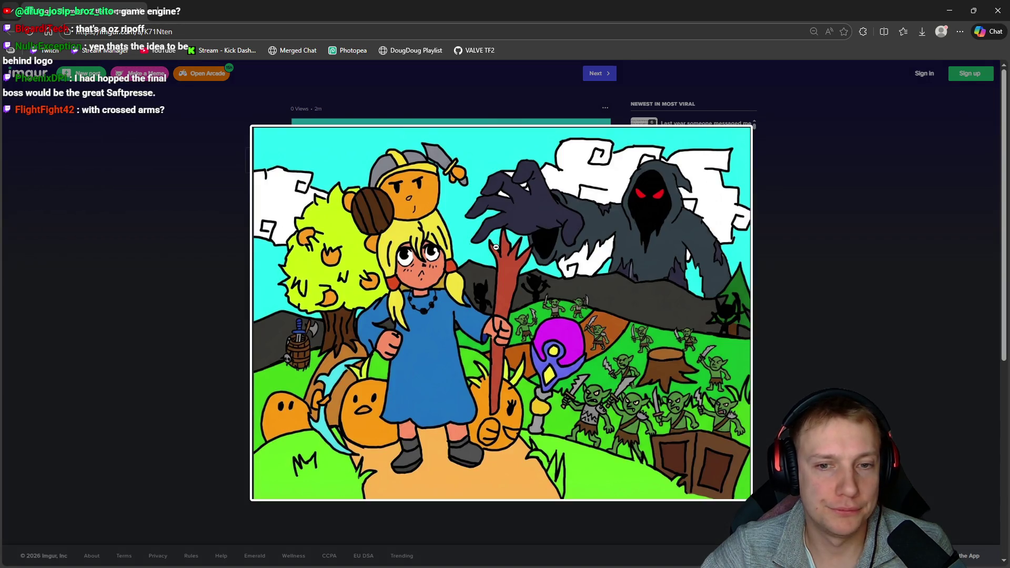